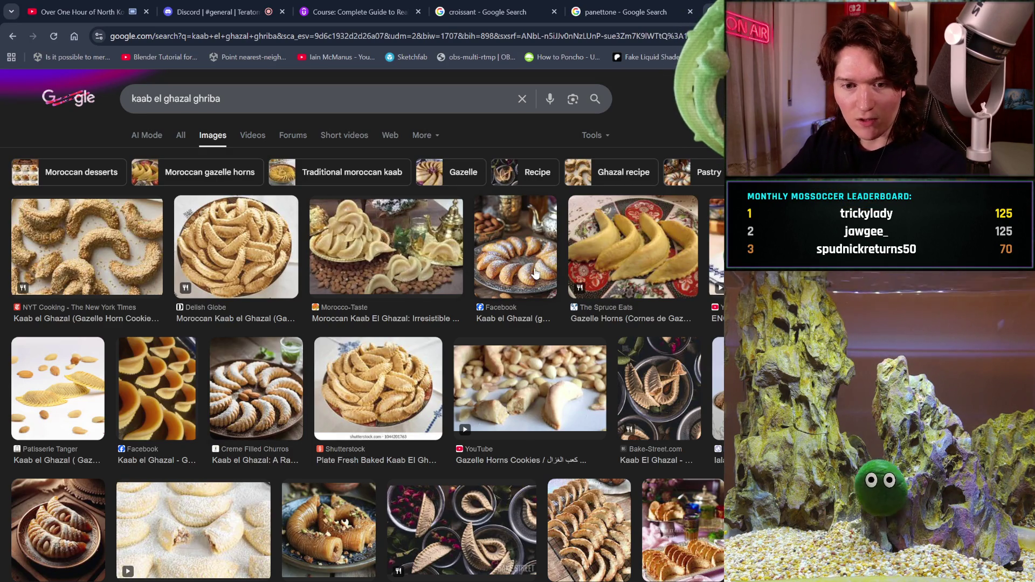
Search Google for 'dolci pugliese' in a new tab
key(ctrl+t)
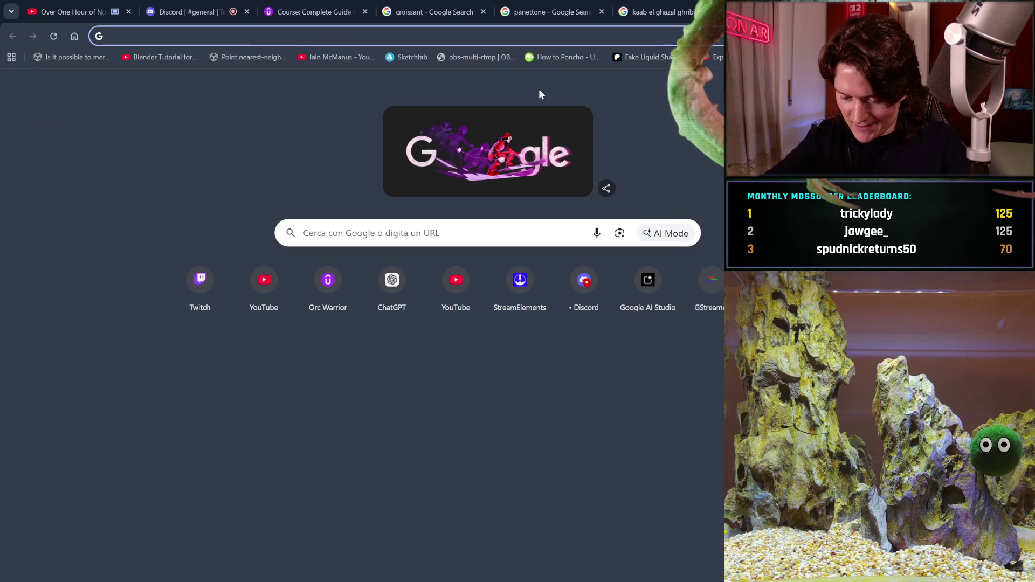
text(dolci pe)
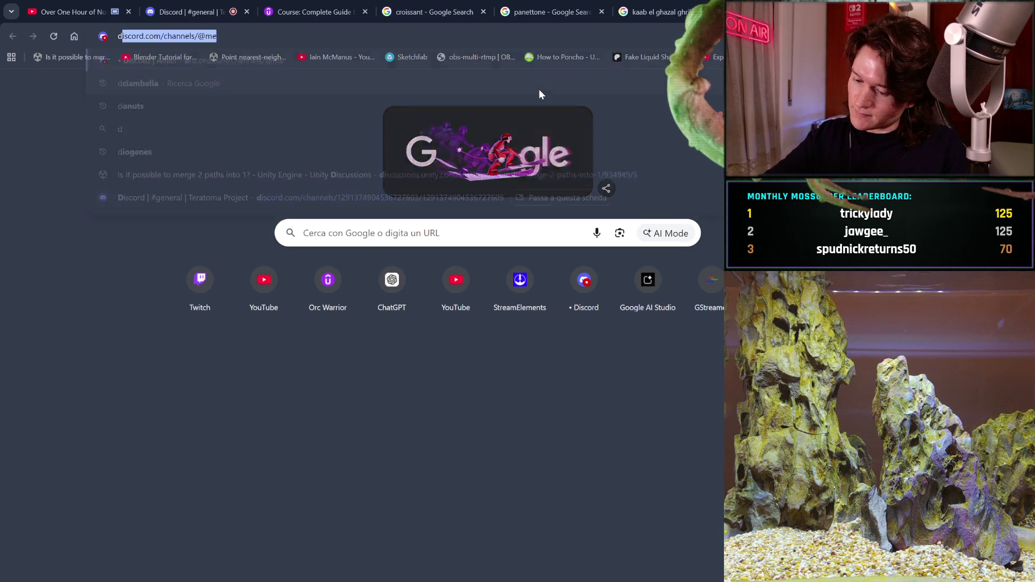
key(BackSpace)
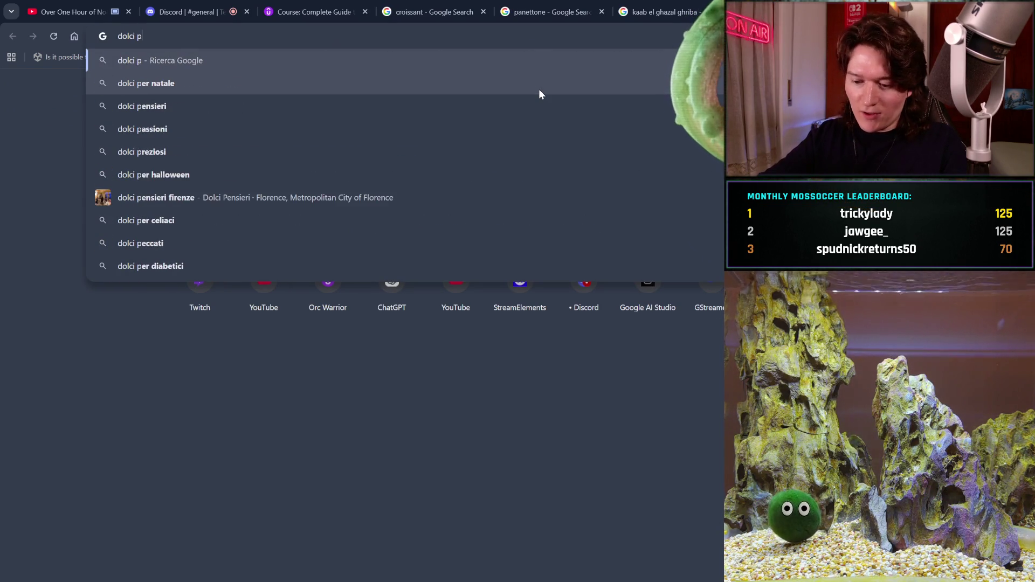
text(uglies)
key(Return)
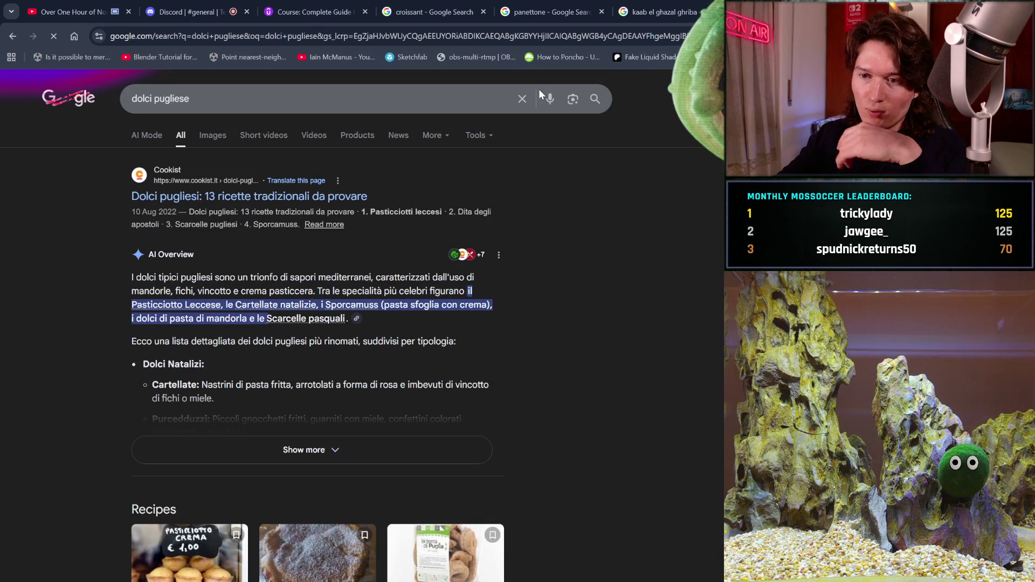
Switch to image results and preview the Perle di Puglia pastry image
click(221, 132)
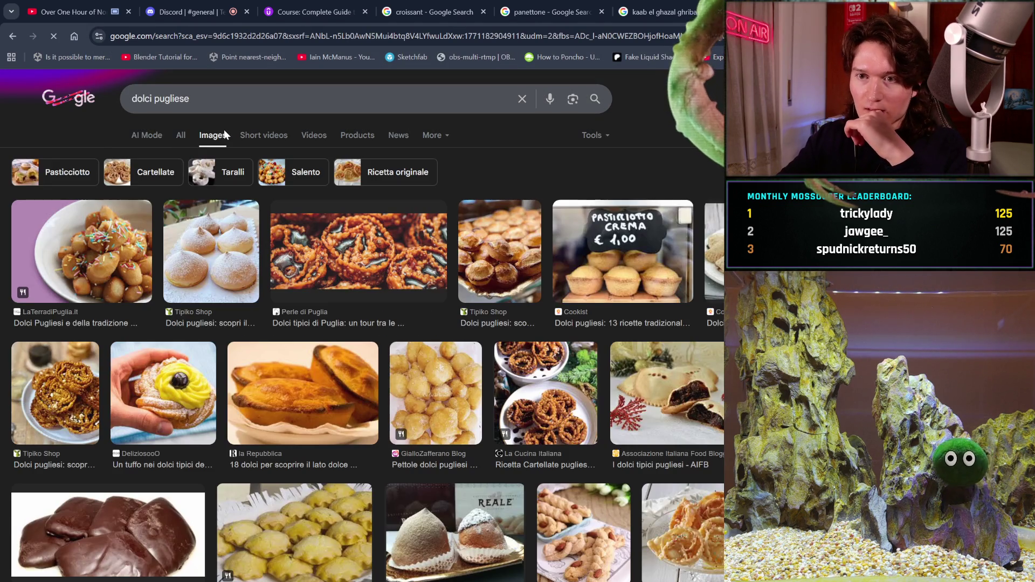
click(317, 233)
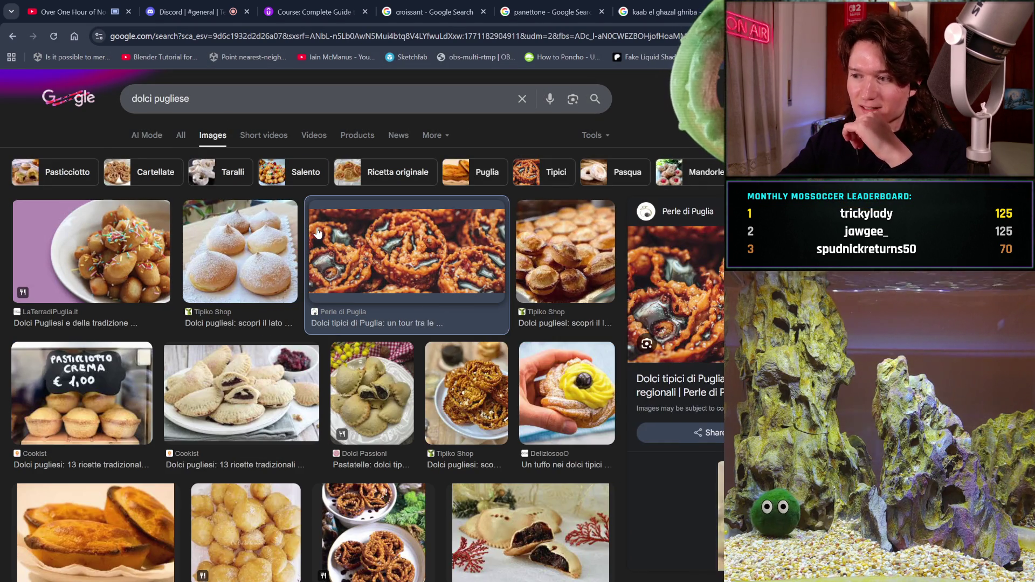
scroll(437, 327, down, 1)
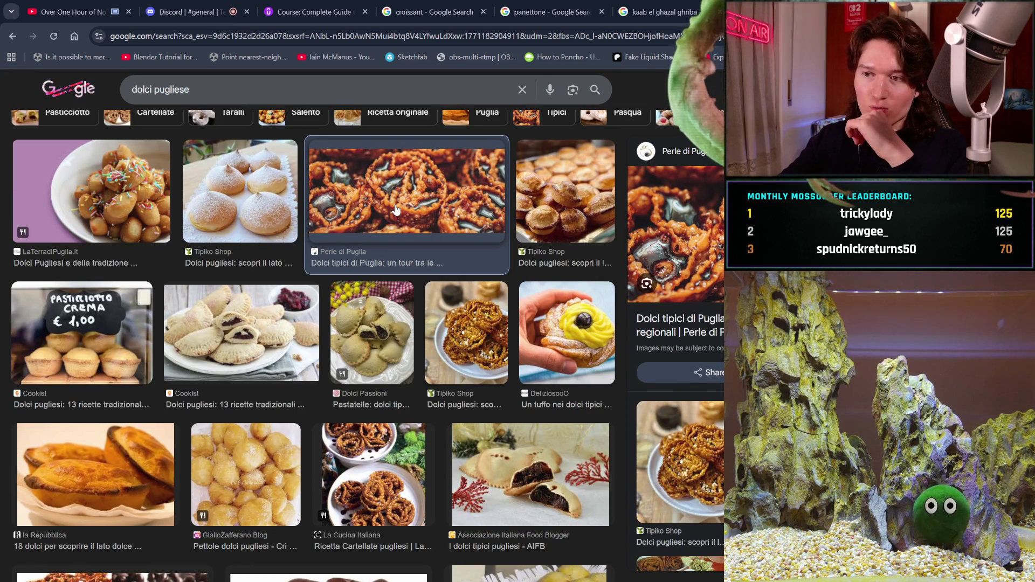
scroll(395, 209, down, 1)
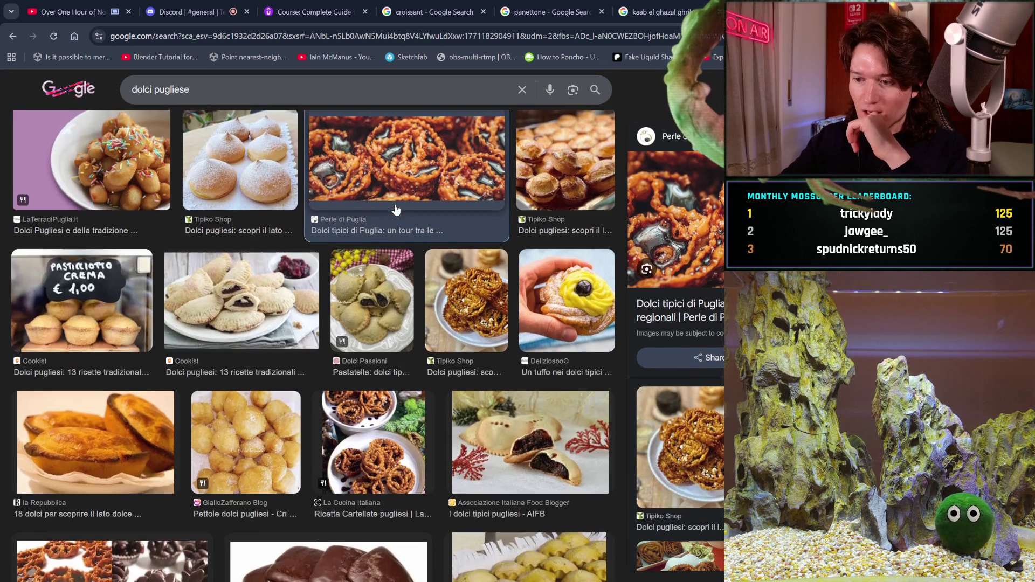
Preview the AIFB pastry image, then start replacing the query with 'calzoncello dol'
click(523, 450)
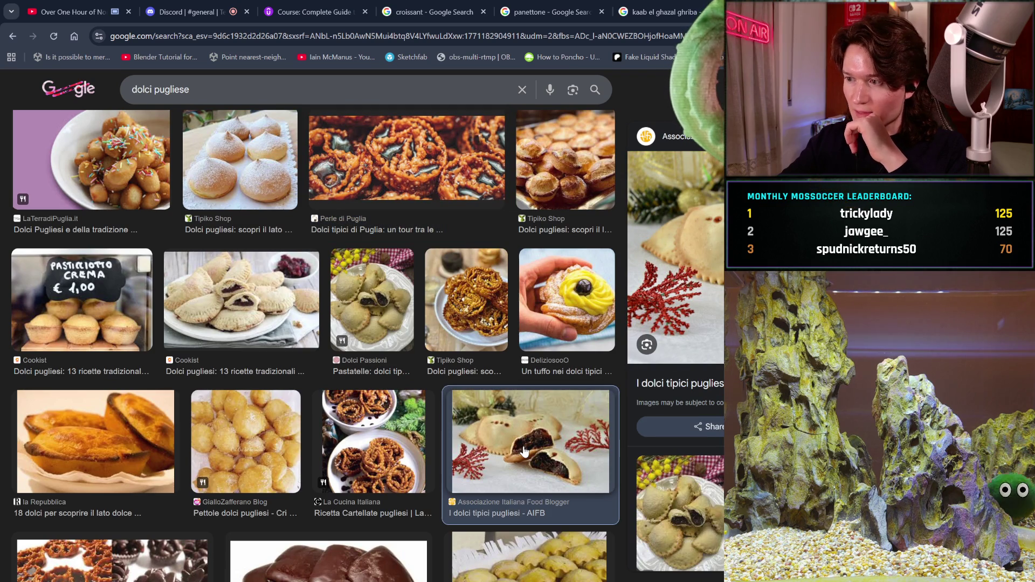
scroll(522, 451, down, 2)
scroll(676, 350, down, 3)
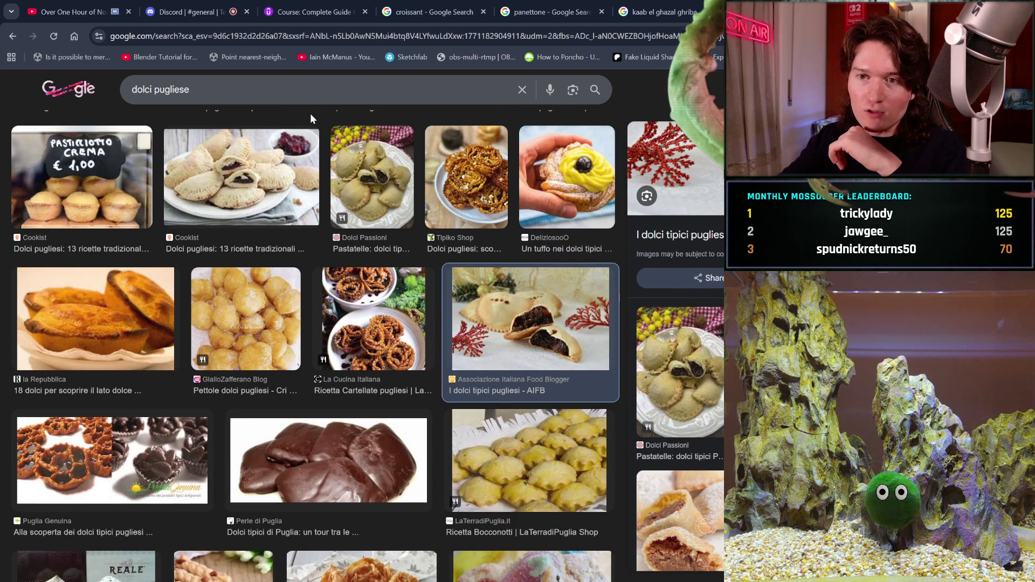
drag(250, 97, 1, 95)
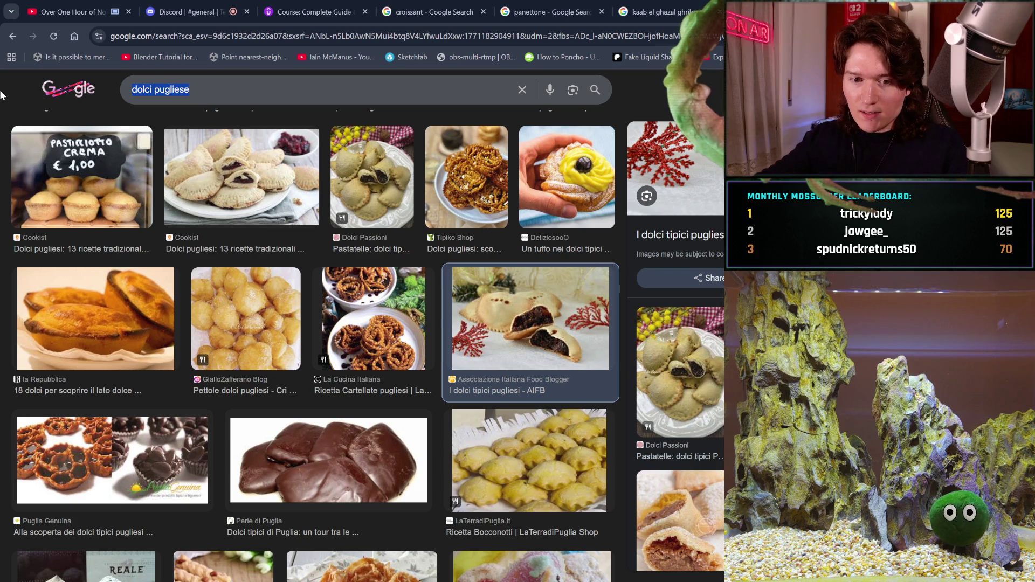
text(calzon)
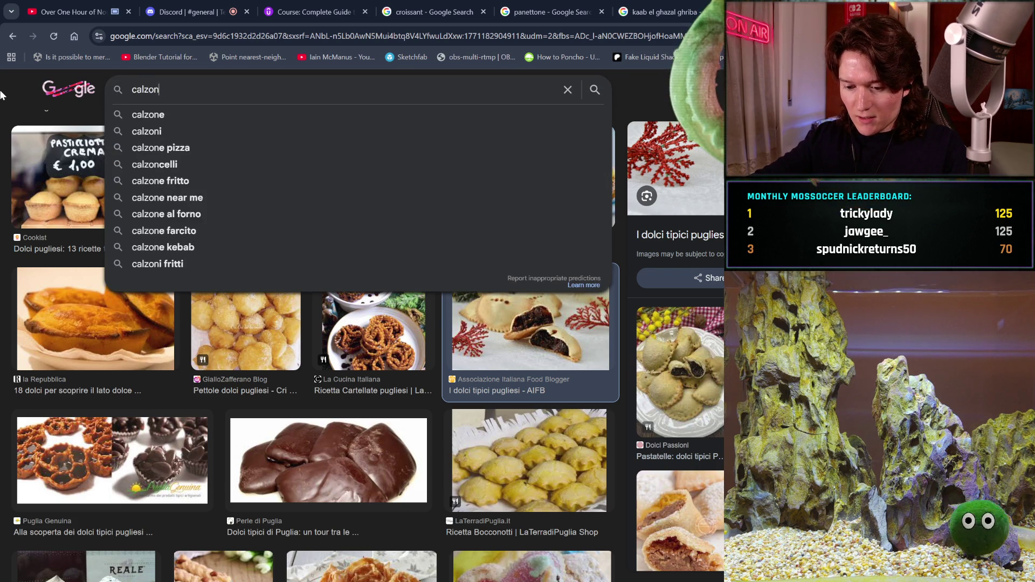
text(cello dol)
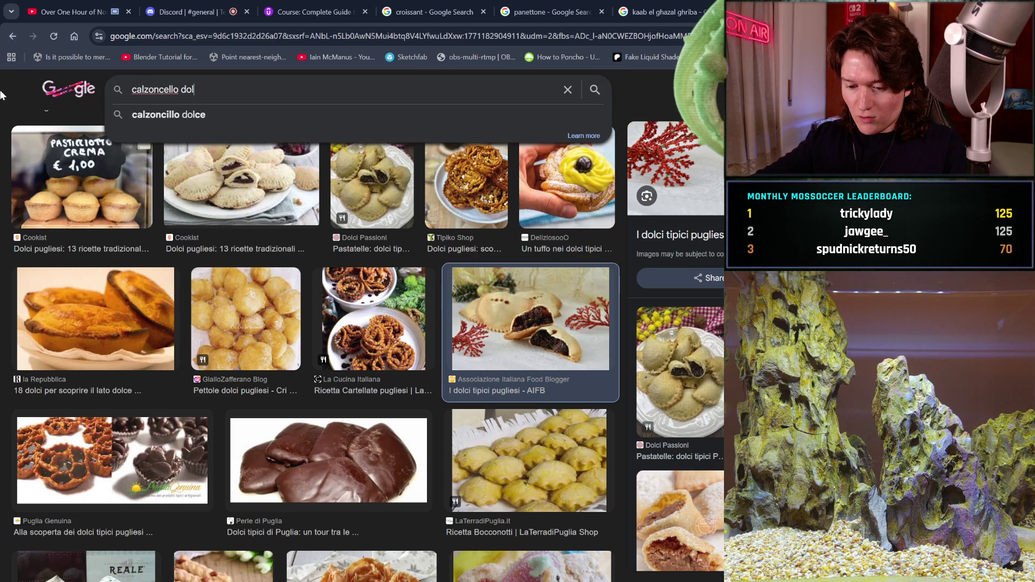
Search 'calzoncello dolce' and preview the Calzoncelli fritti Pugliesi image
key(Return)
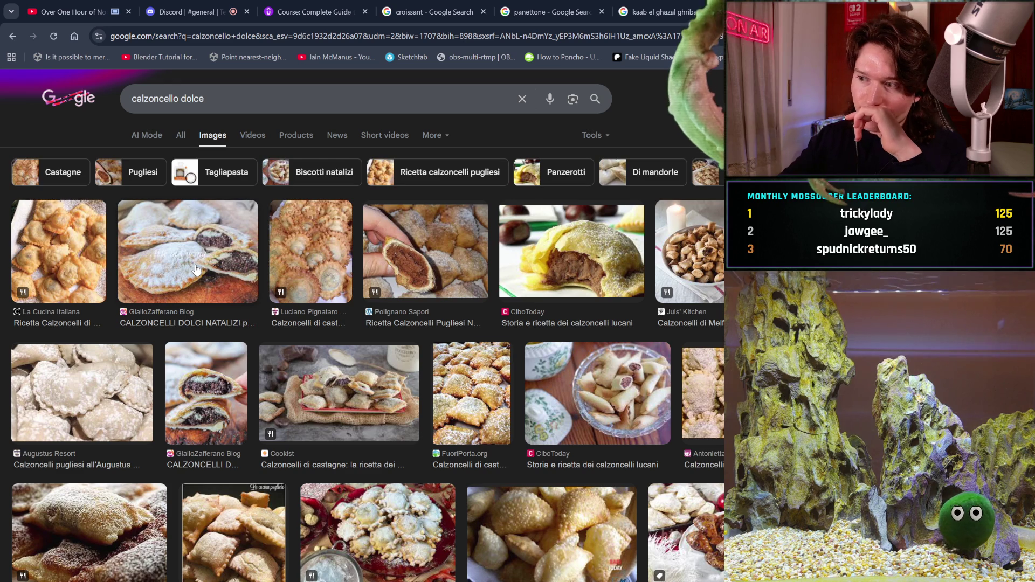
scroll(196, 269, down, 3)
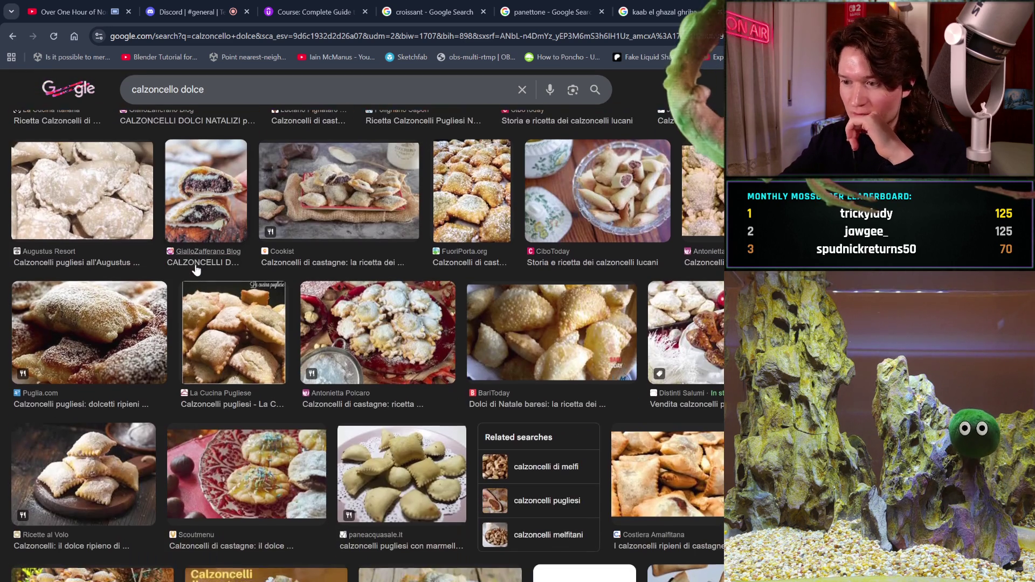
scroll(195, 269, down, 2)
scroll(196, 269, down, 4)
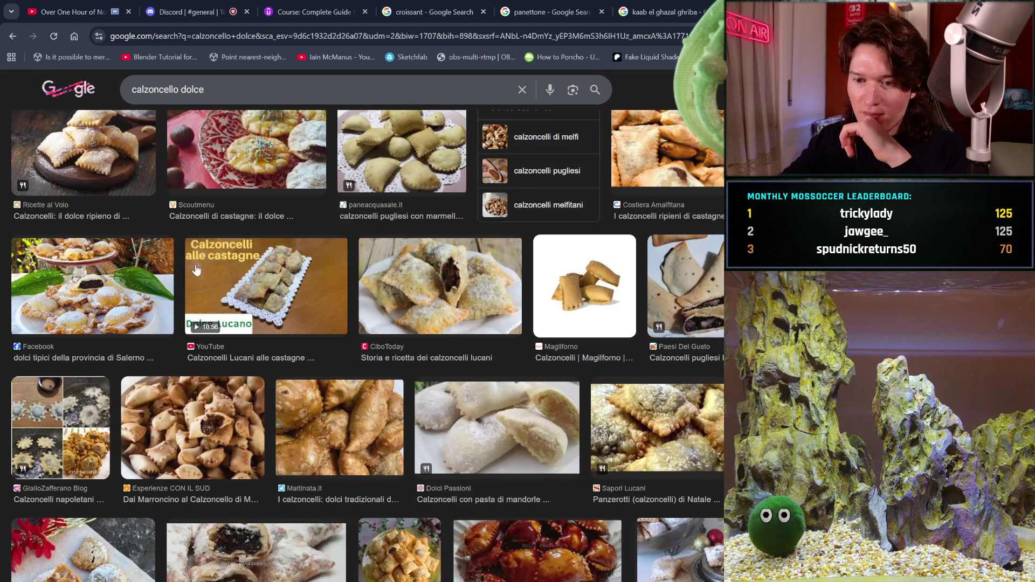
scroll(196, 269, down, 3)
scroll(196, 270, down, 5)
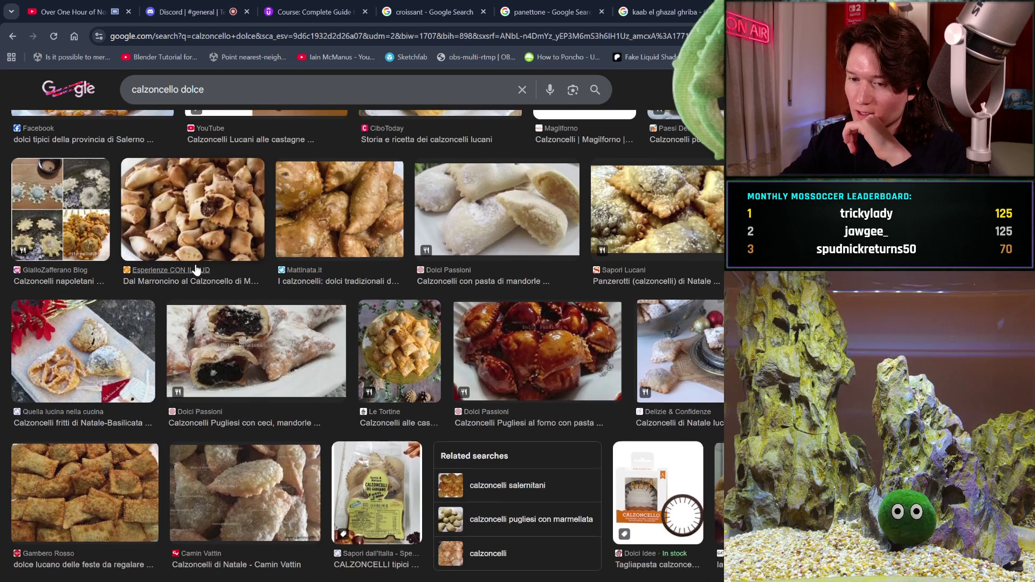
scroll(196, 270, down, 2)
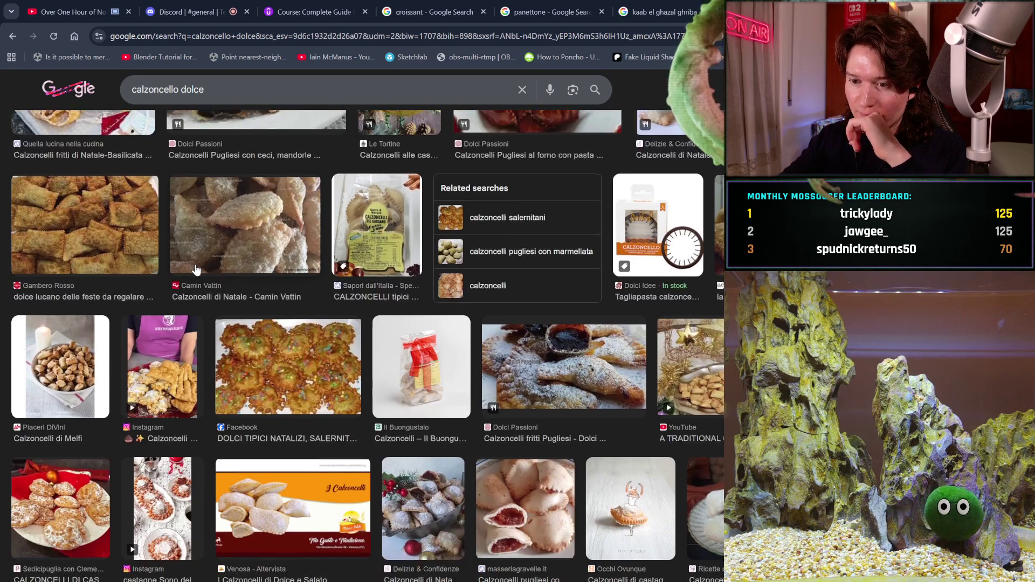
click(543, 366)
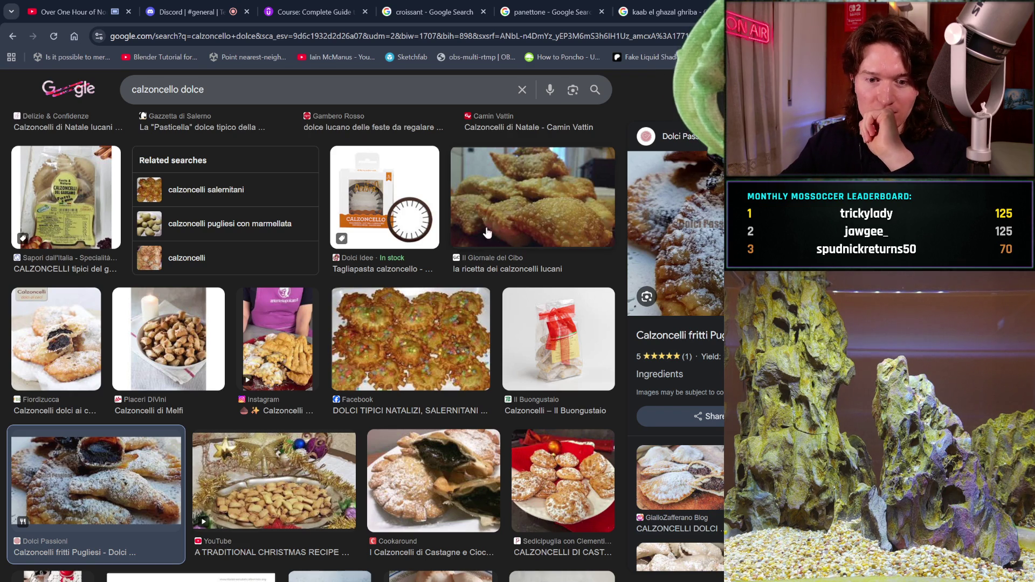
Search 'ghriba', then return to the kaab el ghazal ghriba results and select their query
triple_click(167, 89)
text(ghriba)
key(Return)
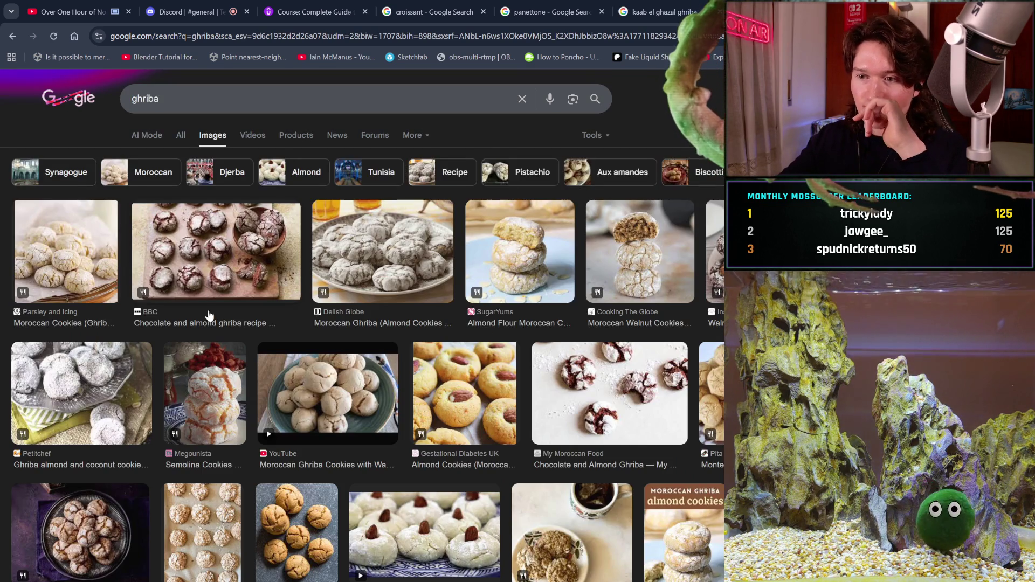
scroll(210, 322, down, 1)
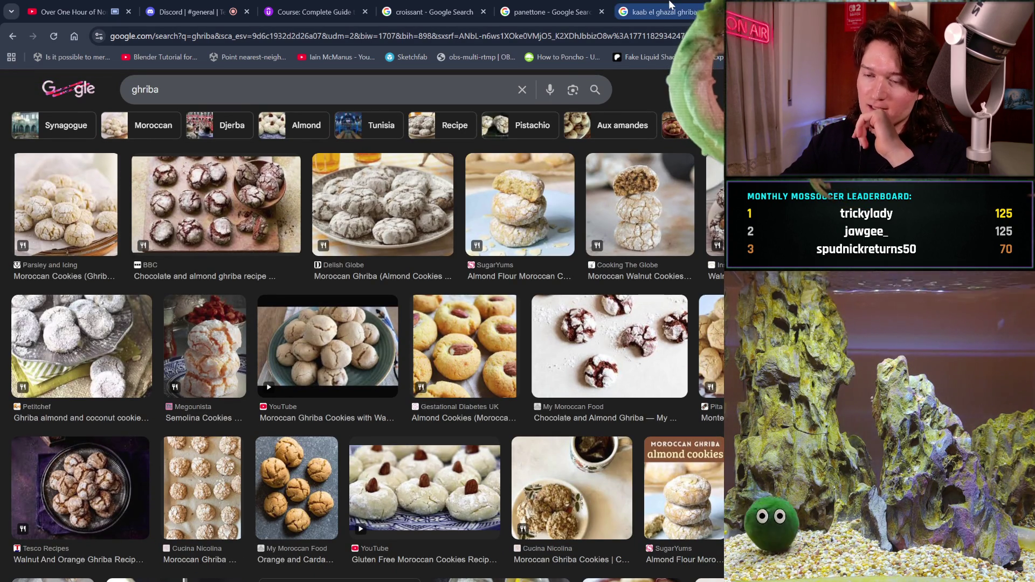
click(669, 5)
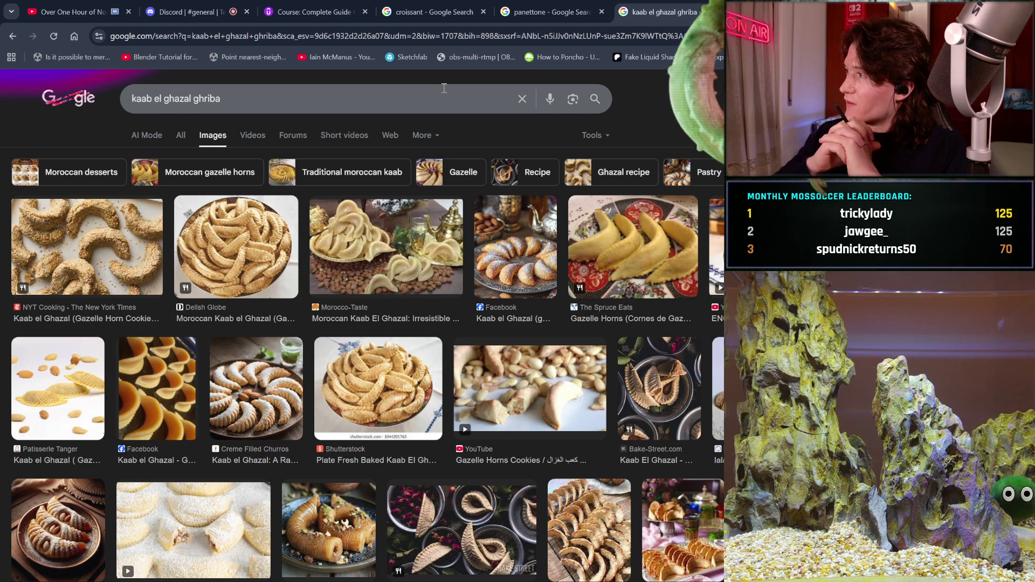
drag(444, 88, 151, 79)
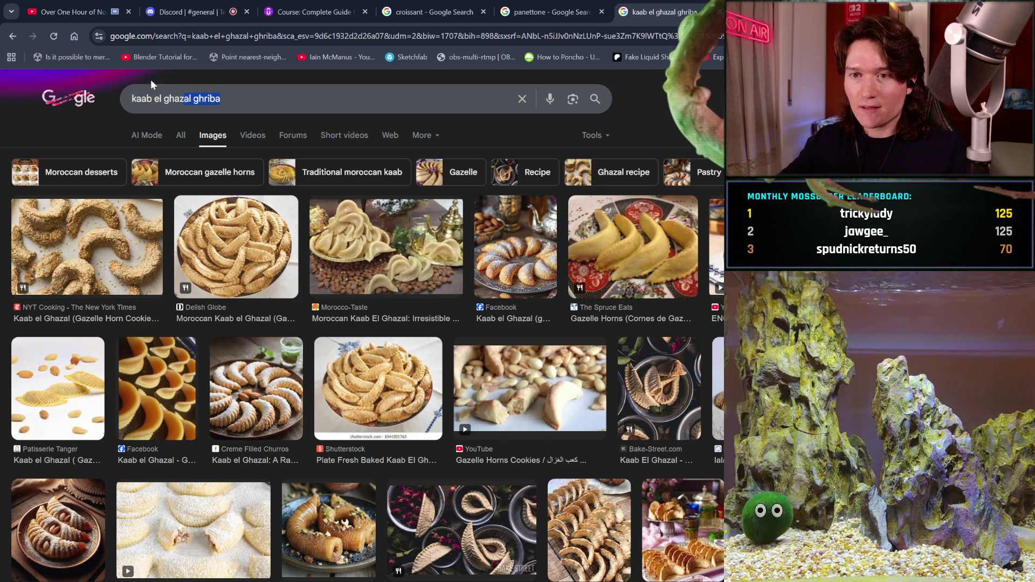
Search 'amaretto' and preview the La Sassellese amaretti image
key(BackSpace)
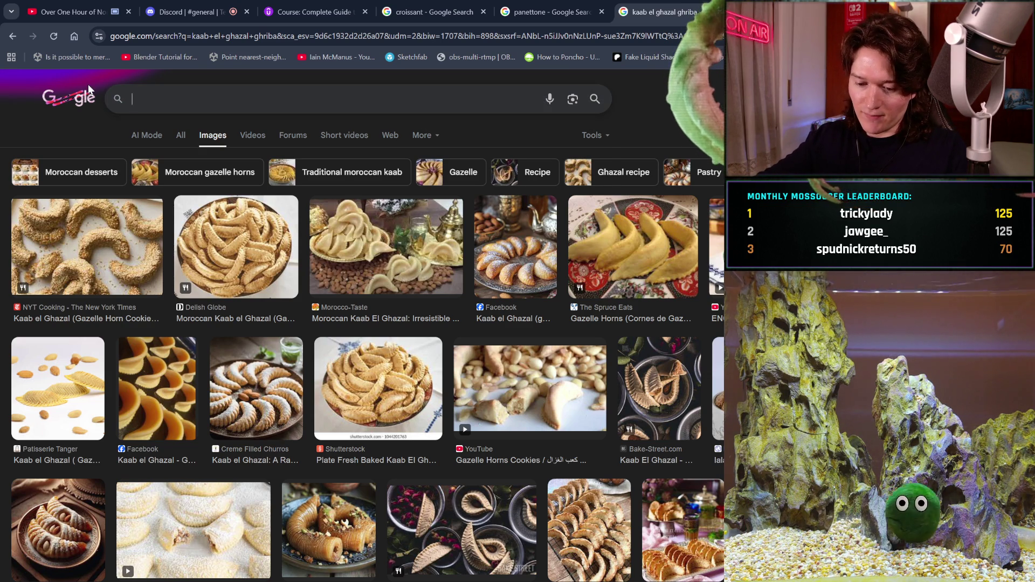
text(amaretto)
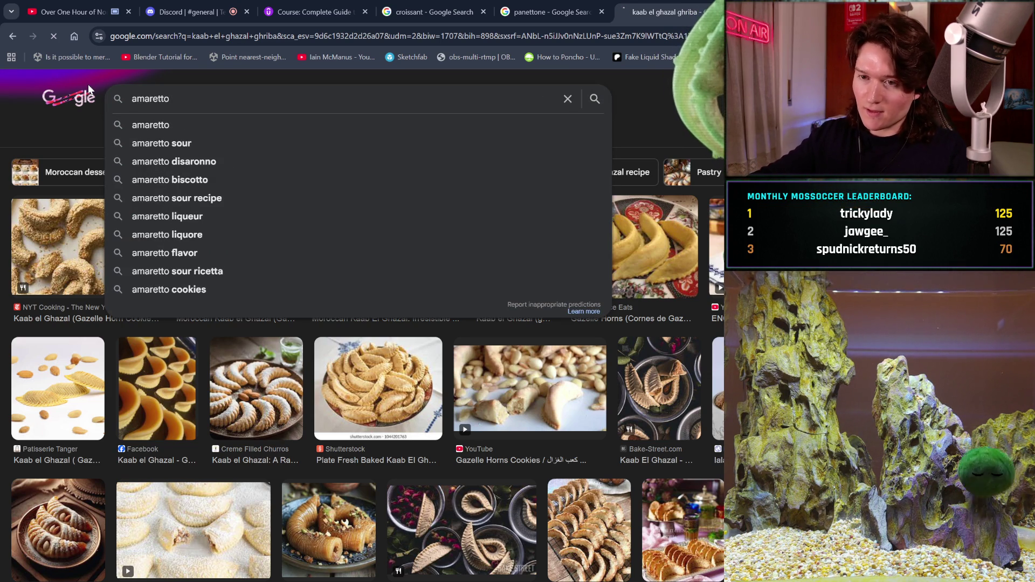
key(Return)
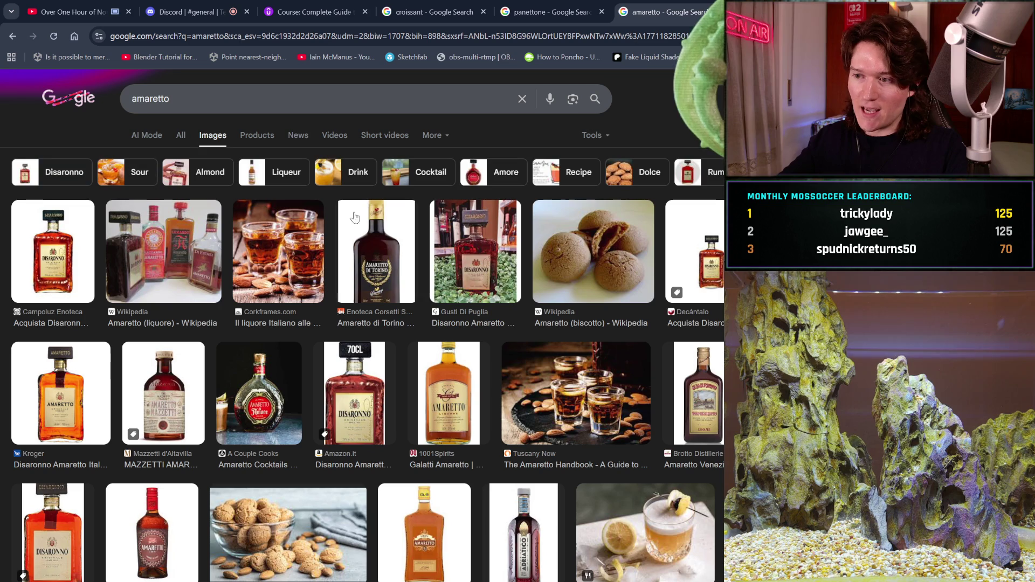
scroll(493, 383, down, 3)
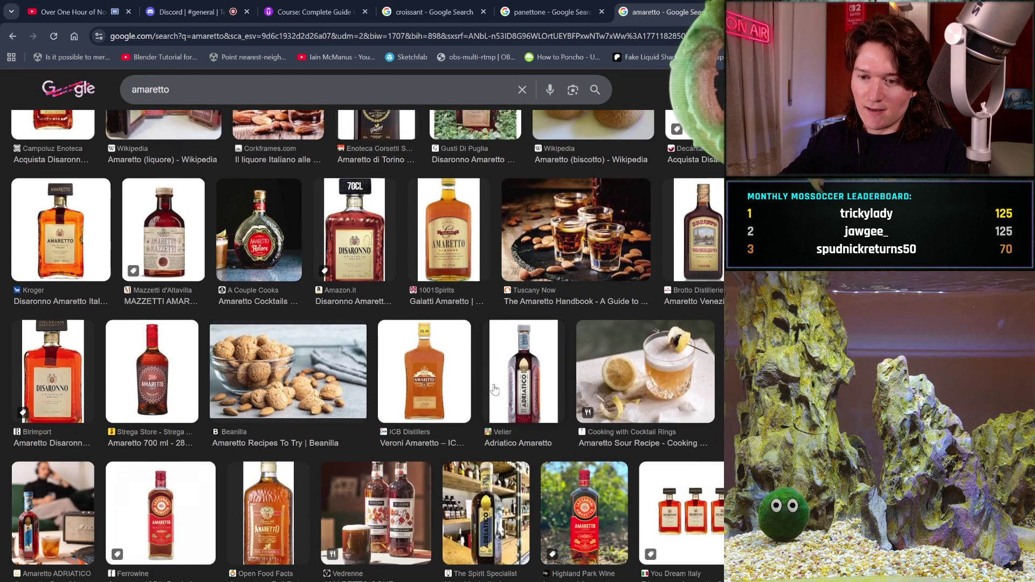
scroll(493, 389, down, 1)
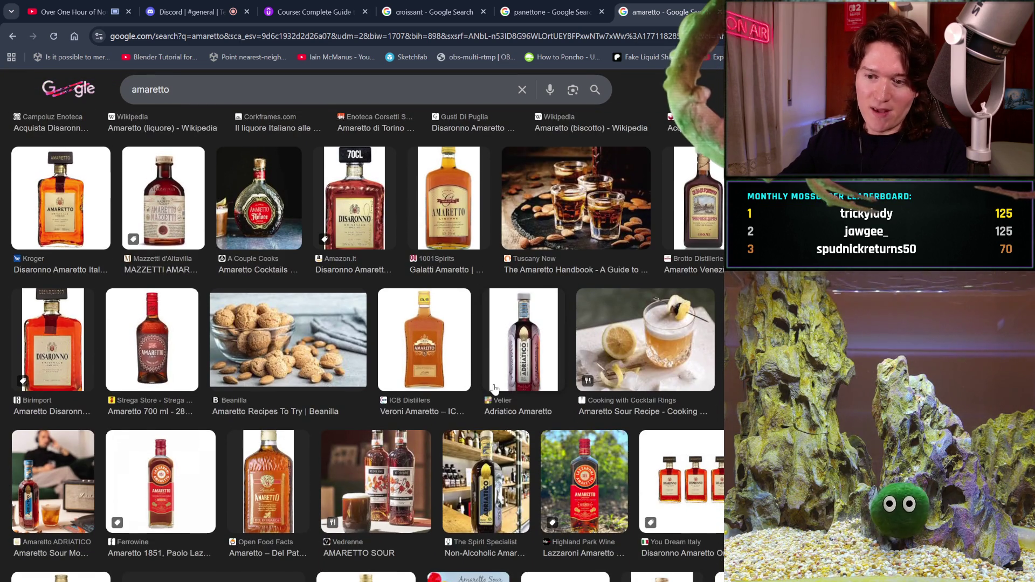
scroll(494, 388, down, 3)
scroll(493, 388, up, 7)
scroll(493, 383, down, 10)
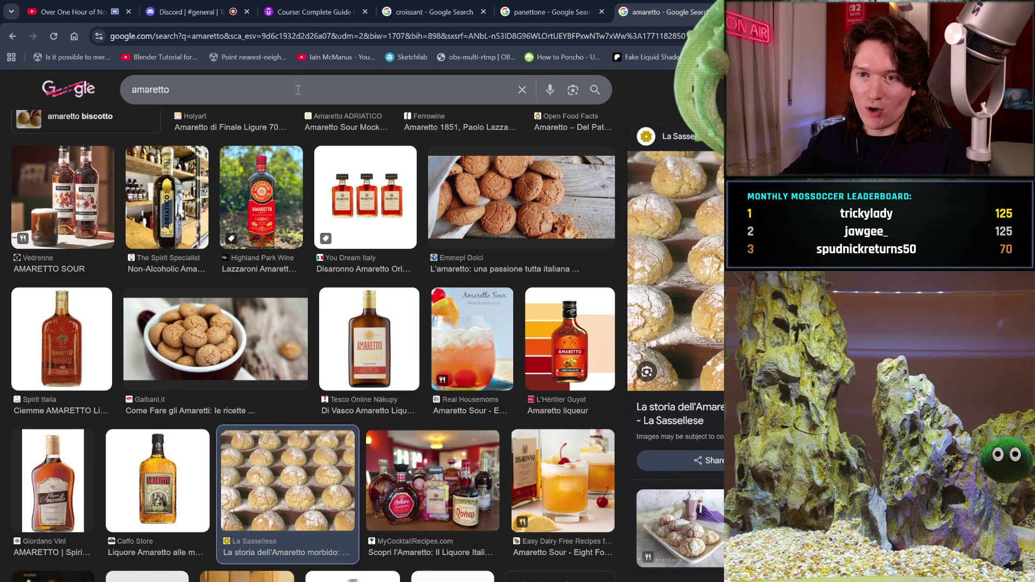
click(280, 87)
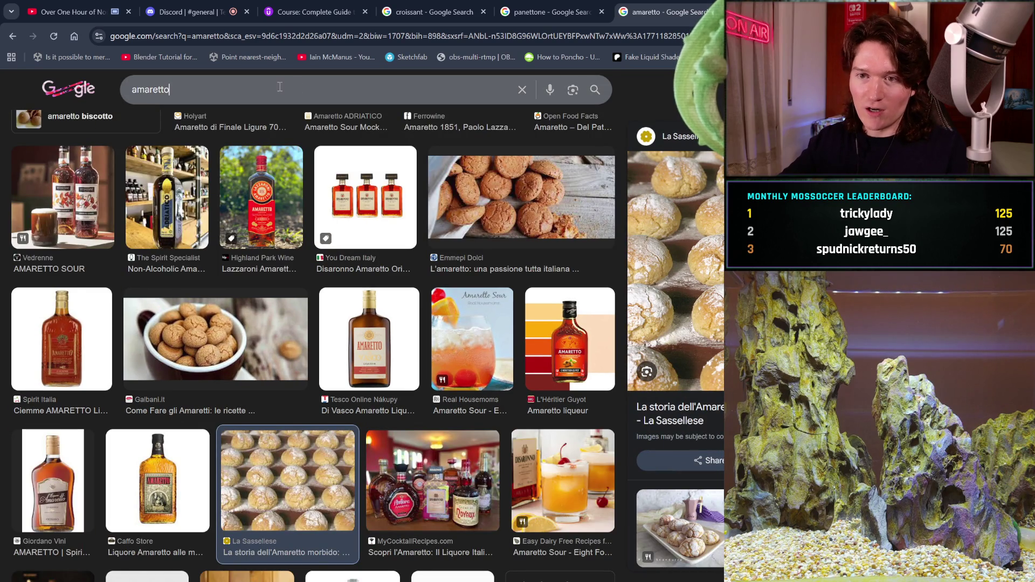
Search 'amarettomorbido', compare with the ghriba results, then clear the query
text(morbido)
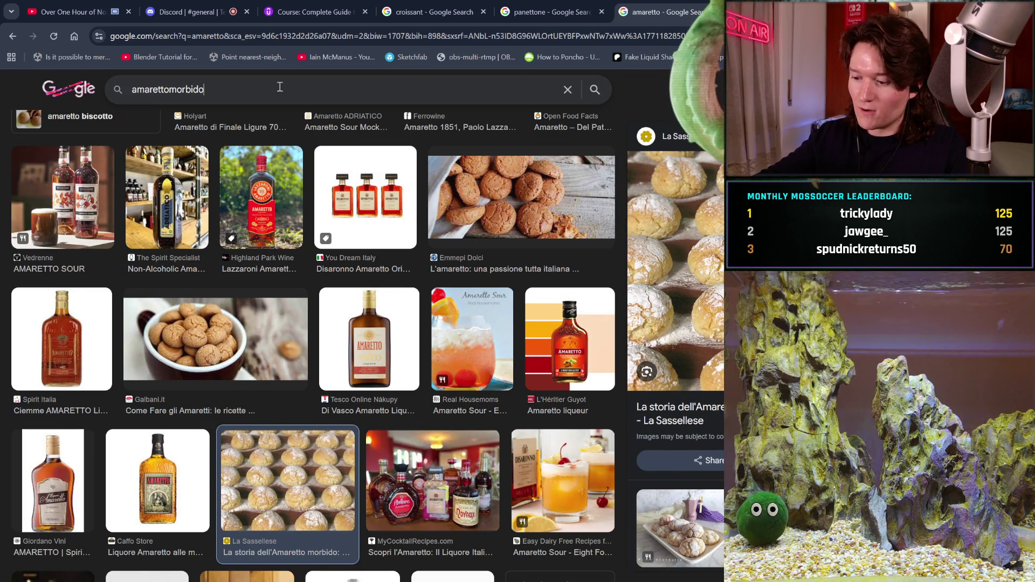
key(Return)
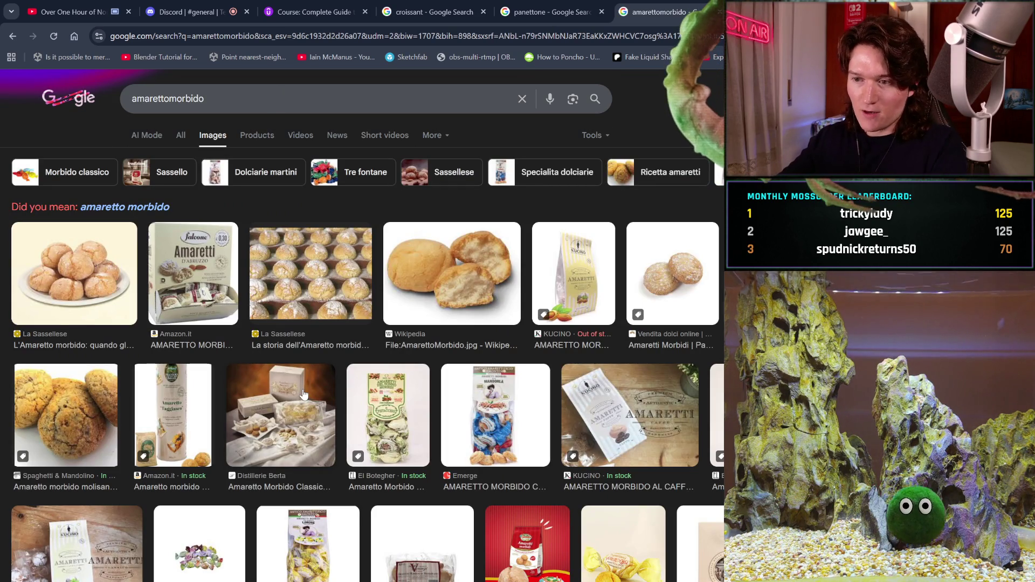
key(alt+Left)
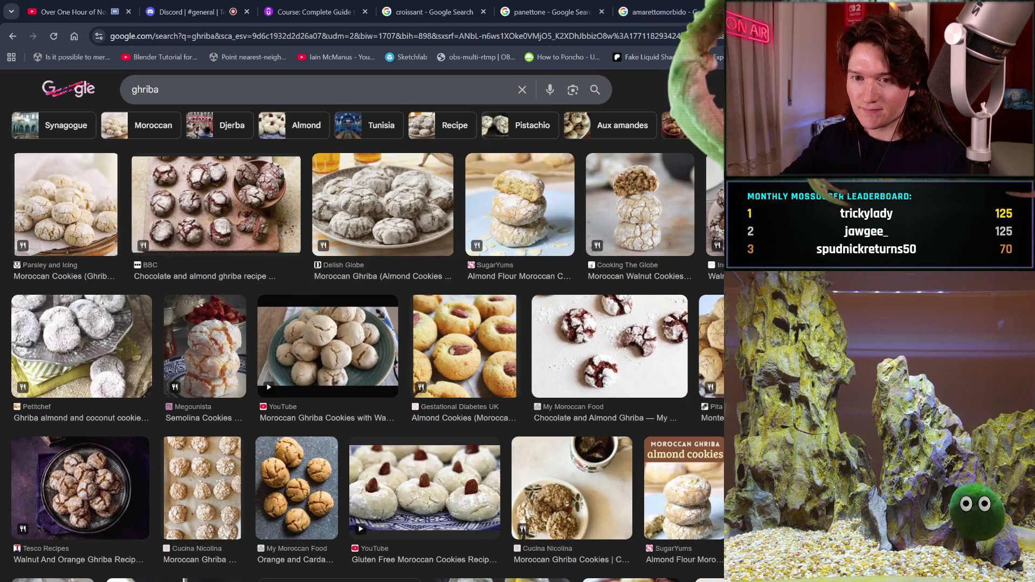
key(alt+Right)
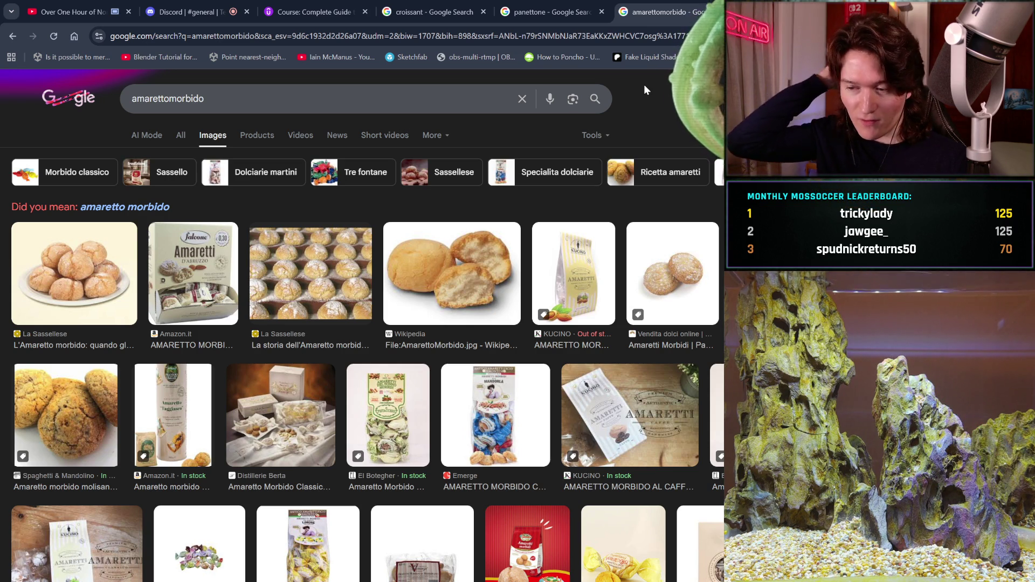
drag(410, 101, 114, 121)
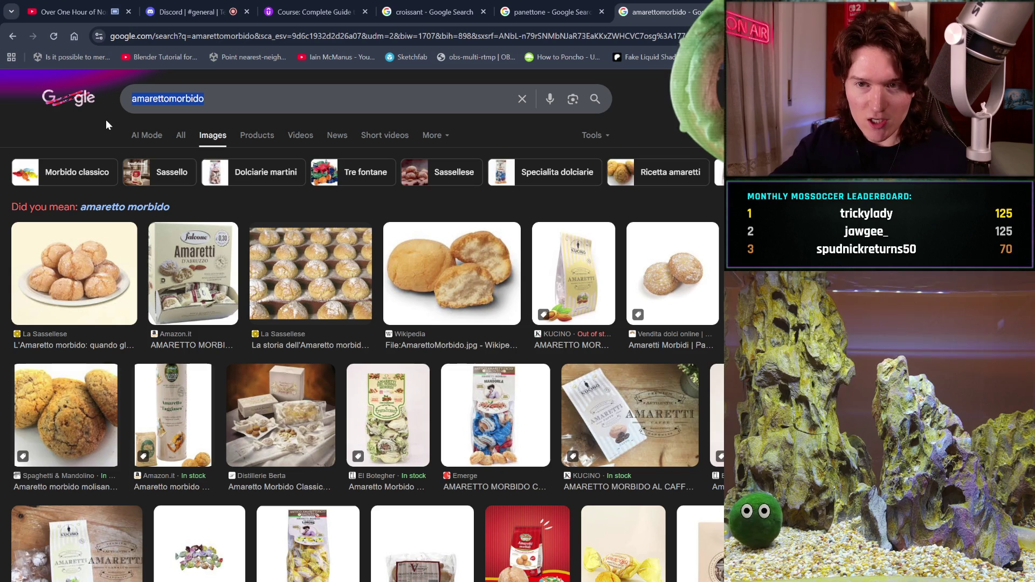
key(BackSpace)
Search images for 'chebakia', then for 'cartellate'
text(che)
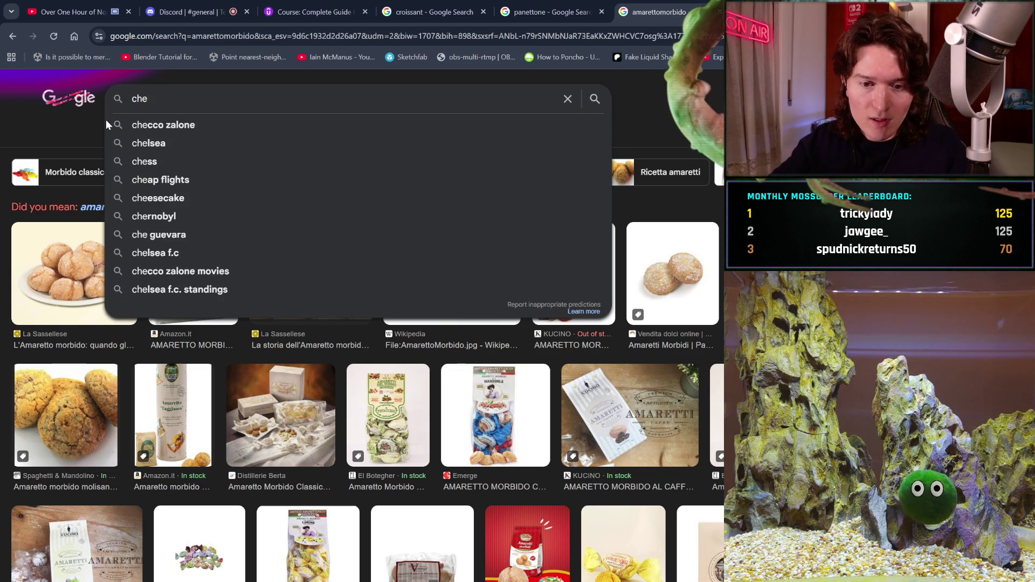
text(bakia)
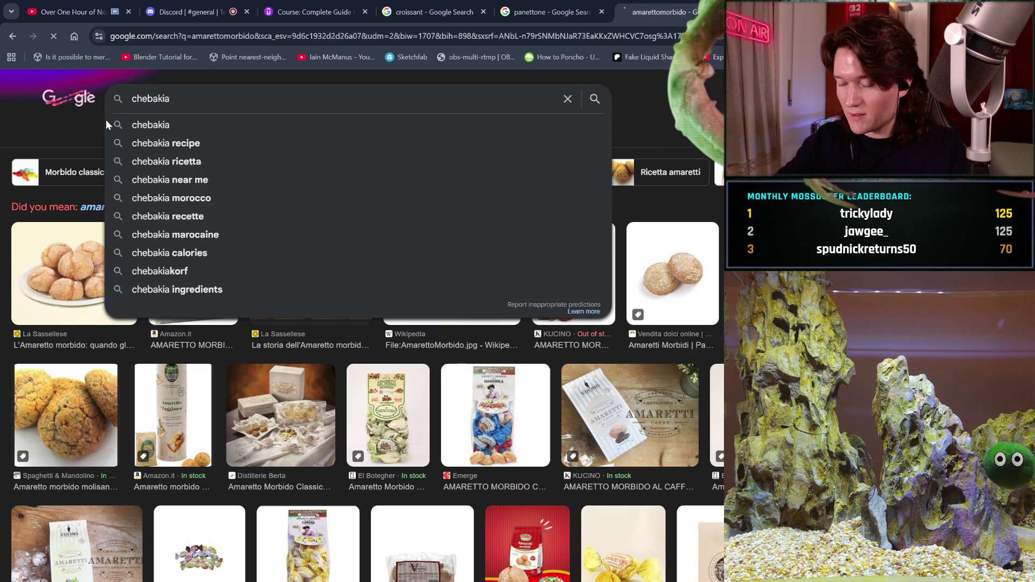
key(Return)
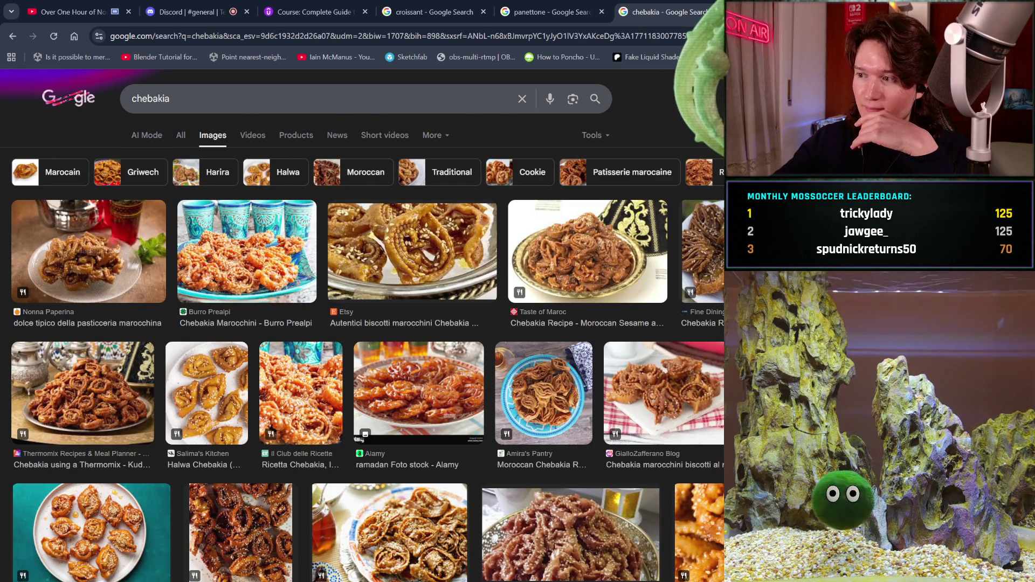
key(alt+Left)
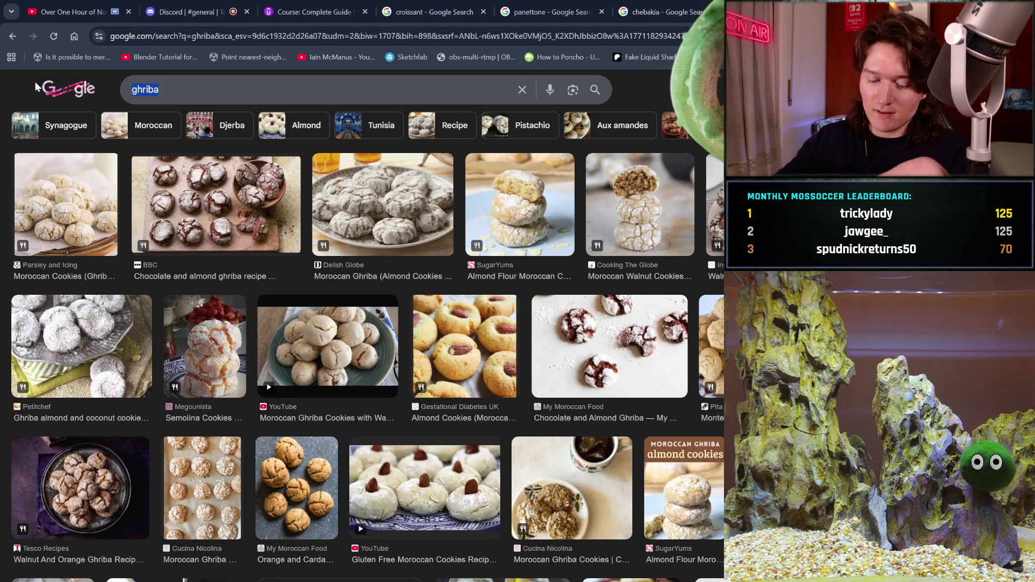
text(cartellate)
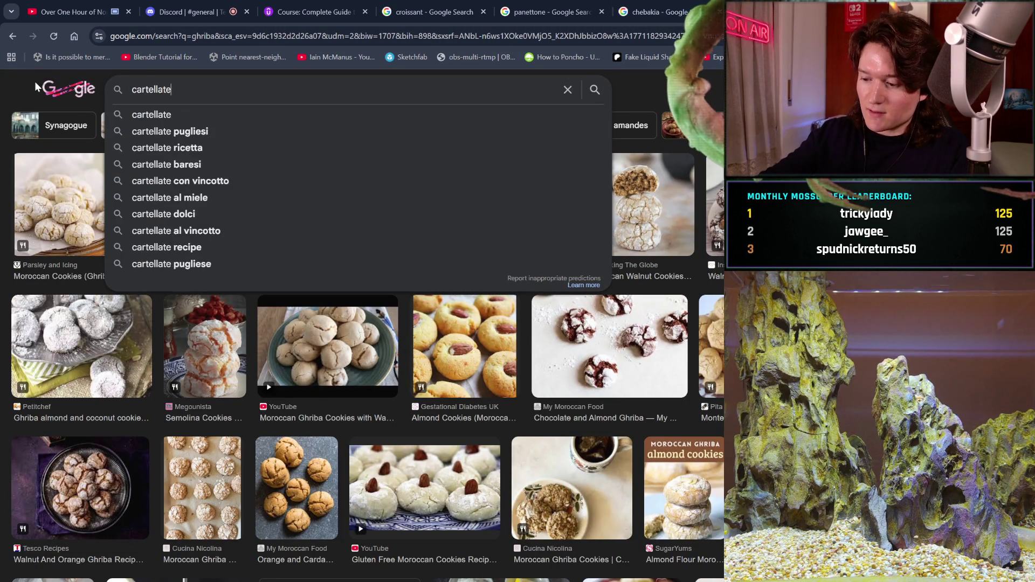
key(Return)
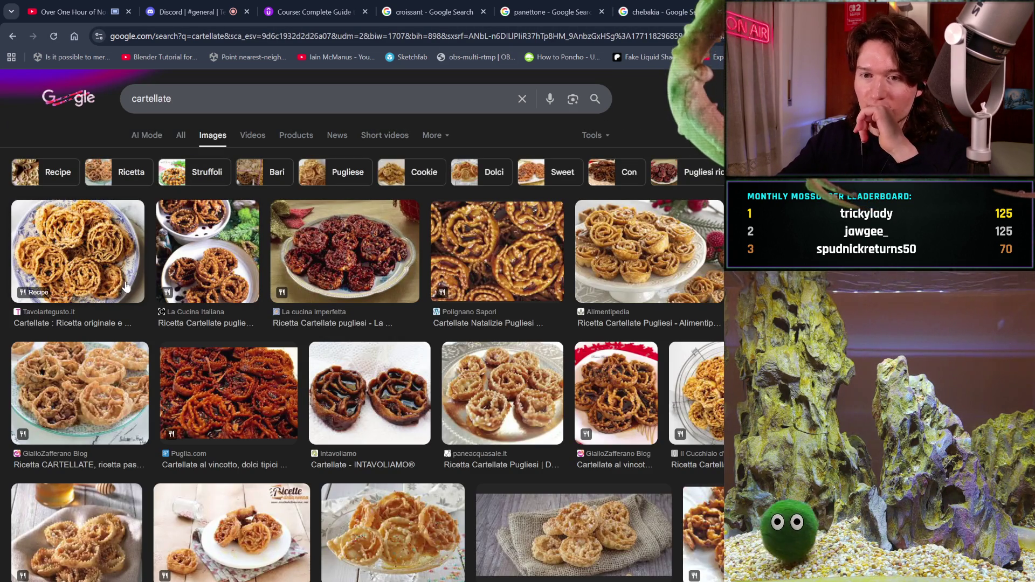
Browse down through the cartellate image results
scroll(125, 286, down, 1)
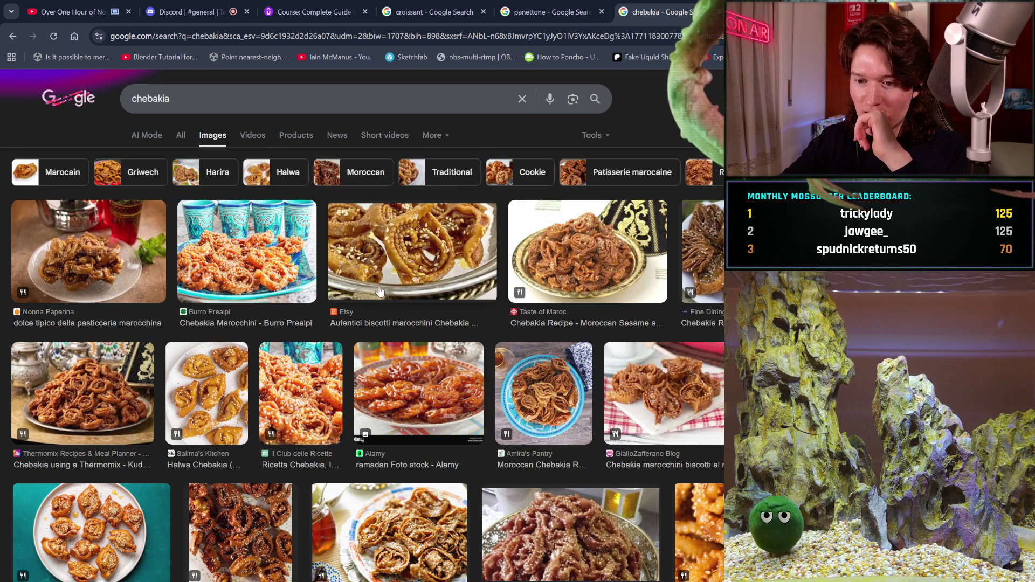
scroll(380, 292, down, 1)
key(ctrl+Tab)
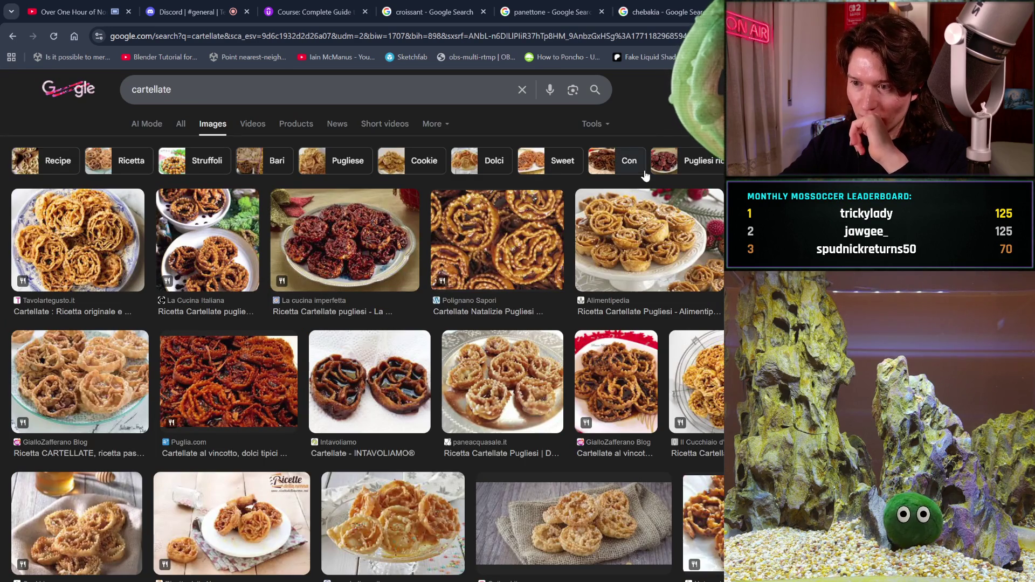
scroll(186, 395, down, 1)
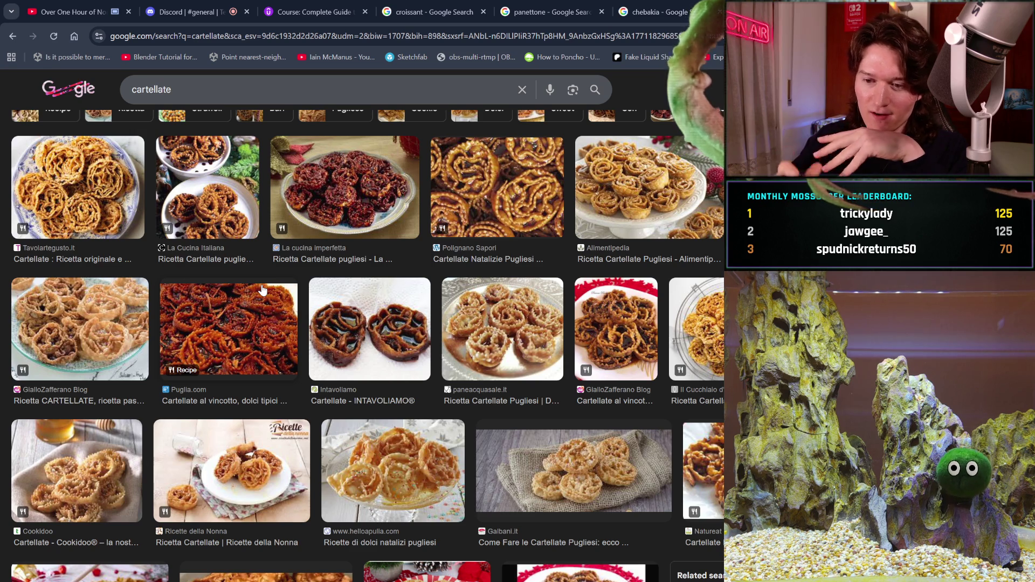
scroll(262, 289, down, 5)
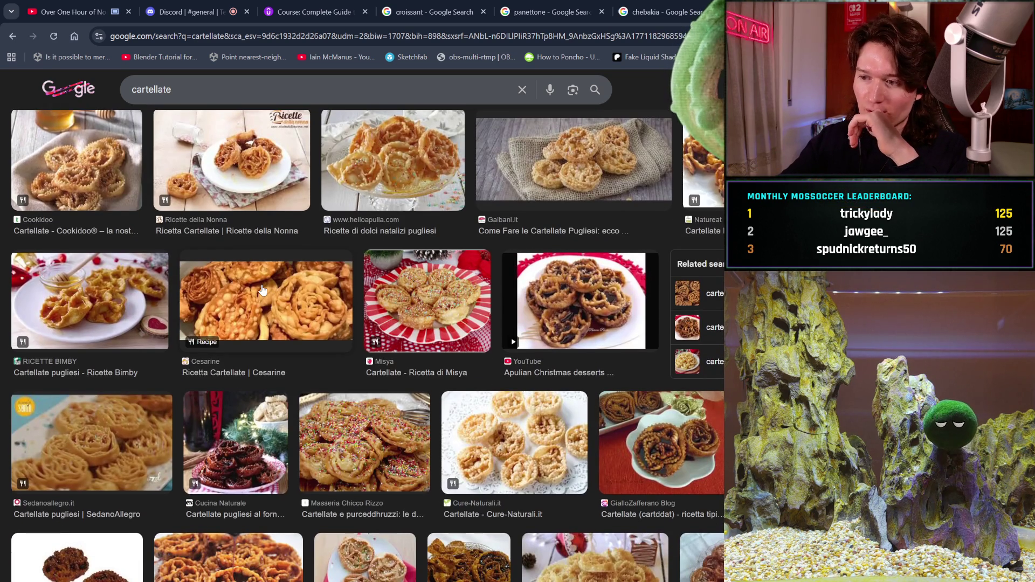
scroll(262, 290, down, 1)
scroll(263, 289, down, 1)
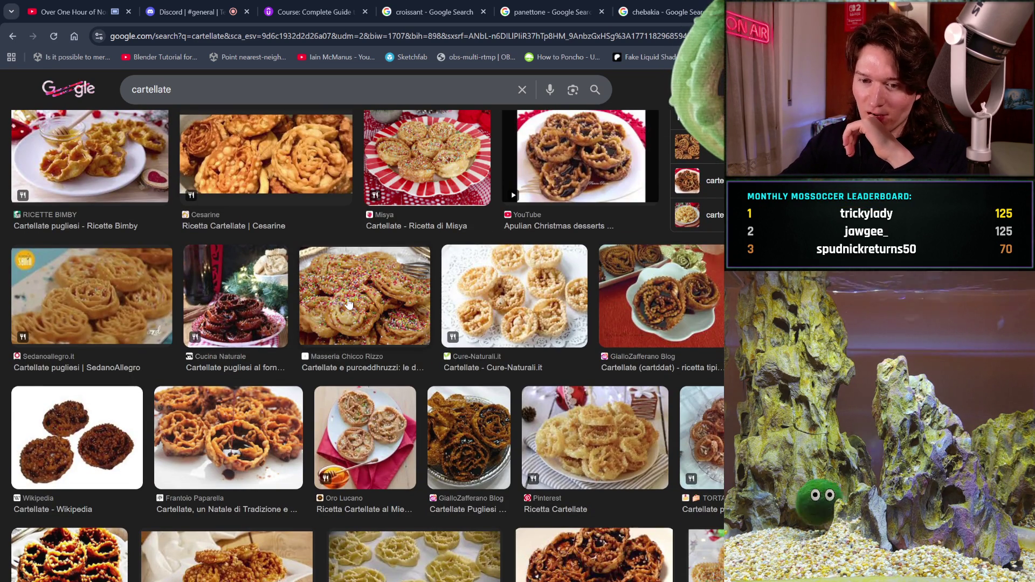
scroll(349, 304, down, 3)
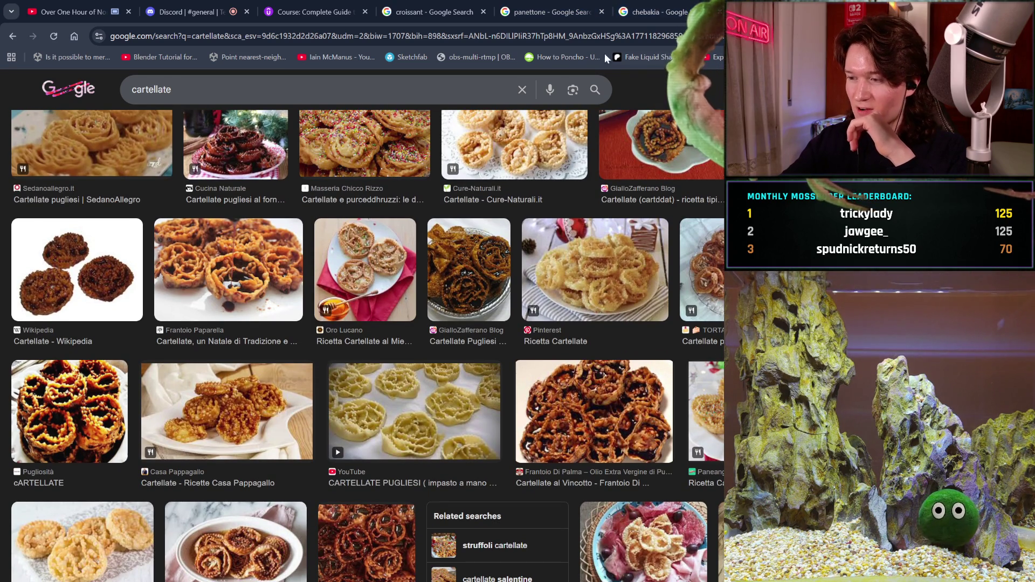
Check the chebakia results and close the panettone search, leaving croissant results
click(647, 12)
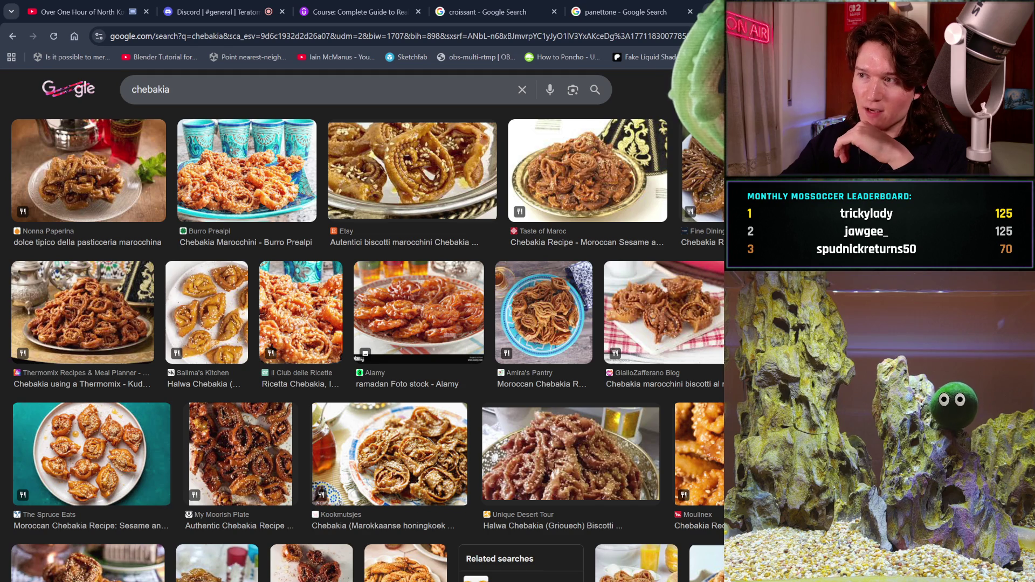
key(ctrl+w)
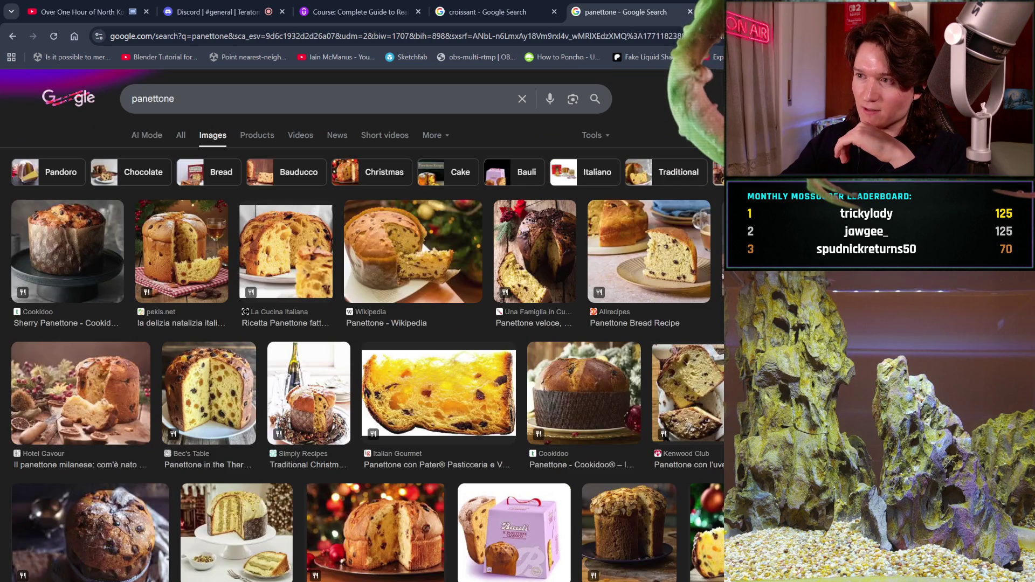
click(690, 12)
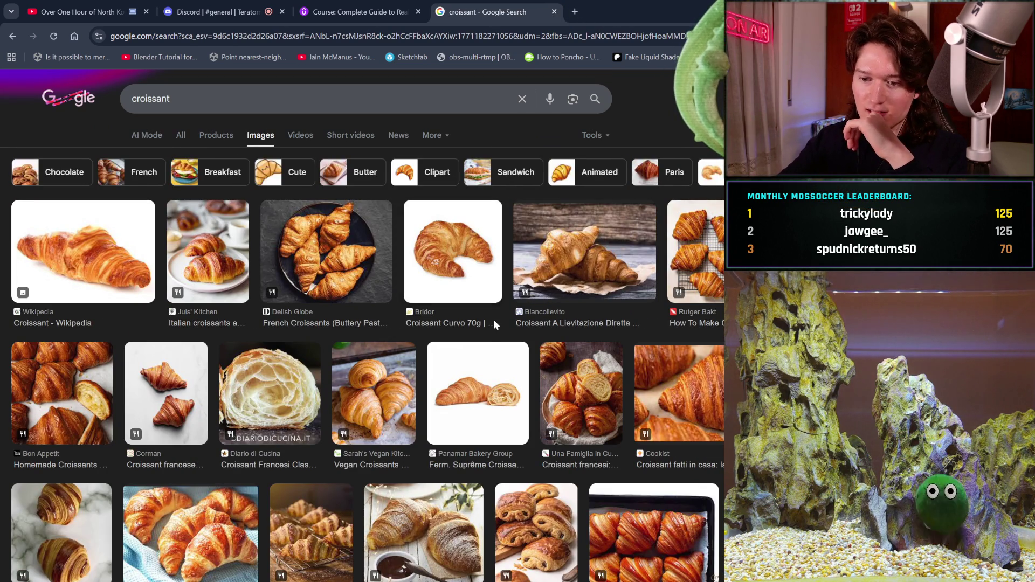
scroll(494, 319, down, 1)
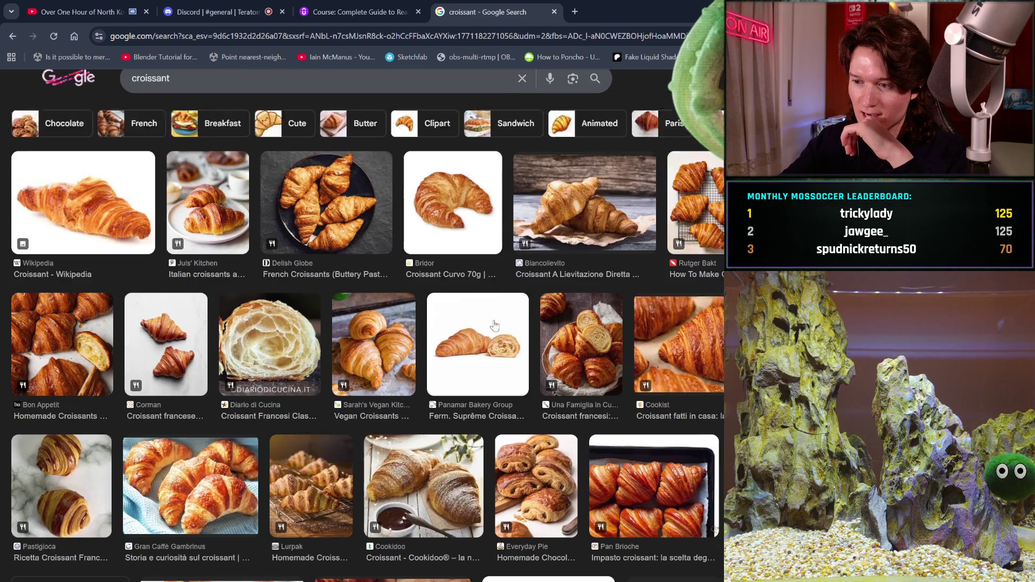
scroll(494, 326, up, 1)
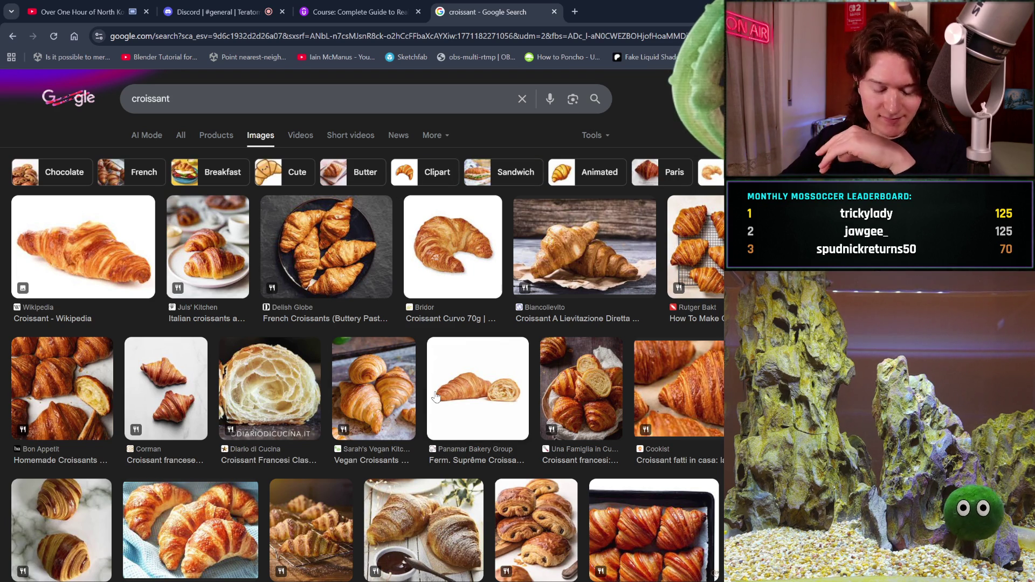
click(571, 12)
Run a quick 'turkish' search, then close it and the croissant tab
text(turk)
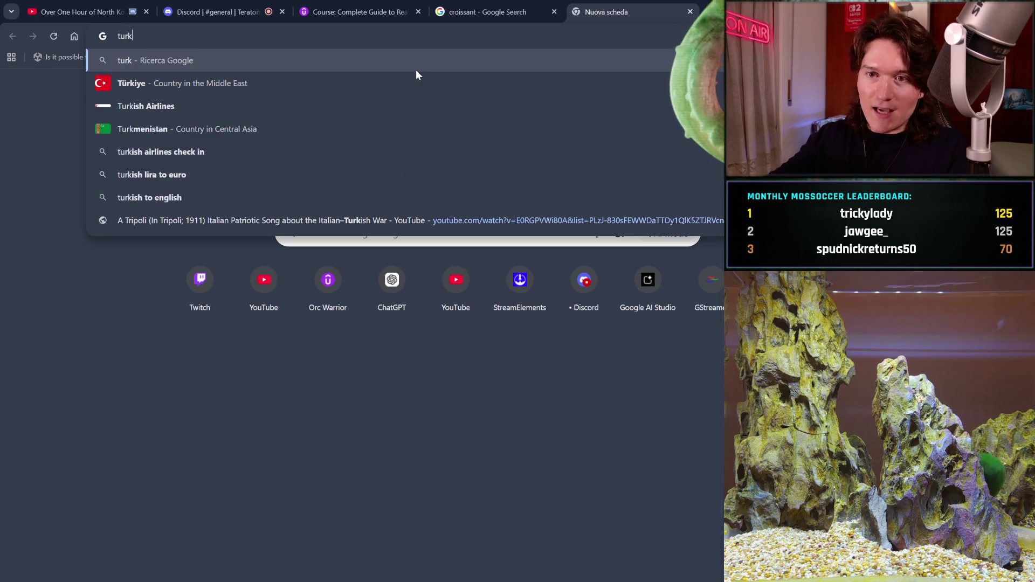
text(ish)
key(Return)
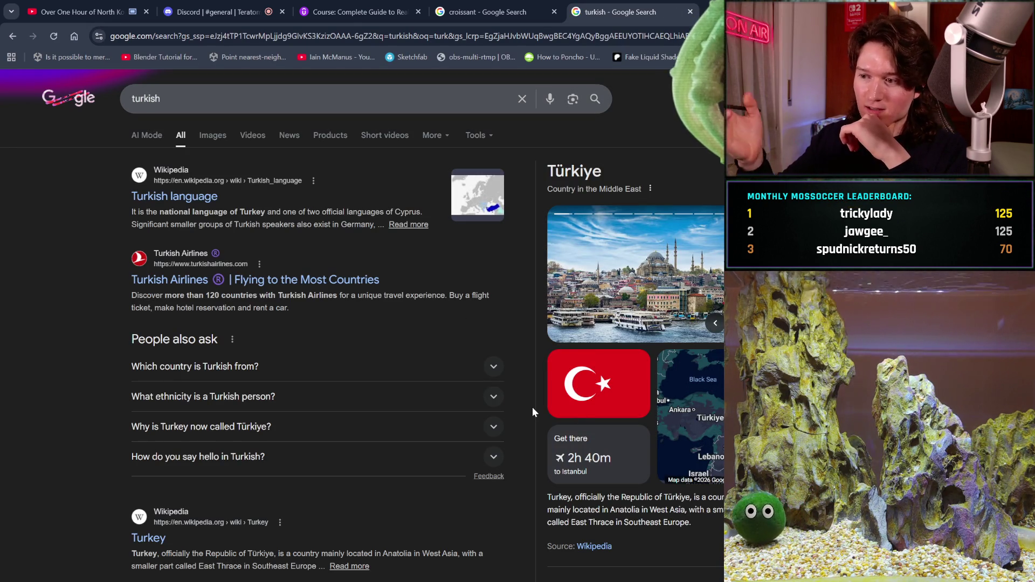
click(689, 11)
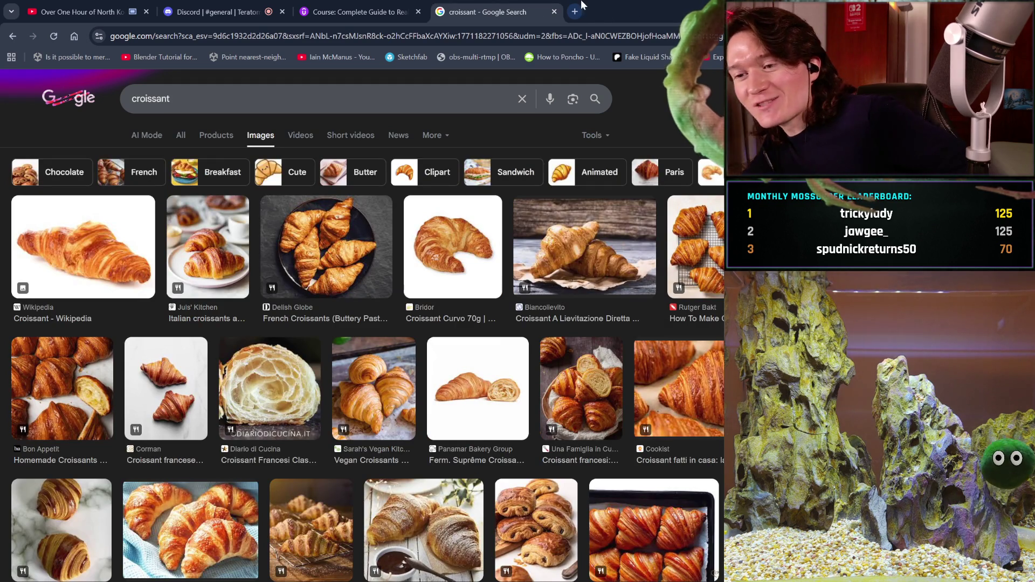
click(555, 12)
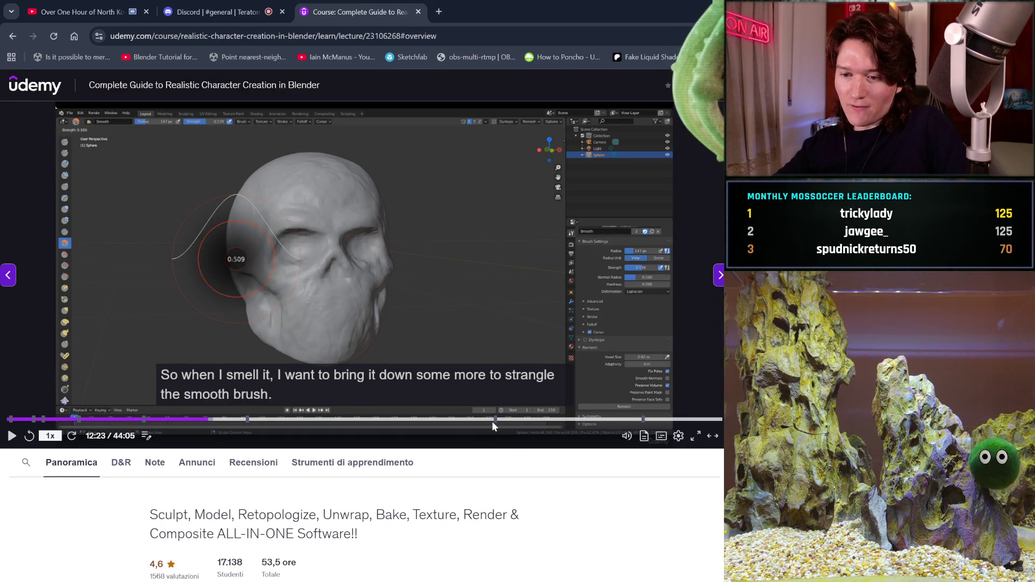
Leave the paused Udemy lecture to go back to the Blender head sculpt
mouse_move(711, 360)
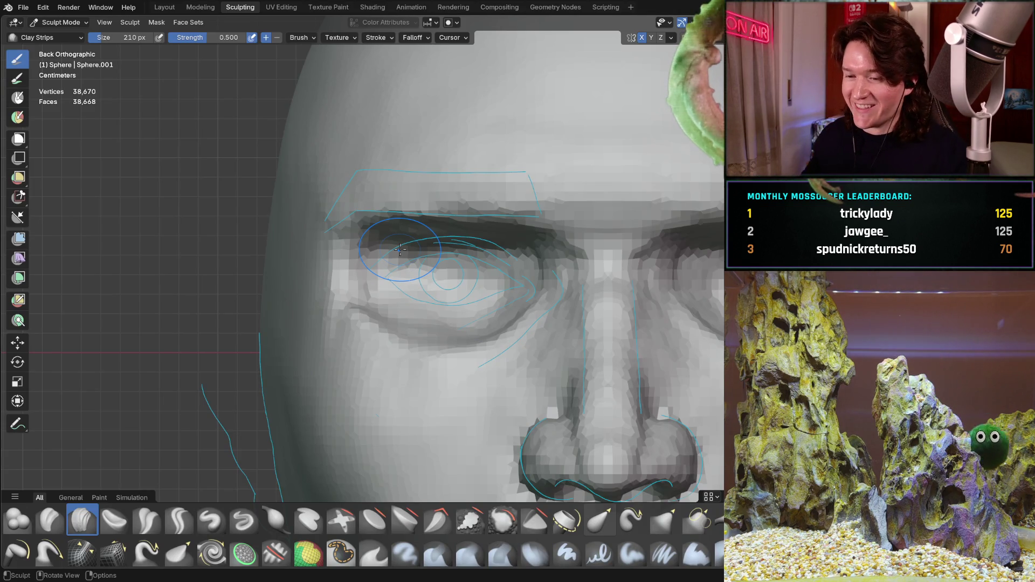
Snap to the front orthographic view and sculpt a clay stroke around the eye socket
scroll(398, 311, down, 5)
mouse_move(397, 331)
middle_down()
mouse_move(474, 307)
mouse_move(393, 286)
mouse_move(400, 280)
middle_up()
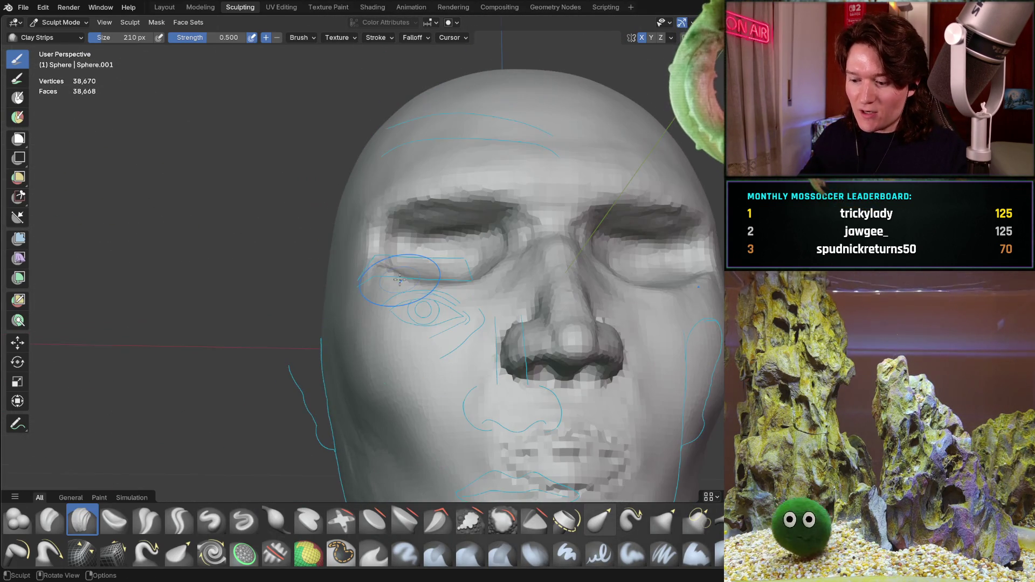
key(ctrl+KP_1)
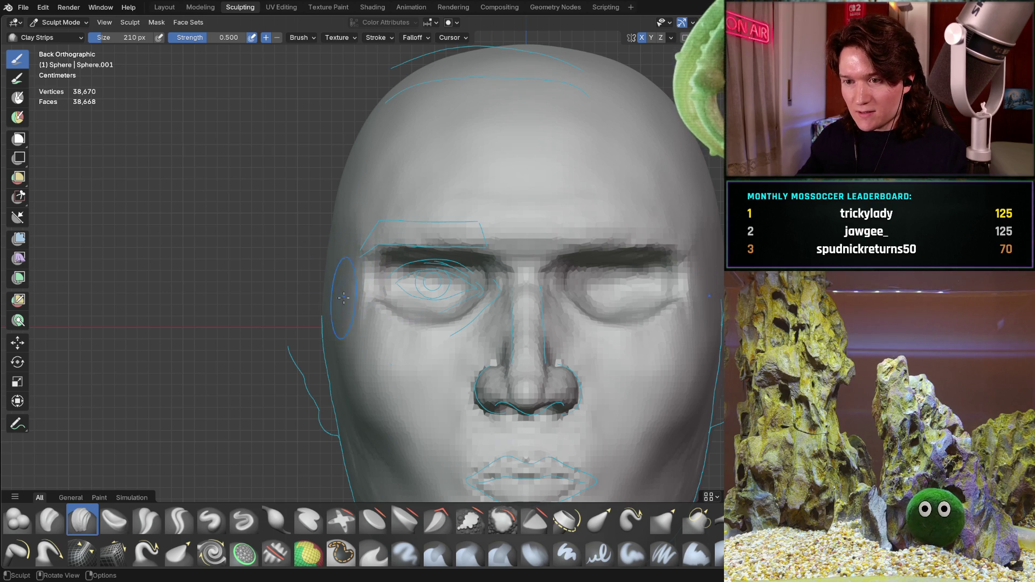
scroll(343, 297, up, 5)
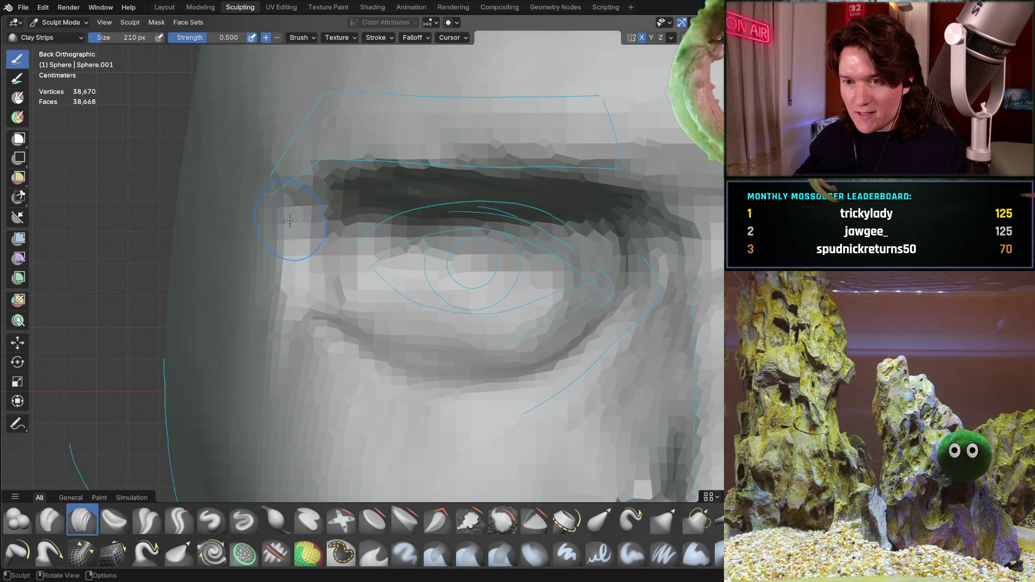
scroll(312, 173, down, 5)
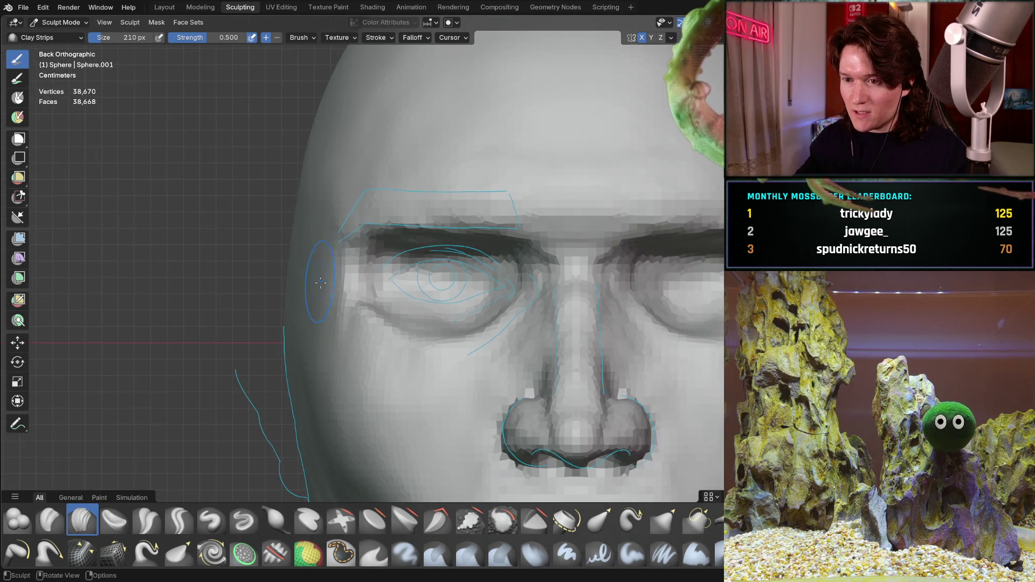
mouse_move(315, 269)
middle_down()
mouse_move(321, 282)
mouse_move(358, 257)
middle_up()
drag(358, 257, 341, 258)
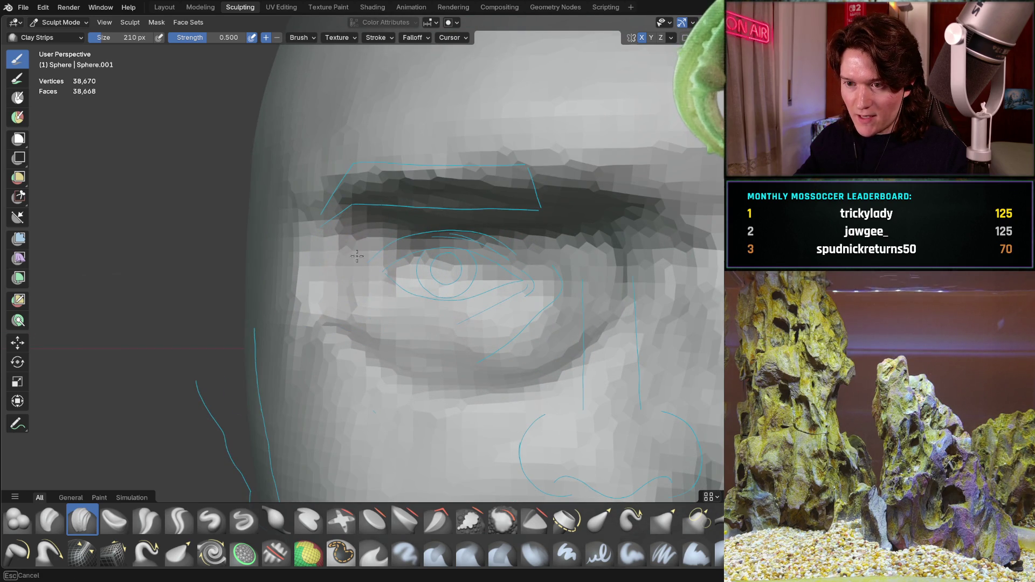
Orbit and zoom around the brow and eye socket to inspect them
mouse_move(344, 286)
middle_down()
mouse_move(424, 185)
mouse_move(393, 243)
middle_up()
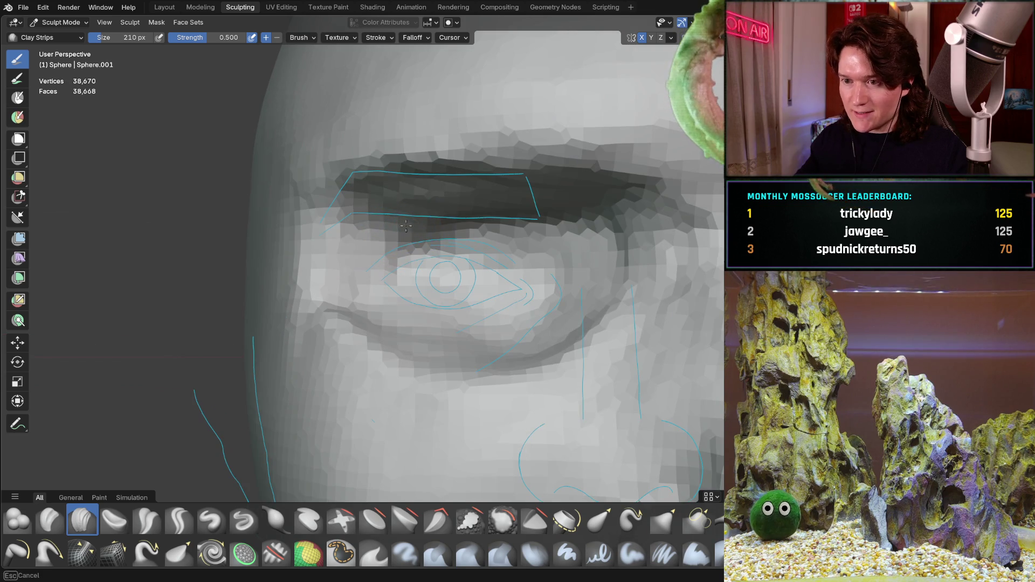
mouse_move(456, 203)
middle_down()
mouse_move(402, 173)
mouse_move(345, 255)
middle_up()
mouse_move(338, 193)
middle_down()
mouse_move(355, 185)
mouse_move(362, 262)
mouse_move(328, 137)
middle_up()
middle_drag(137, 175, 323, 203)
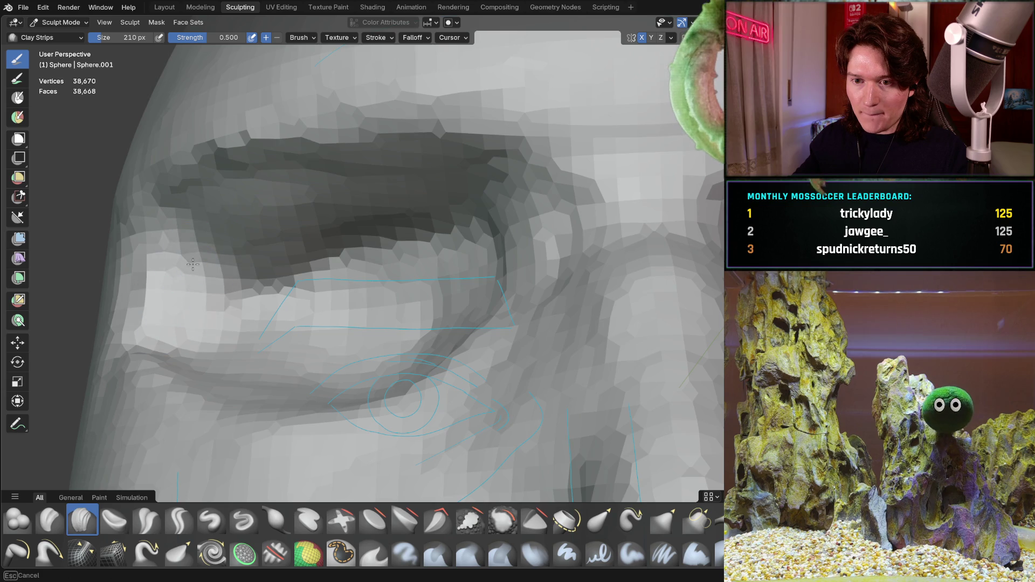
middle_drag(289, 217, 324, 199)
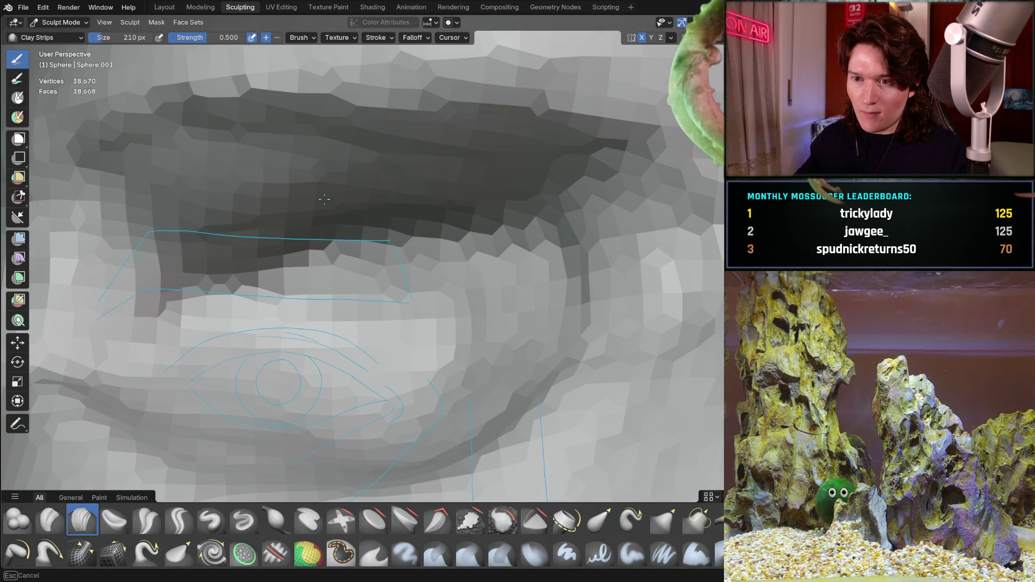
middle_drag(419, 186, 282, 240)
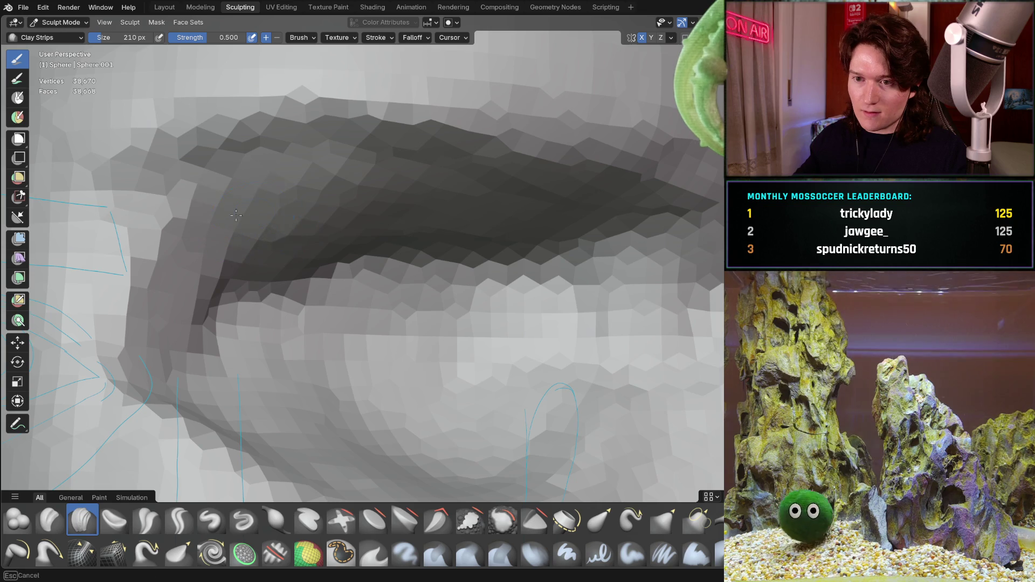
middle_drag(236, 215, 238, 214)
middle_drag(415, 203, 267, 240)
Settle on a straight-on orthographic view of the eyes and nose
key(ctrl+KP_1)
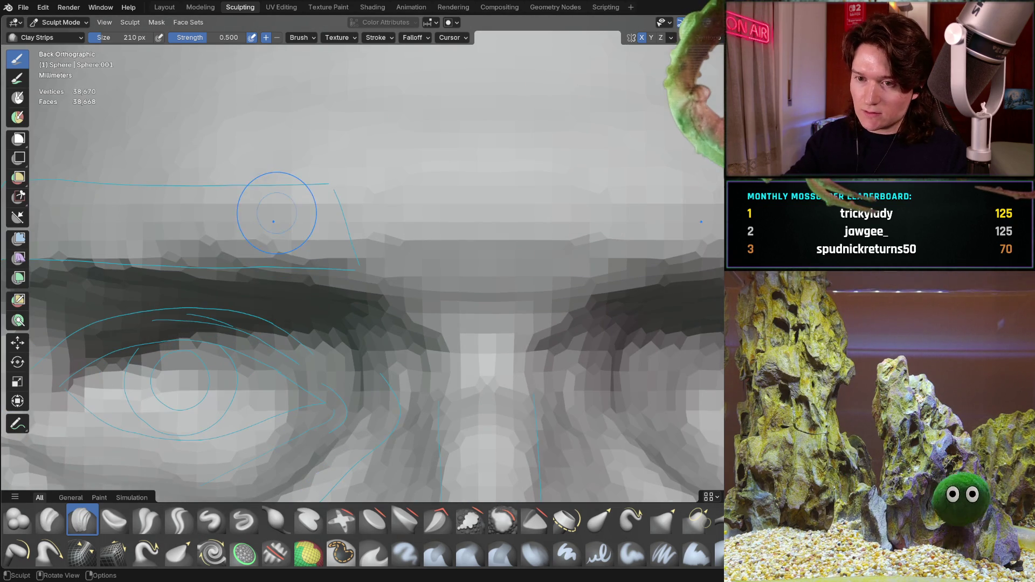
middle_drag(258, 333, 208, 357)
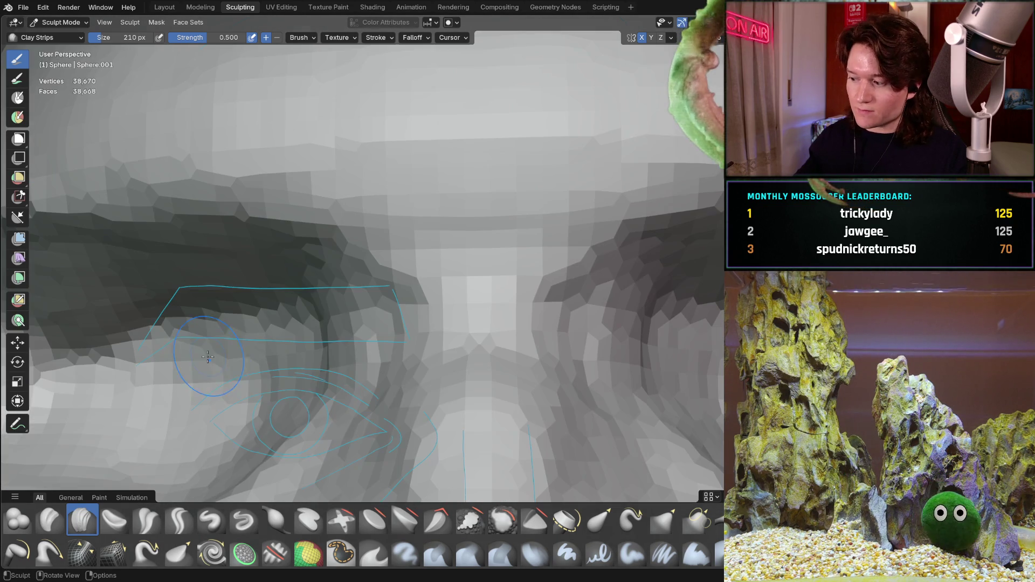
key(KP_1)
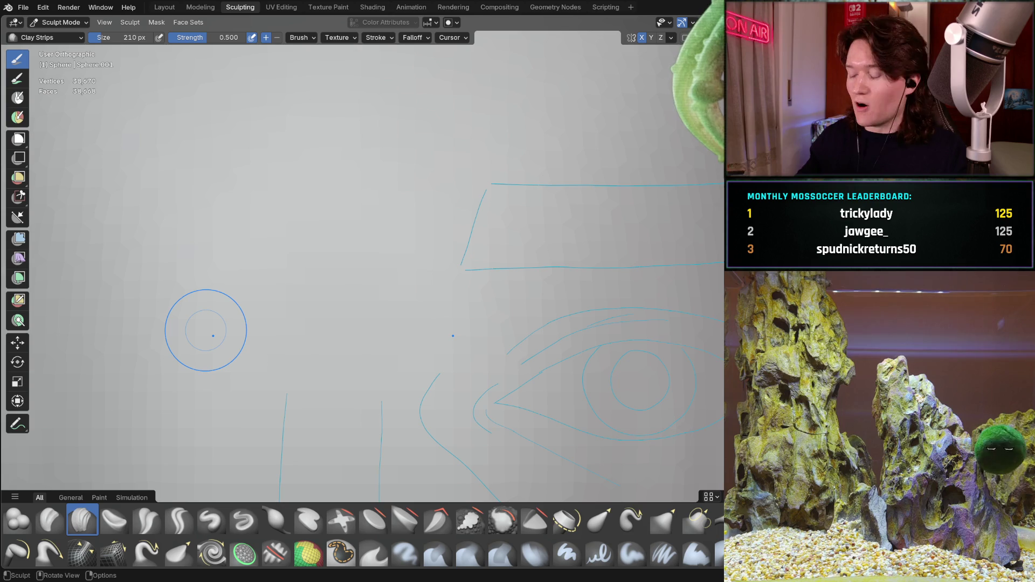
key(ctrl+KP_1)
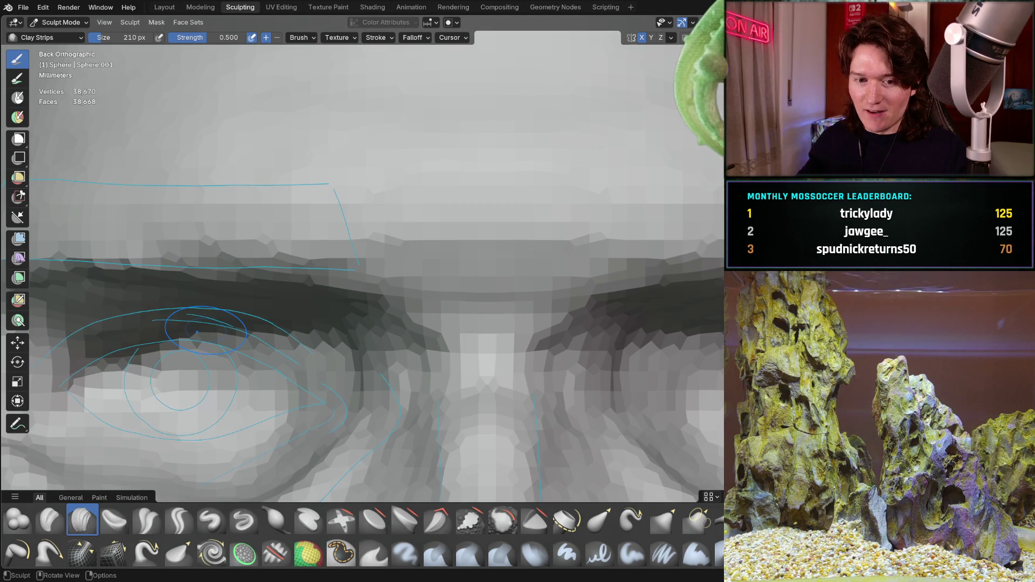
shift+middle_drag(138, 347, 357, 304)
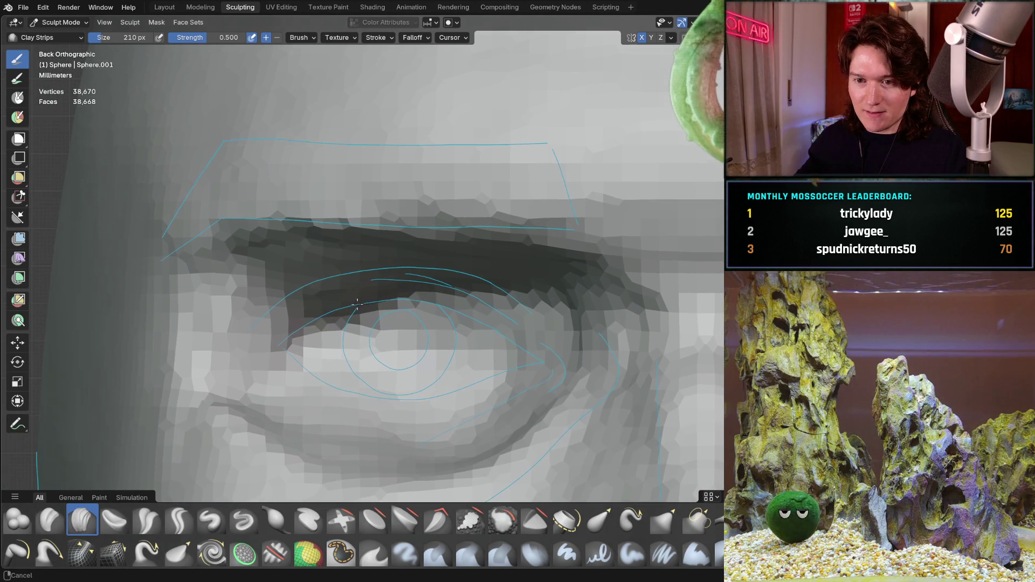
scroll(245, 285, up, 1)
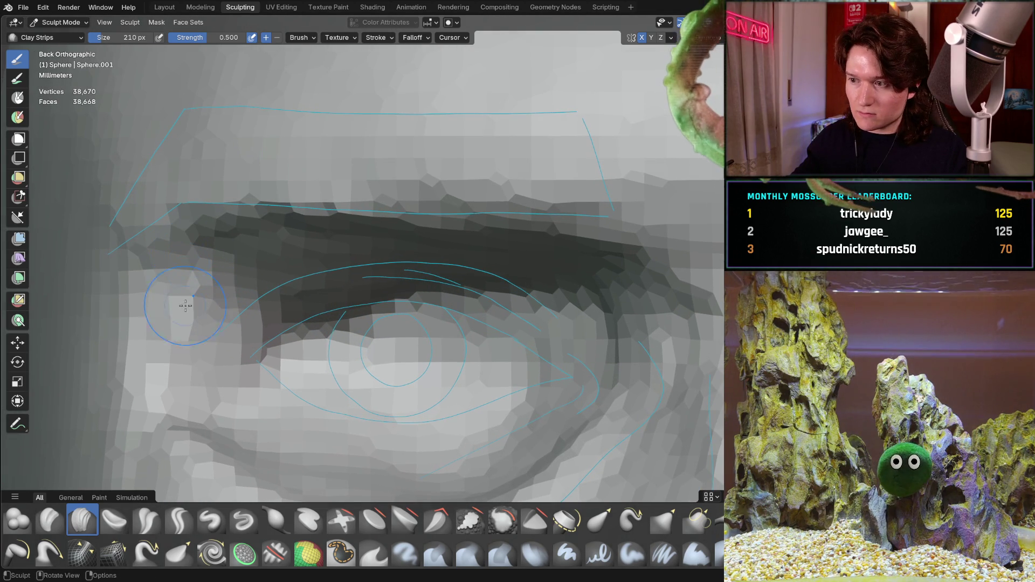
key(KP_4)
key(KP_4)
key(KP_4)
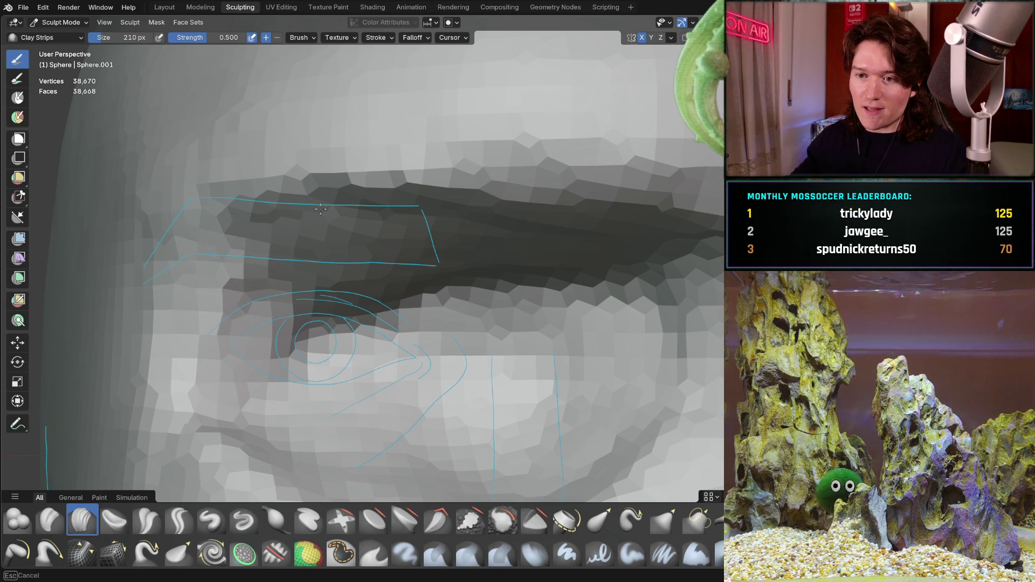
middle_drag(252, 227, 255, 283)
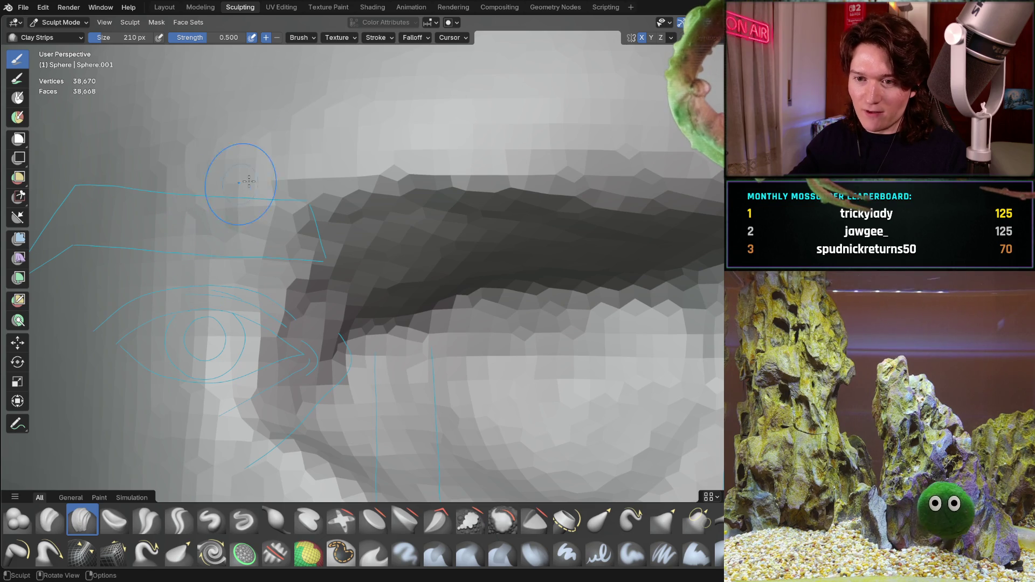
middle_drag(248, 215, 296, 299)
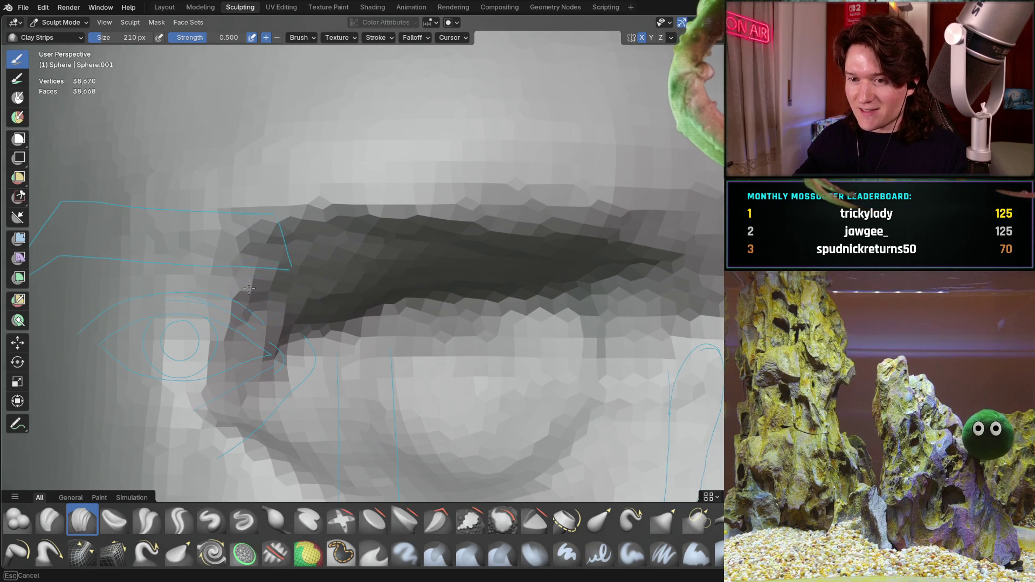
middle_drag(315, 253, 314, 254)
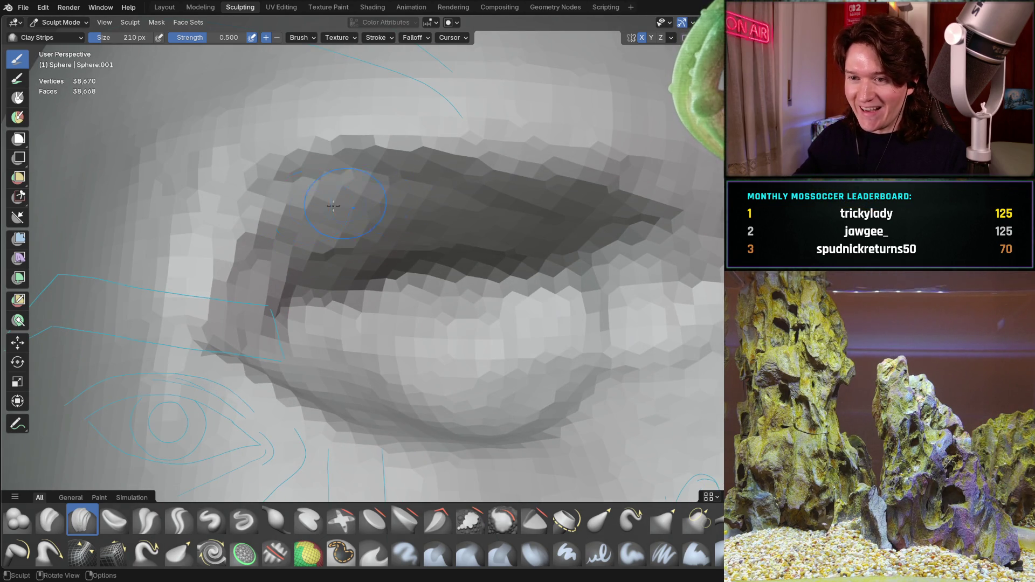
middle_drag(317, 208, 267, 300)
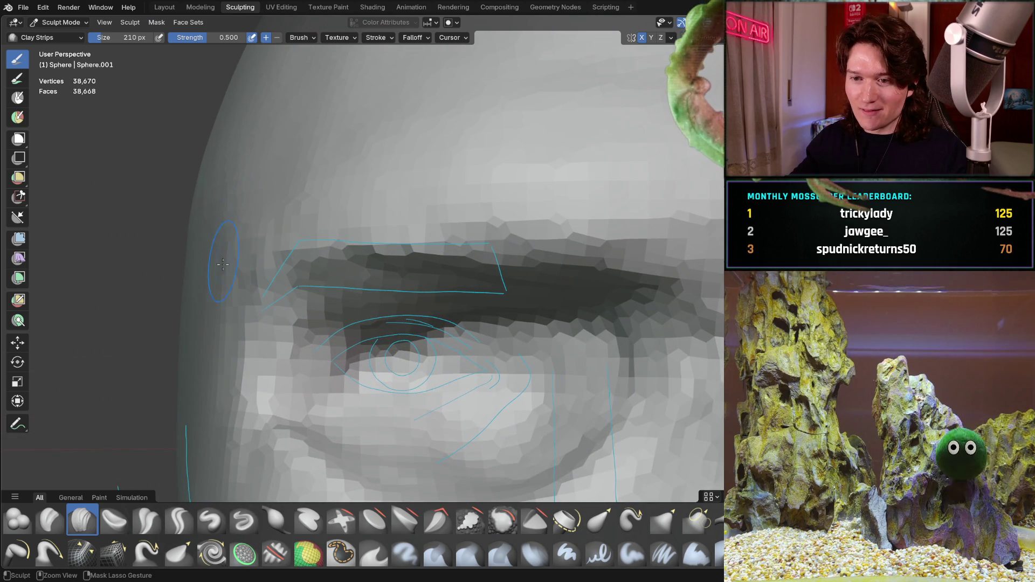
scroll(343, 276, up, 4)
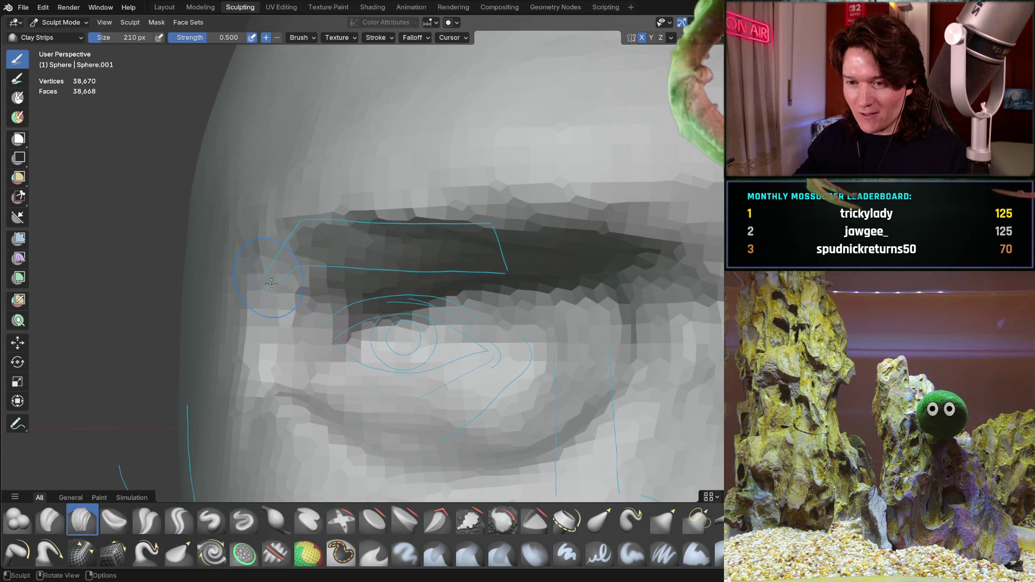
scroll(342, 277, down, 3)
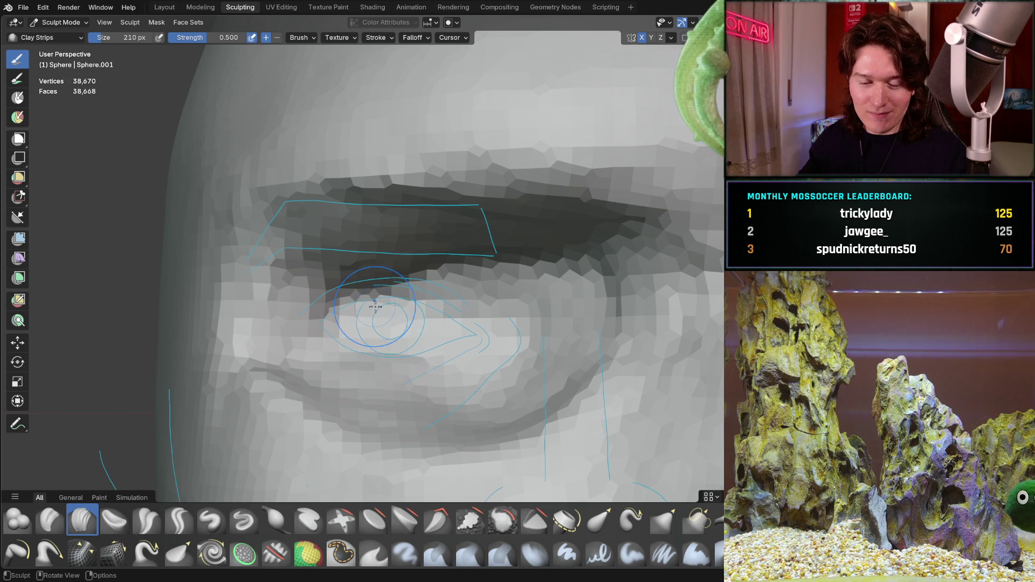
mouse_move(387, 327)
shift+middle_down()
mouse_move(386, 345)
mouse_move(381, 282)
mouse_move(386, 345)
mouse_move(385, 295)
mouse_move(390, 306)
shift+middle_up()
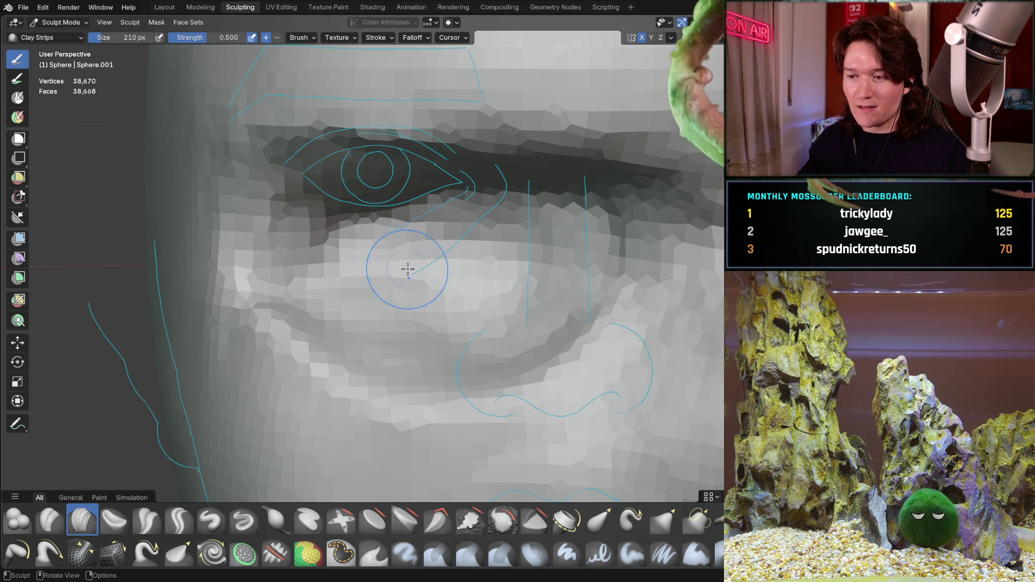
Build up clay in the upper eyelid area with Clay Strips
mouse_move(468, 282)
middle_down()
mouse_move(503, 270)
mouse_move(420, 269)
middle_up()
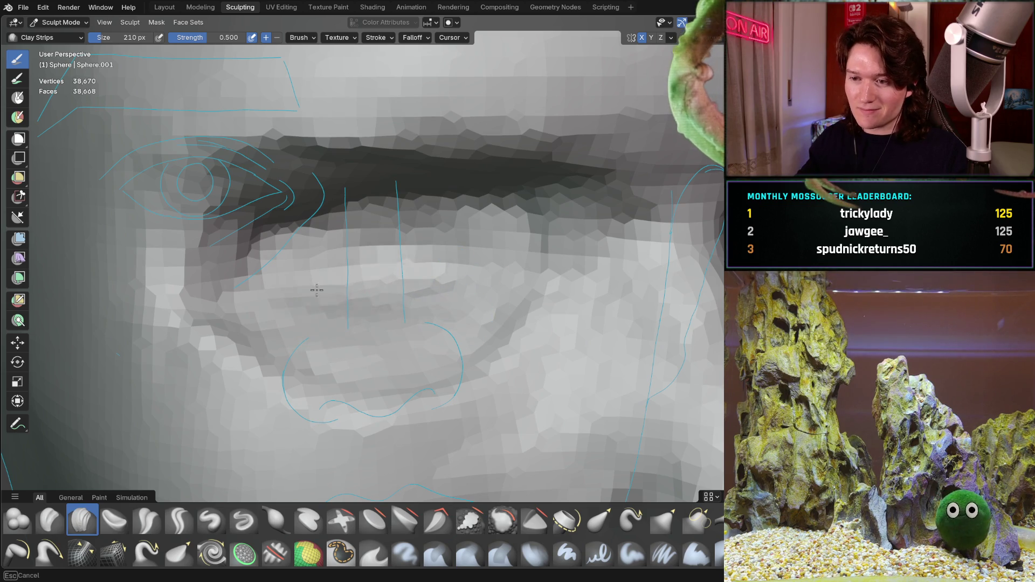
shift+middle_drag(393, 261, 457, 368)
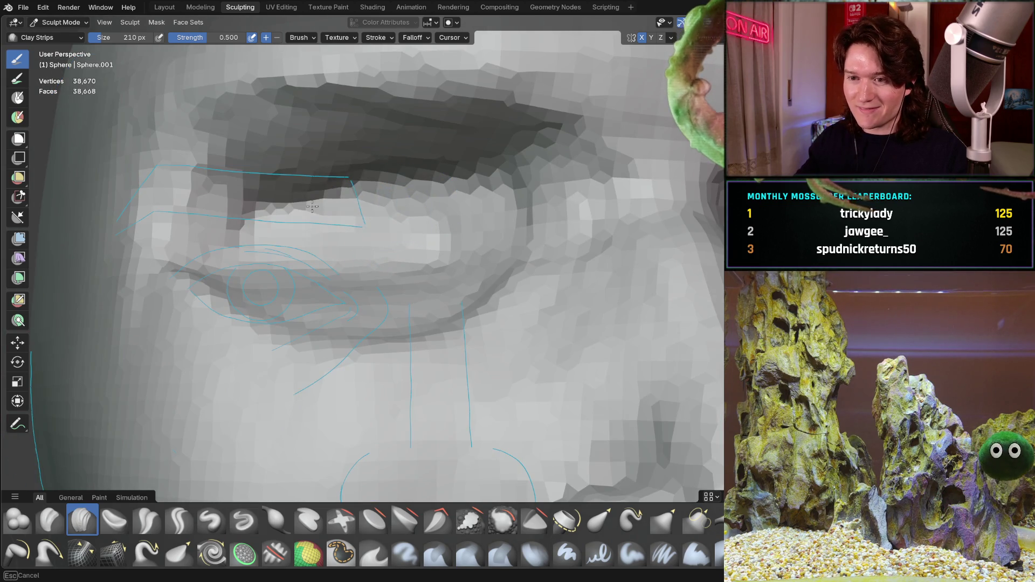
shift+middle_drag(312, 206, 312, 206)
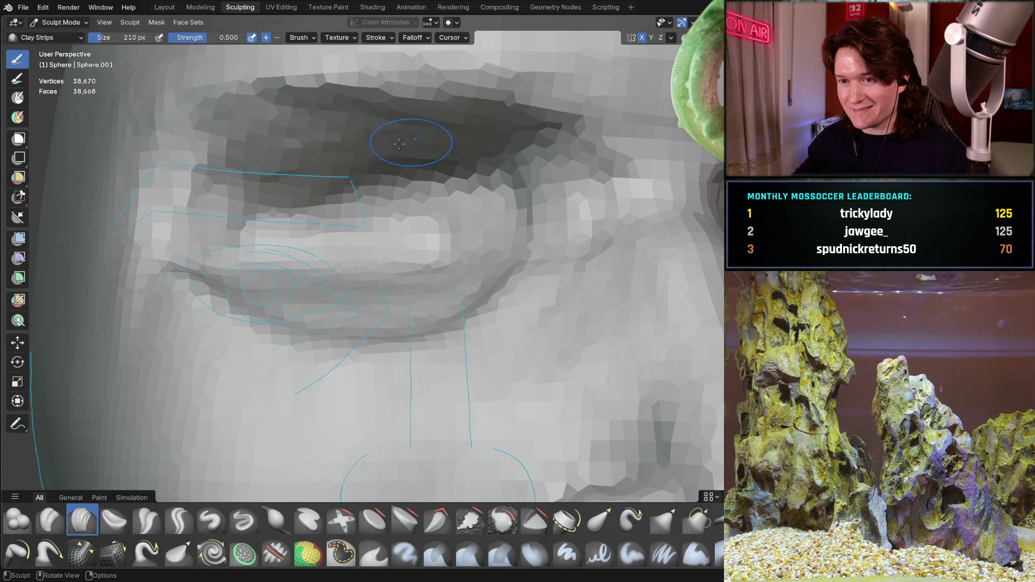
drag(370, 174, 278, 231)
shift+middle_drag(265, 223, 307, 272)
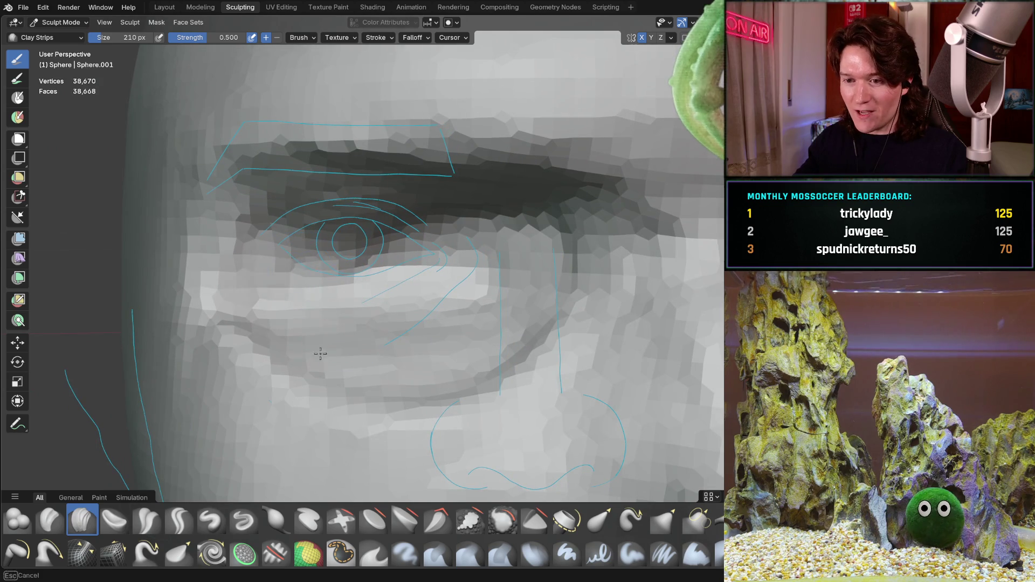
Orbit around the eye, cheek, nose and brow to check the sculpt against the sketch
mouse_move(351, 318)
middle_down()
mouse_move(351, 334)
mouse_move(355, 309)
middle_up()
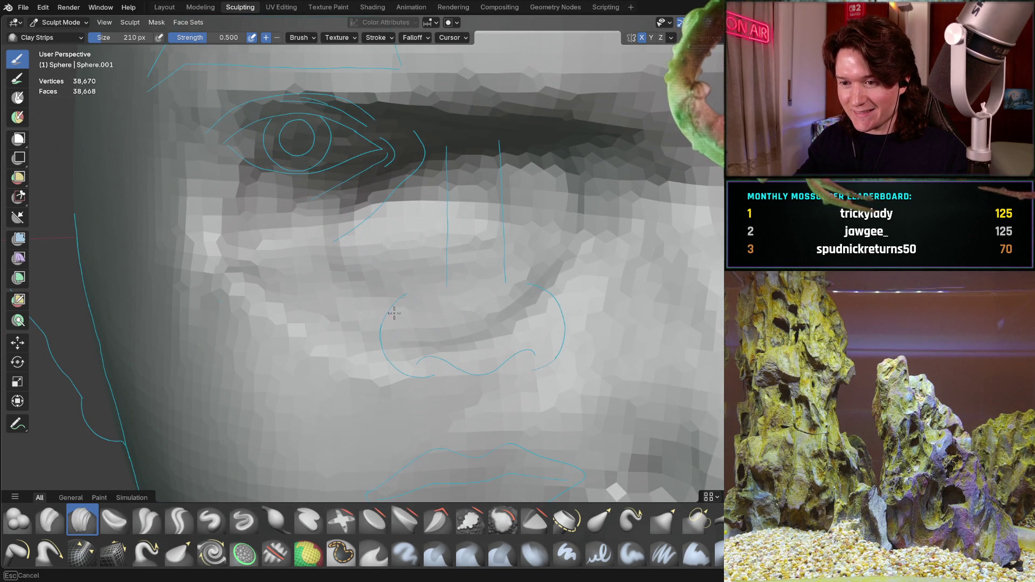
middle_drag(533, 232, 527, 241)
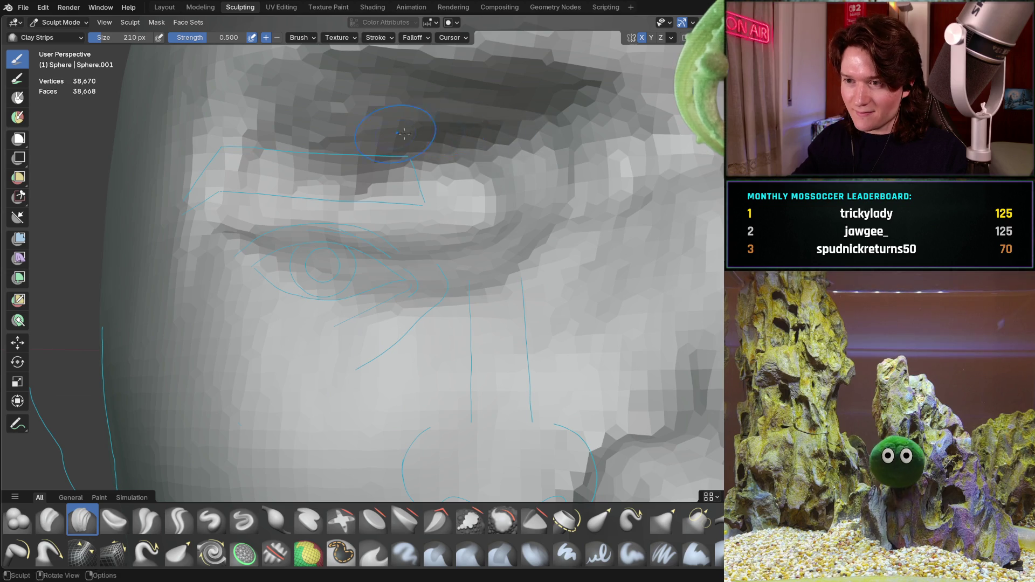
middle_drag(461, 154, 453, 247)
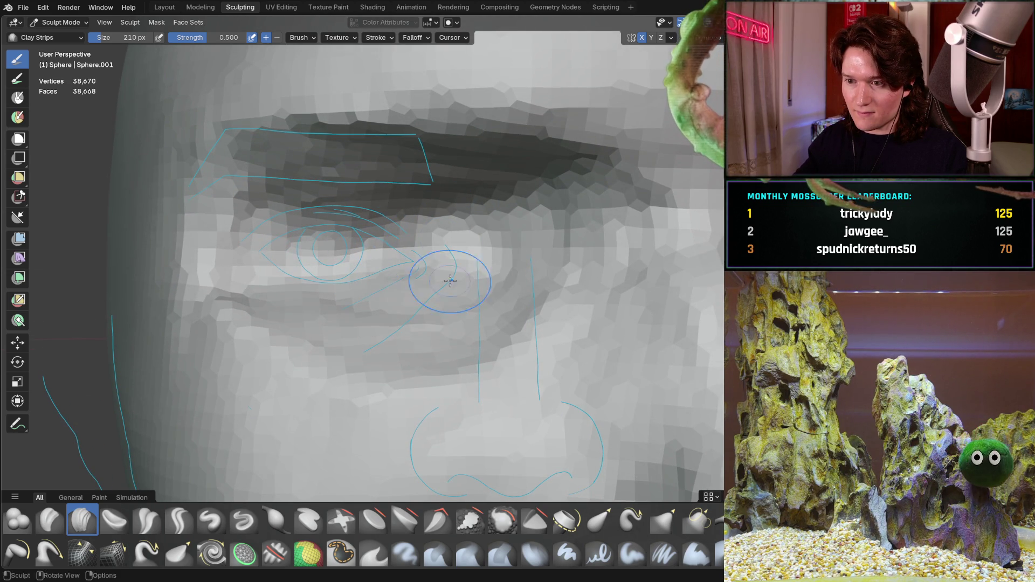
mouse_move(483, 187)
ctrl+middle_down()
mouse_move(462, 300)
mouse_move(386, 317)
mouse_move(376, 286)
ctrl+middle_up()
scroll(355, 249, up, 3)
mouse_move(354, 249)
middle_down()
mouse_move(406, 248)
mouse_move(372, 213)
mouse_move(357, 216)
middle_up()
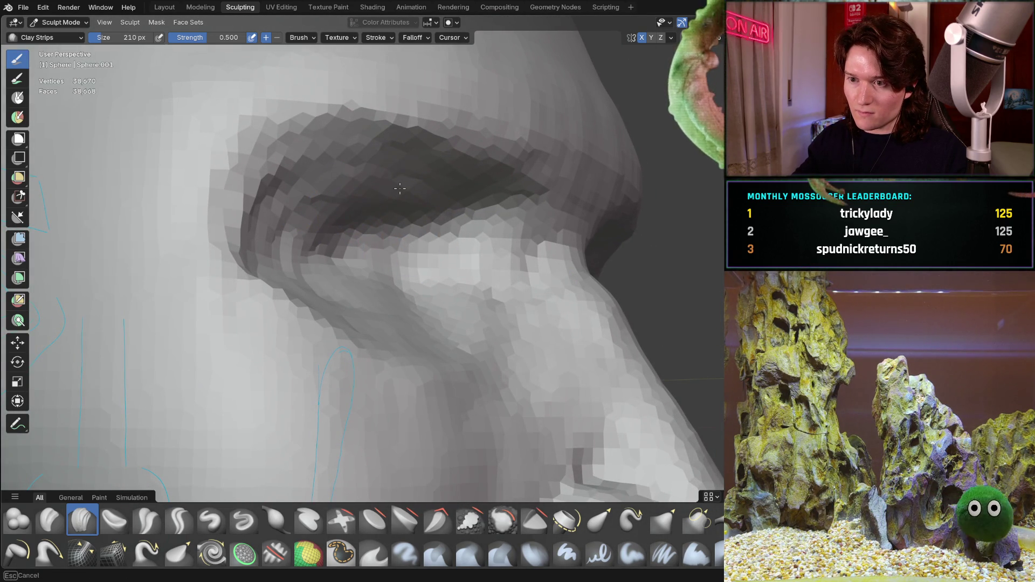
mouse_move(323, 215)
middle_down()
mouse_move(291, 233)
mouse_move(333, 229)
mouse_move(329, 277)
mouse_move(388, 293)
middle_up()
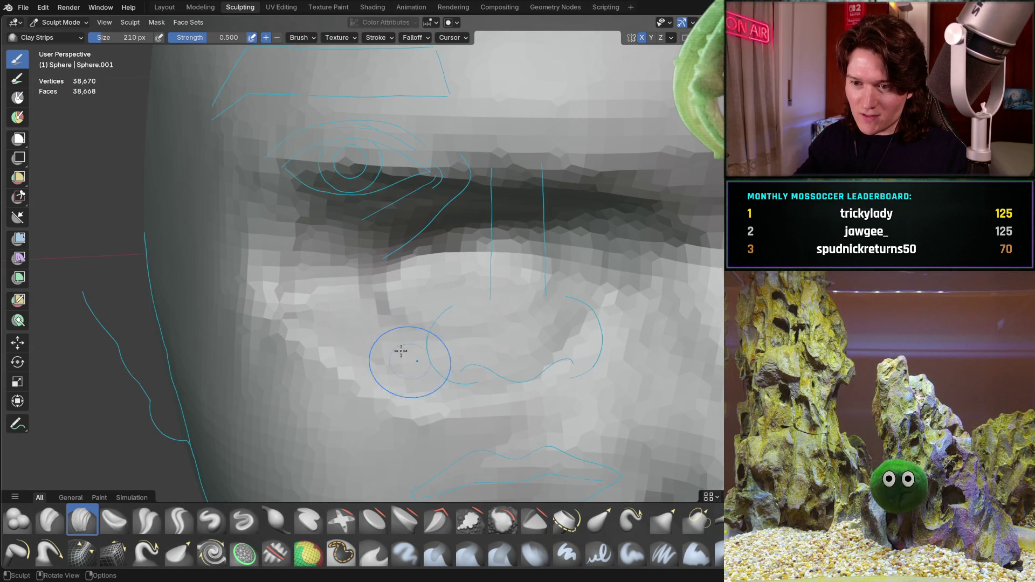
mouse_move(469, 286)
middle_down()
mouse_move(481, 327)
mouse_move(334, 323)
mouse_move(316, 300)
mouse_move(331, 280)
mouse_move(436, 276)
middle_up()
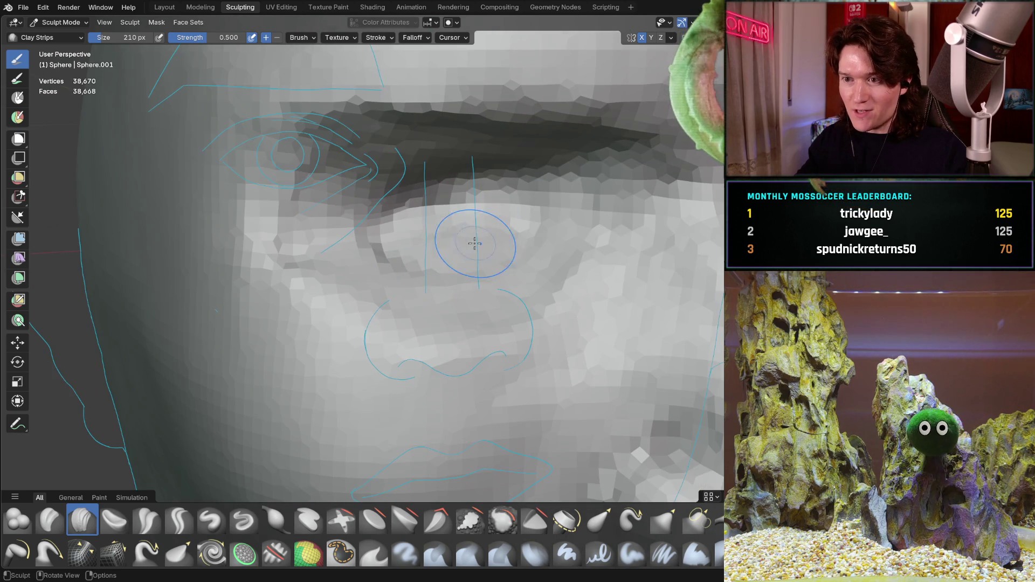
mouse_move(473, 231)
middle_down()
mouse_move(505, 202)
mouse_move(458, 242)
mouse_move(439, 215)
middle_up()
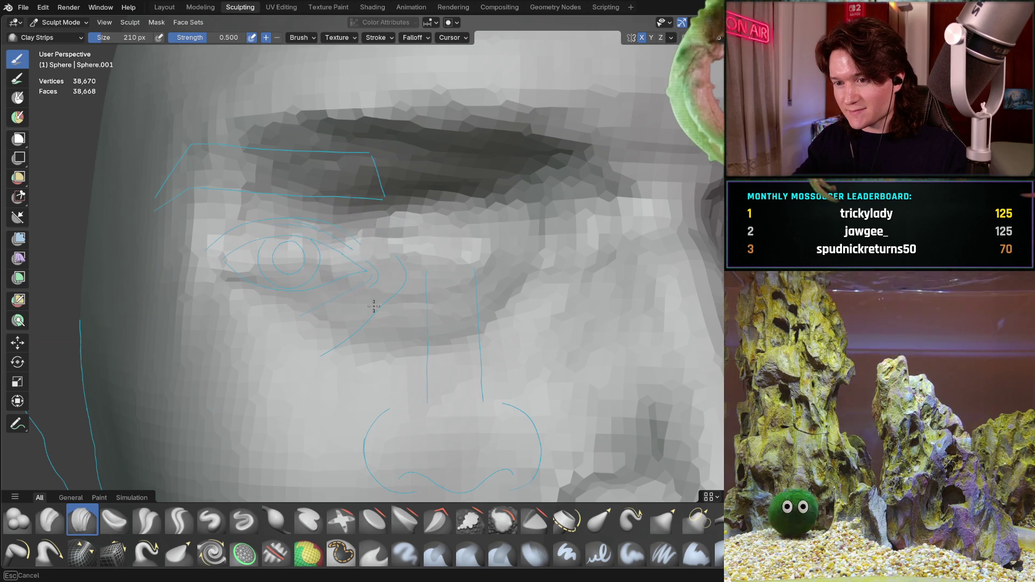
mouse_move(410, 243)
middle_down()
mouse_move(461, 197)
mouse_move(410, 218)
mouse_move(435, 263)
mouse_move(334, 205)
mouse_move(363, 222)
middle_up()
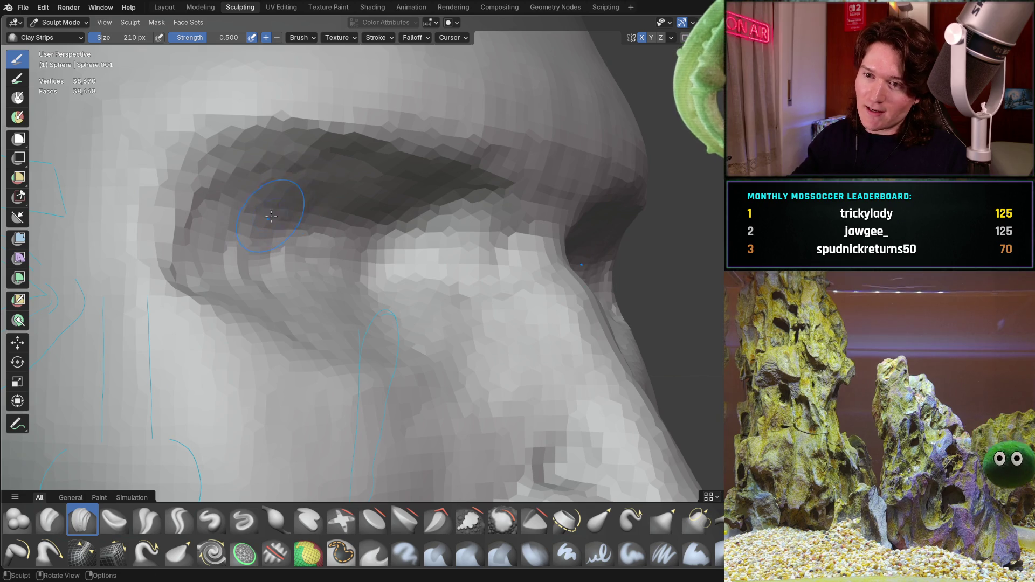
middle_drag(271, 216, 334, 202)
Sculpt below the brow and build the lower eye socket toward the cheek
mouse_move(308, 226)
mouse_down()
mouse_move(415, 266)
mouse_move(397, 277)
mouse_move(413, 230)
mouse_move(381, 266)
mouse_move(311, 266)
mouse_move(311, 311)
mouse_up()
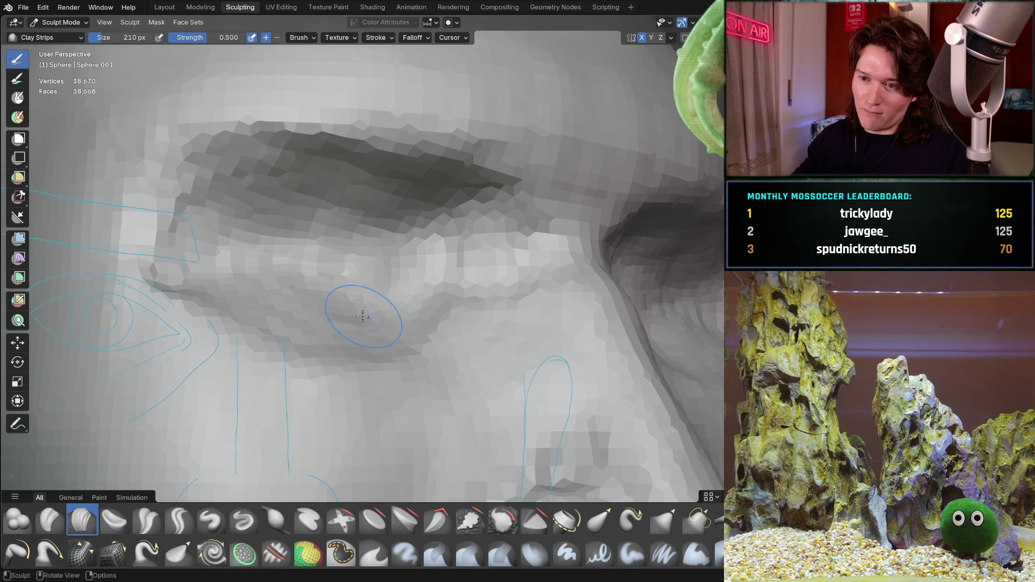
middle_drag(392, 296, 432, 266)
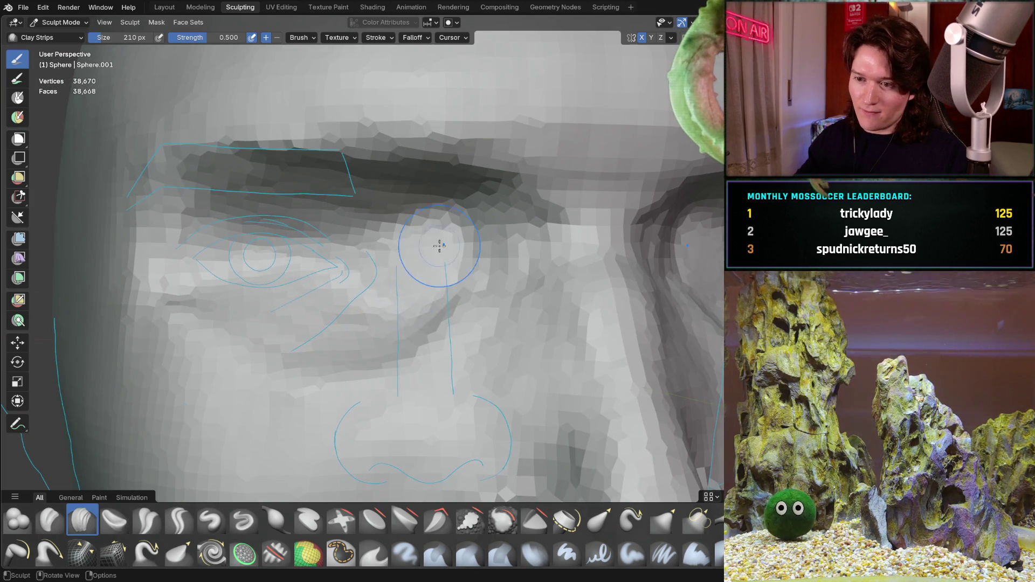
mouse_move(350, 361)
mouse_down()
mouse_move(381, 300)
mouse_move(420, 277)
mouse_up()
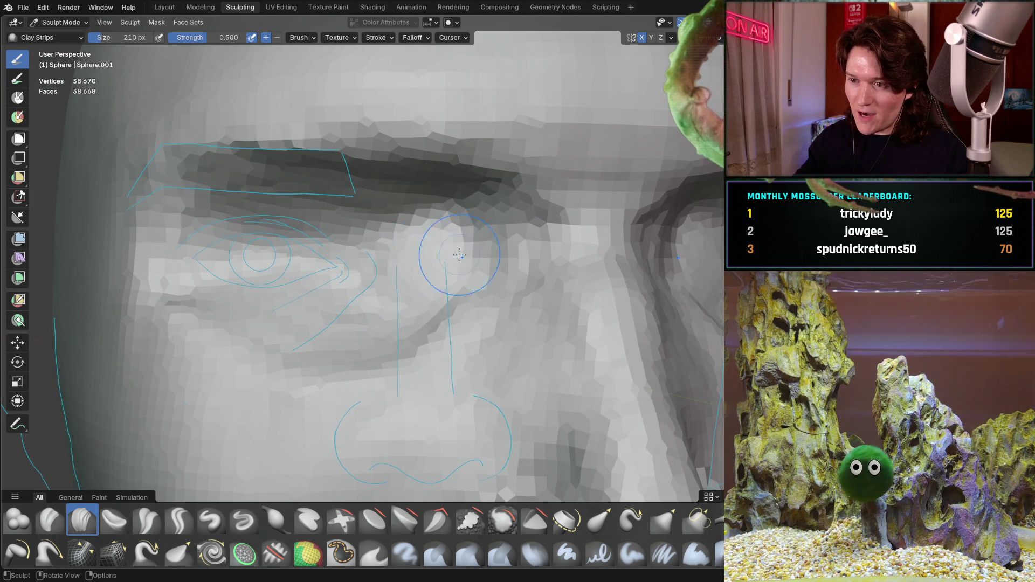
middle_drag(457, 238, 492, 231)
mouse_move(492, 231)
mouse_down()
mouse_move(468, 258)
mouse_move(483, 256)
mouse_up()
Sculpt near the eye corner, then check the brow ridge and side profile
scroll(467, 244, up, 3)
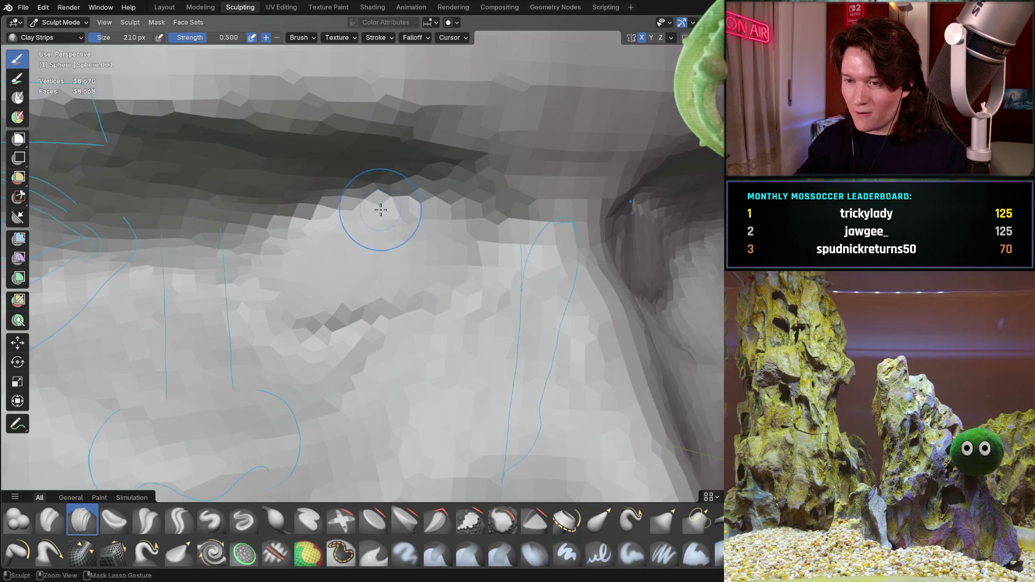
drag(439, 295, 429, 304)
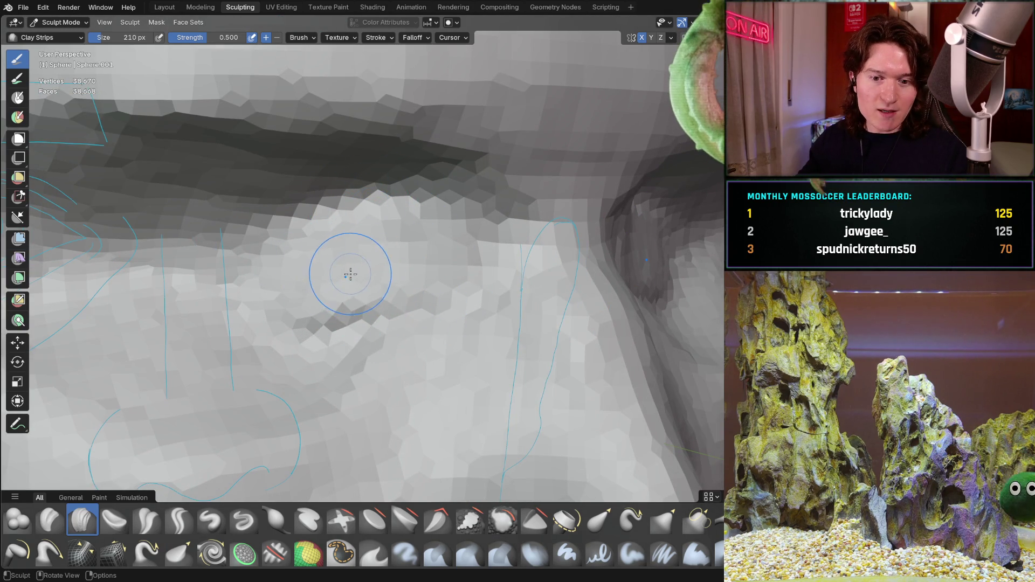
mouse_move(404, 254)
middle_down()
mouse_move(365, 300)
mouse_move(375, 295)
middle_up()
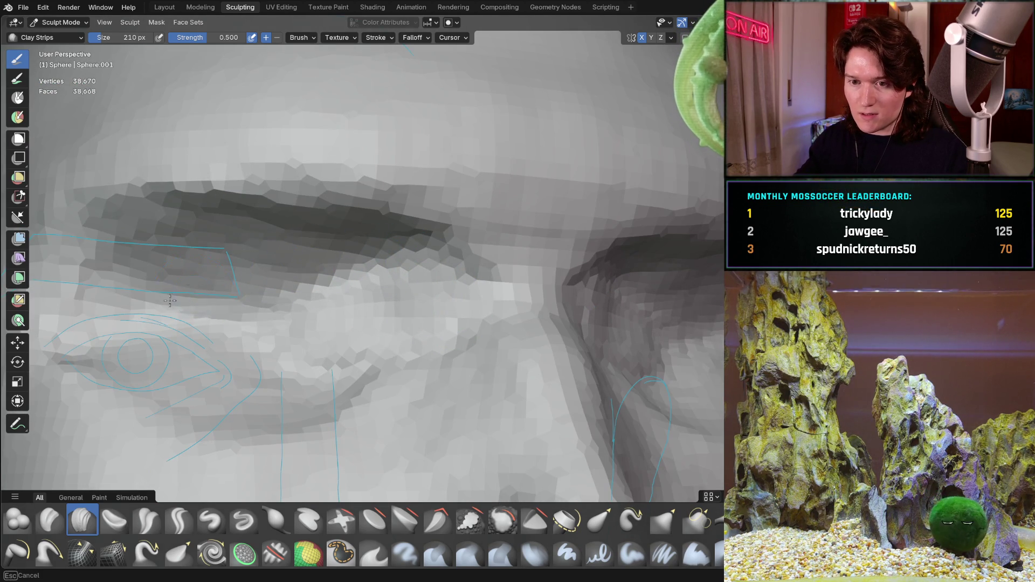
drag(224, 370, 225, 372)
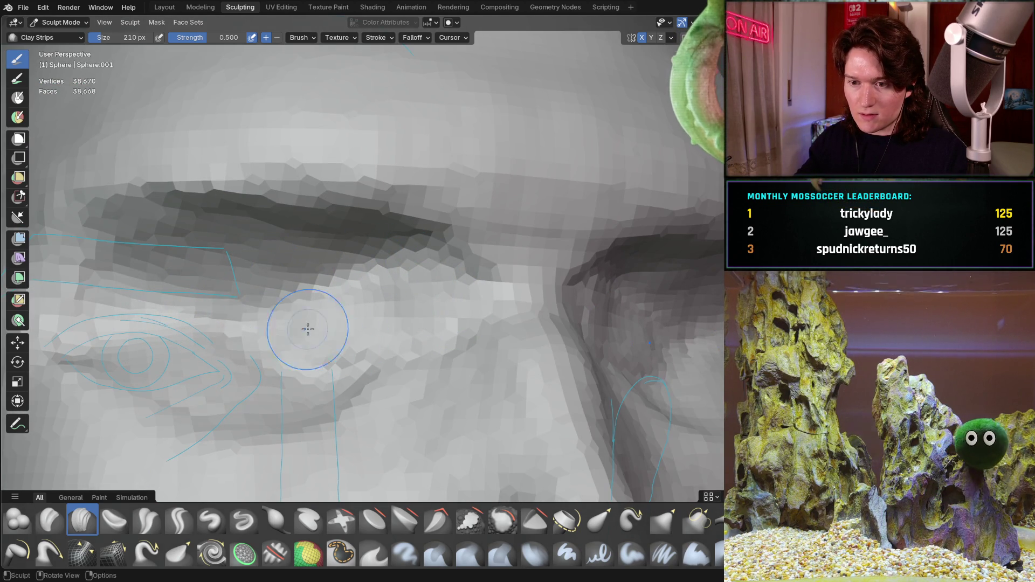
mouse_move(314, 245)
middle_down()
mouse_move(225, 276)
mouse_move(360, 328)
middle_up()
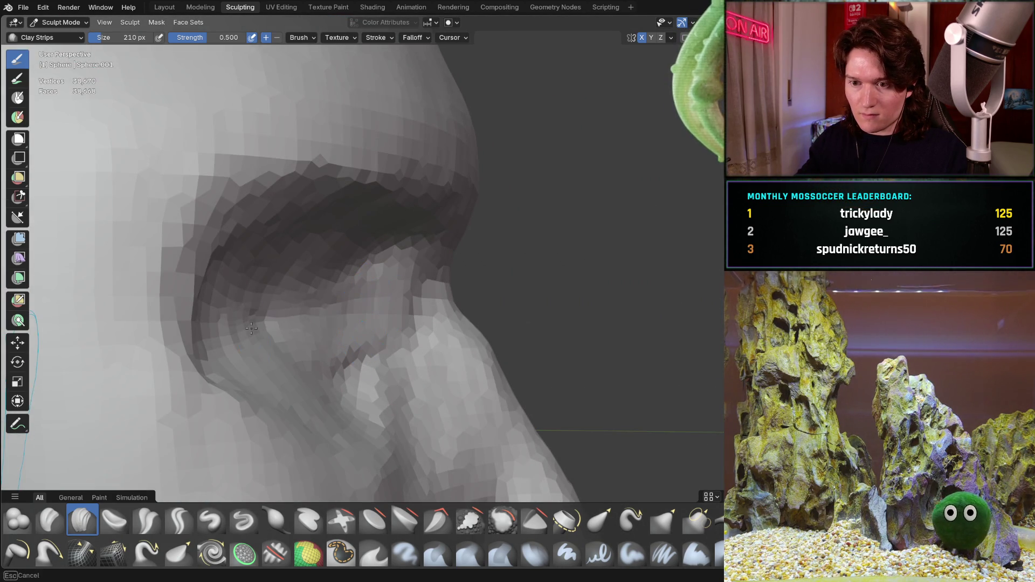
mouse_move(266, 312)
middle_down()
mouse_move(328, 370)
mouse_move(340, 316)
middle_up()
key(ctrl+KP_1)
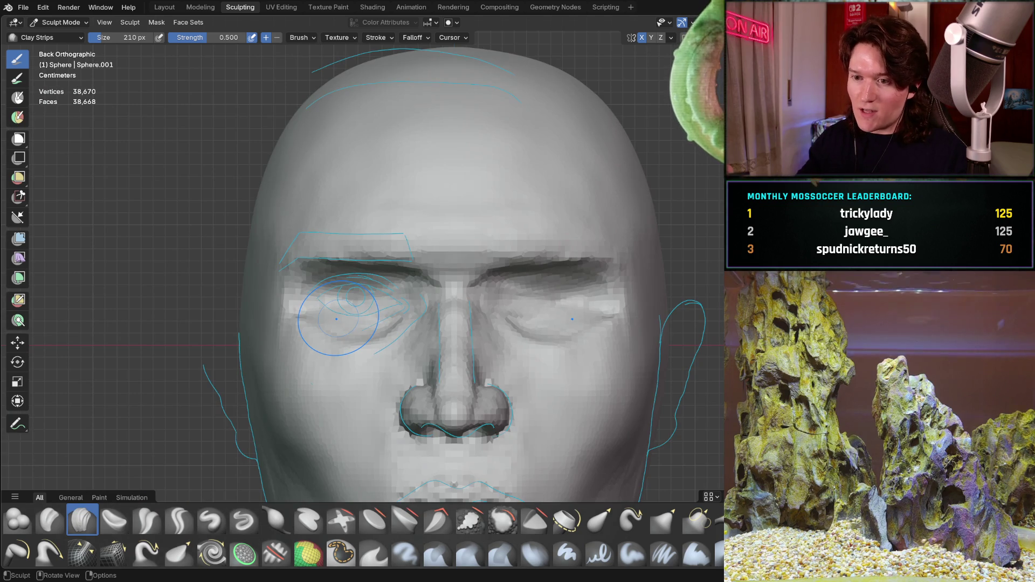
Orbit between the head's side profile and the eye and brow up close
mouse_move(339, 317)
middle_down()
mouse_move(467, 314)
mouse_move(376, 288)
middle_up()
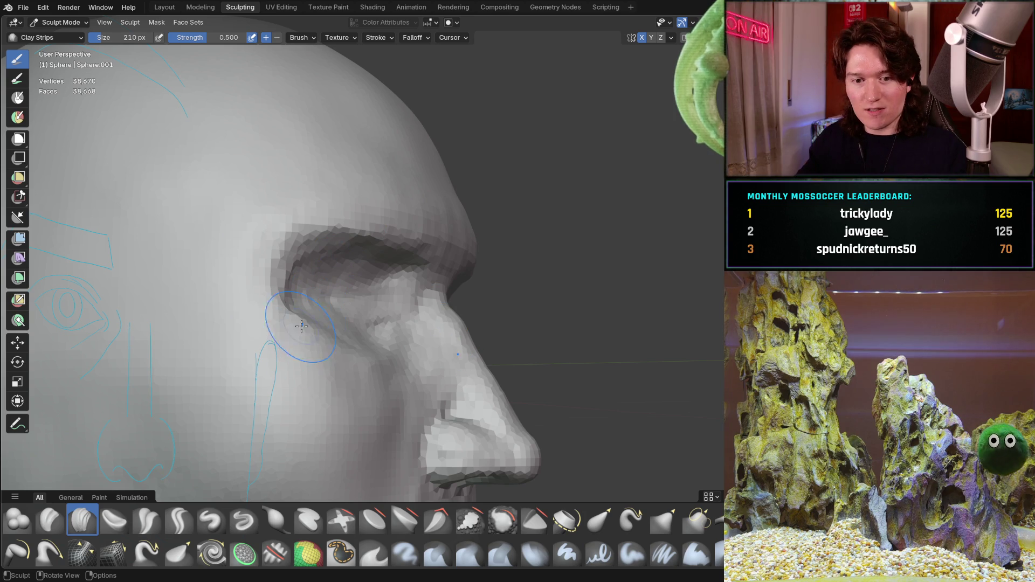
mouse_move(334, 294)
middle_down()
mouse_move(270, 312)
mouse_move(406, 300)
mouse_move(397, 278)
middle_up()
scroll(397, 278, up, 1)
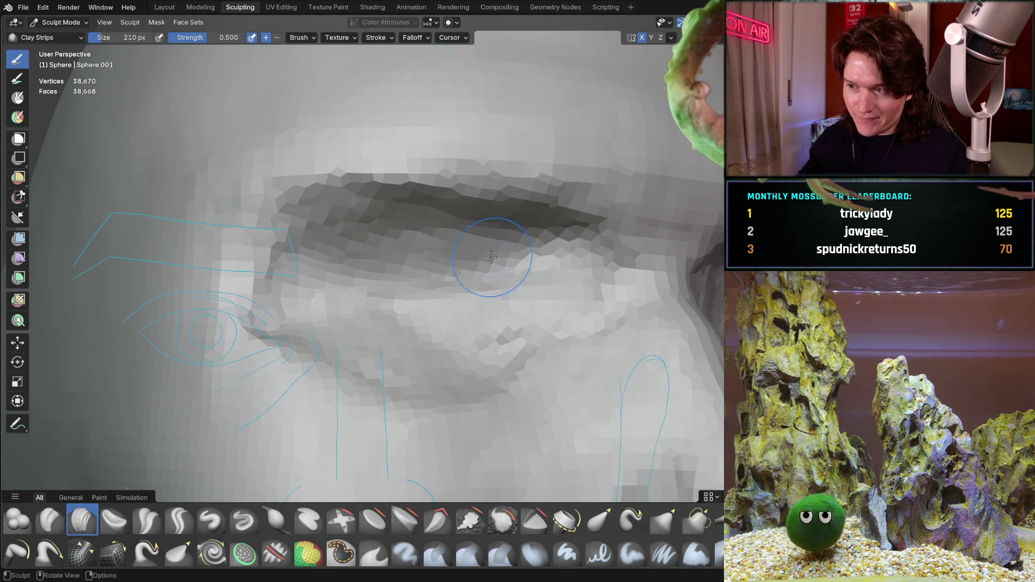
mouse_move(491, 259)
middle_down()
mouse_move(431, 307)
mouse_move(348, 242)
middle_up()
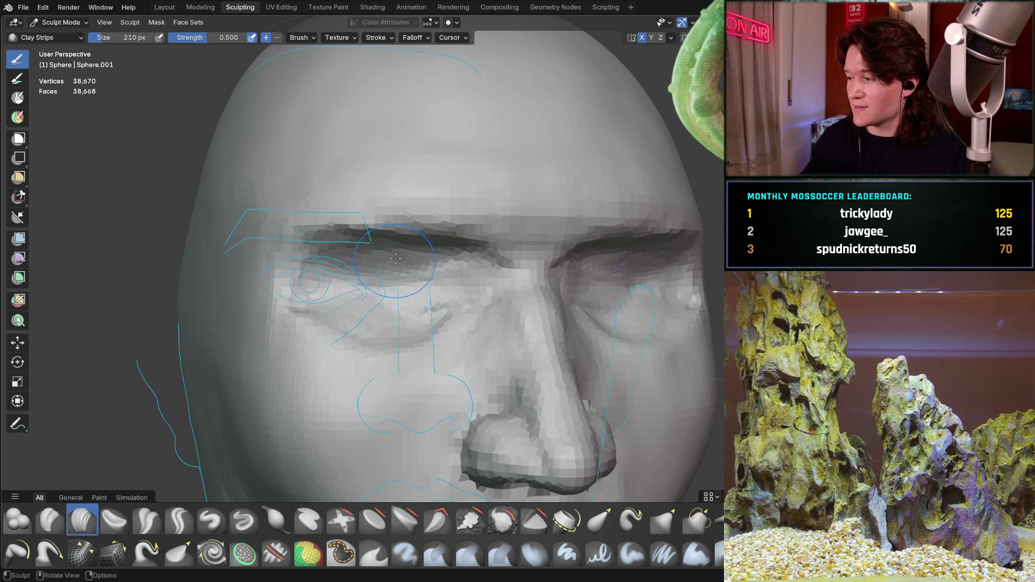
scroll(374, 320, up, 6)
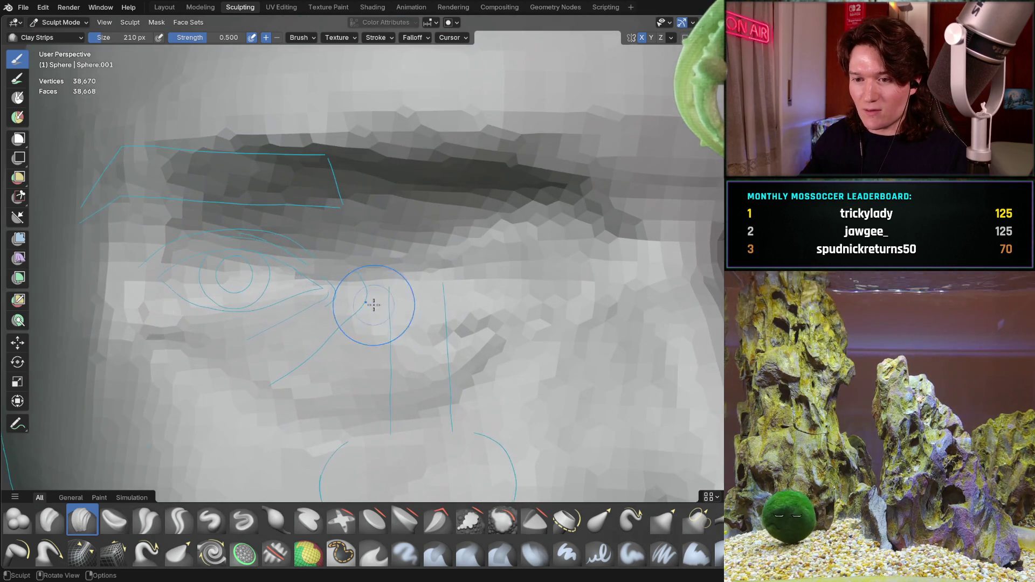
mouse_move(374, 305)
middle_down()
mouse_move(416, 289)
mouse_move(335, 278)
middle_up()
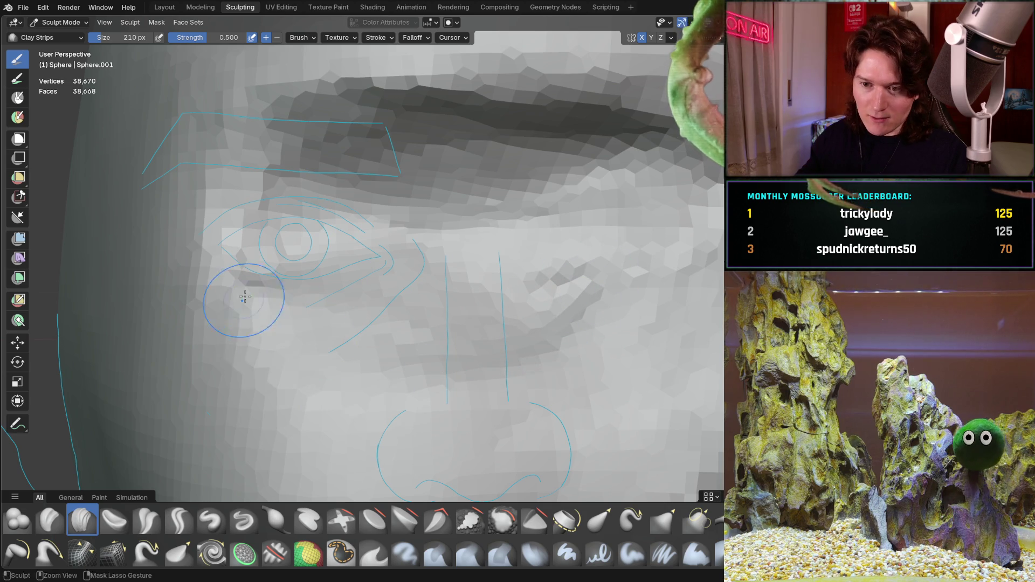
middle_drag(286, 287, 258, 308)
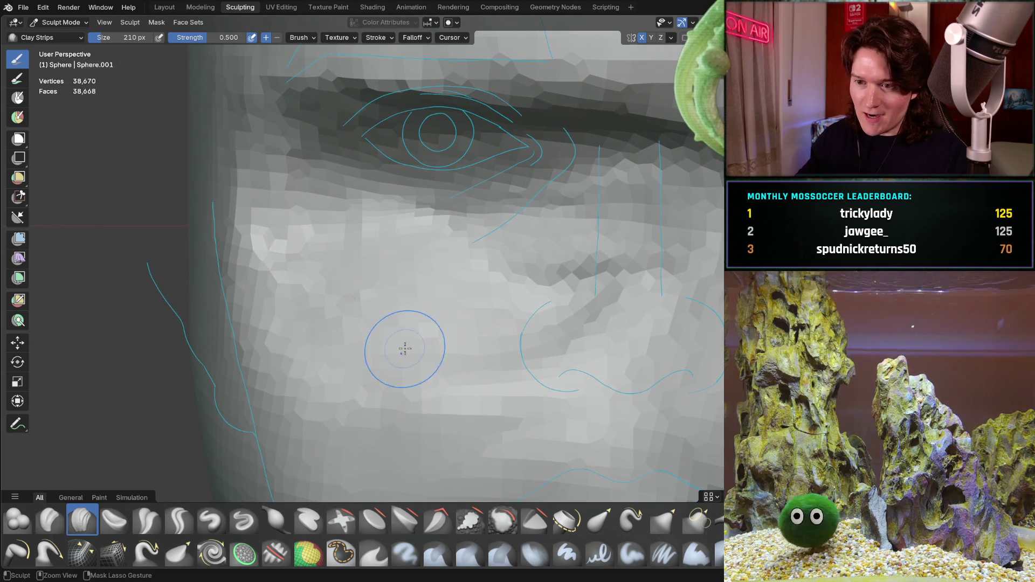
Inspect the eye socket from other angles and pan back to a front view of the face
middle_drag(455, 289, 580, 269)
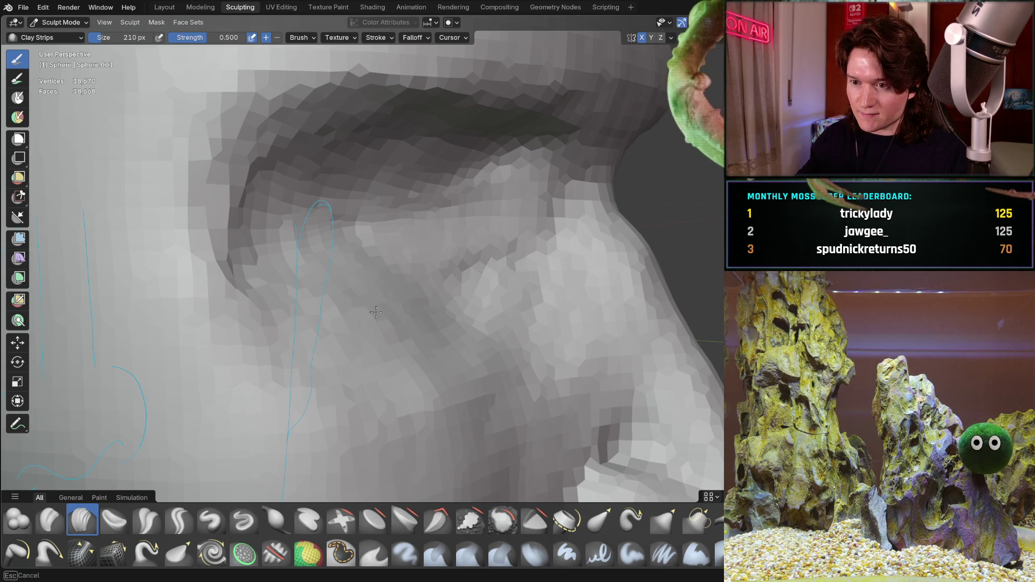
mouse_move(295, 281)
middle_down()
mouse_move(316, 262)
mouse_move(307, 226)
middle_up()
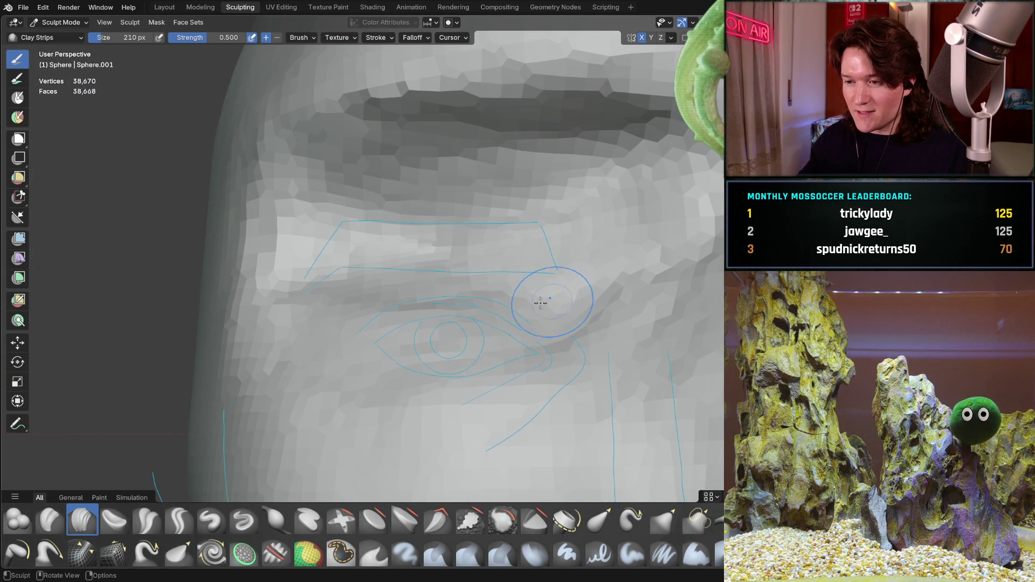
middle_drag(560, 290, 644, 257)
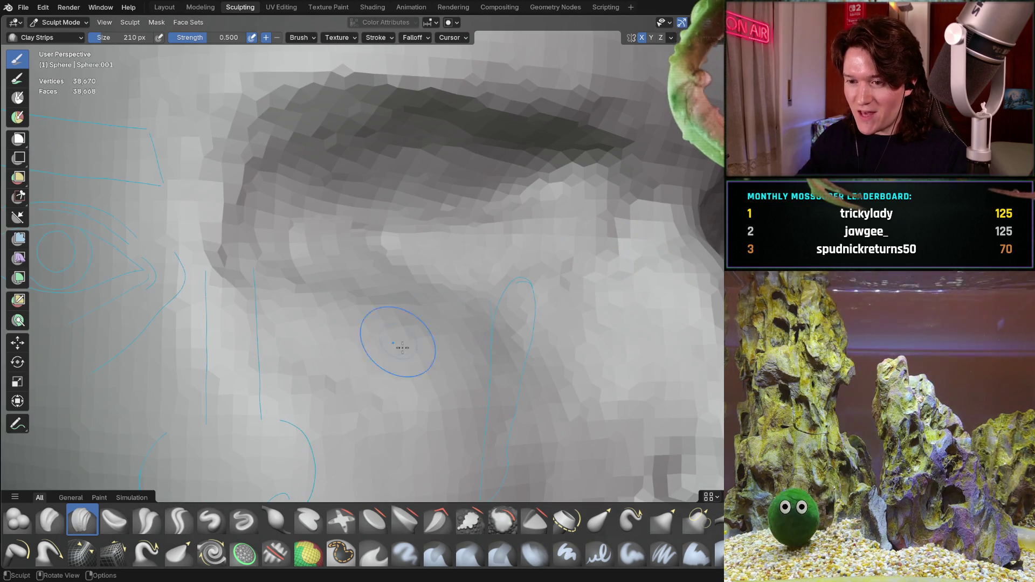
mouse_move(408, 324)
middle_down()
mouse_move(293, 347)
mouse_move(328, 338)
middle_up()
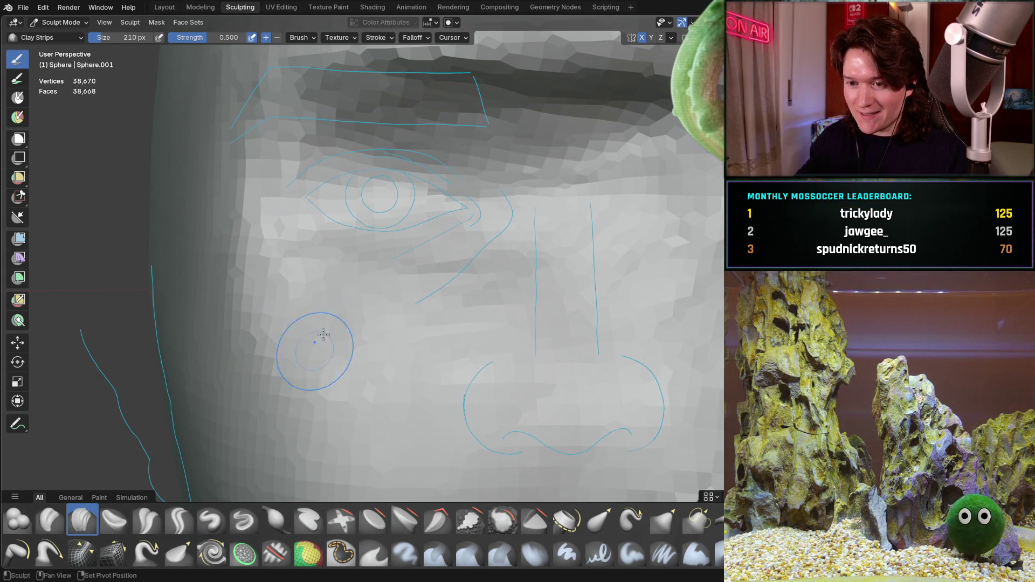
mouse_move(465, 314)
shift+middle_down()
mouse_move(418, 284)
mouse_move(318, 289)
shift+middle_up()
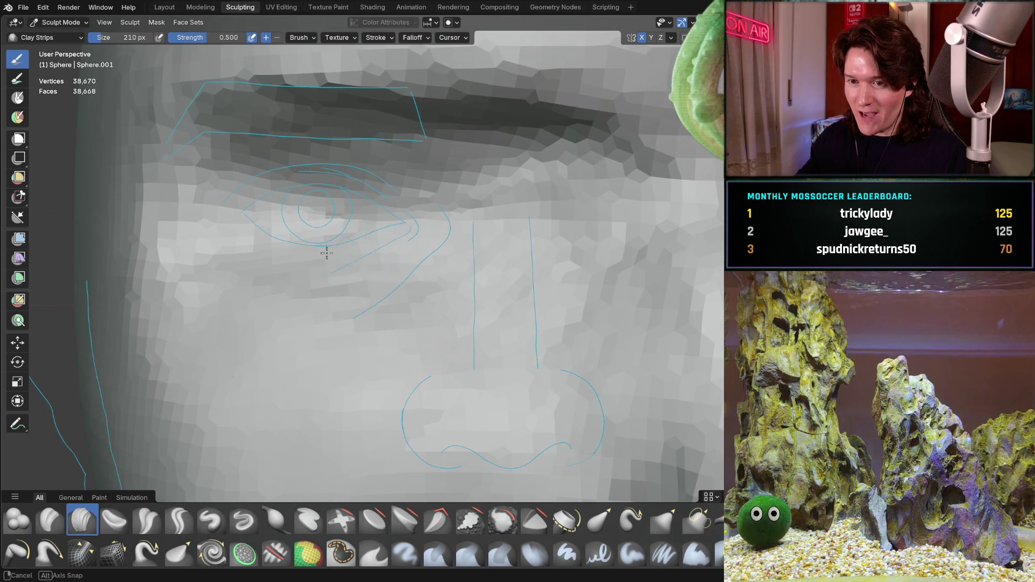
shift+middle_drag(324, 247, 323, 255)
Zoom in on the eye and brow, then snap to a straight-on orthographic view
key(d)
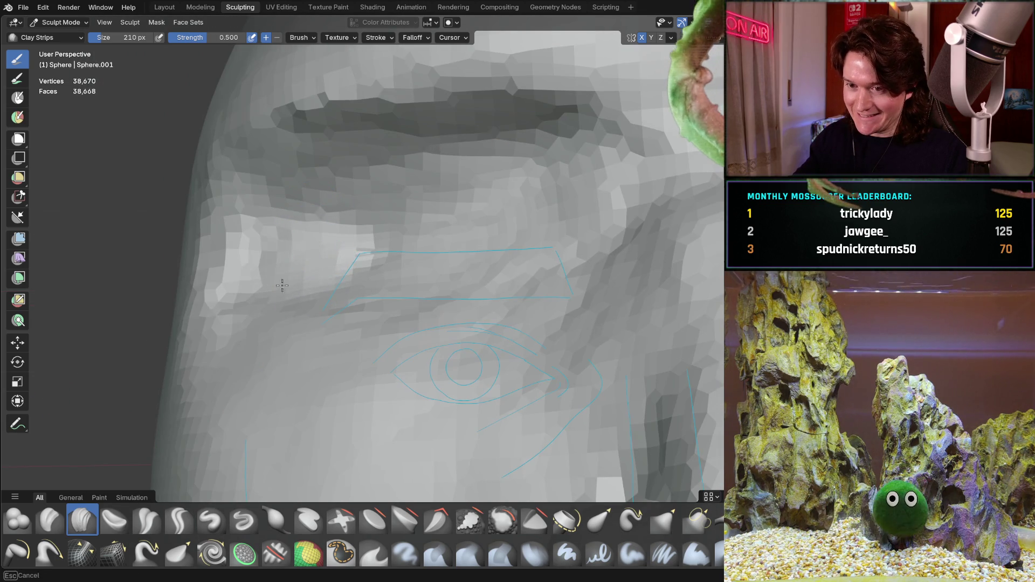
scroll(323, 248, up, 2)
mouse_move(342, 231)
shift+middle_down()
mouse_move(374, 277)
mouse_move(289, 242)
mouse_move(234, 243)
shift+middle_up()
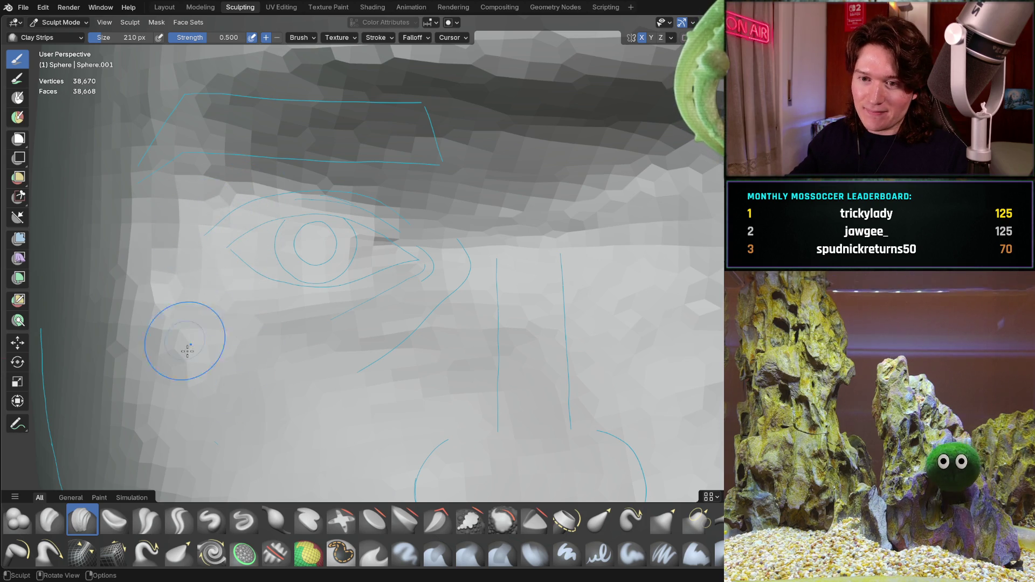
scroll(332, 310, down, 2)
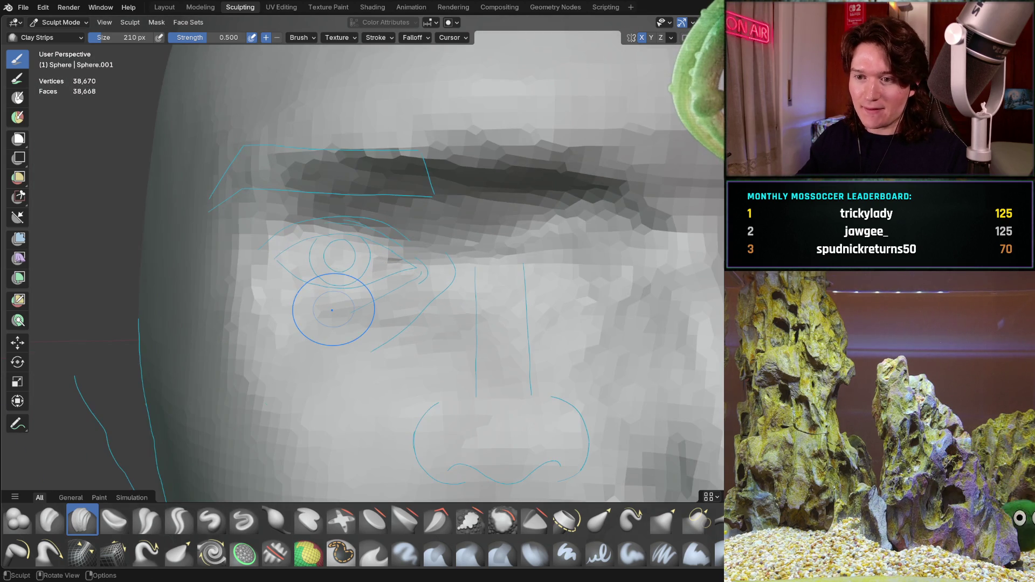
key(ctrl+KP_1)
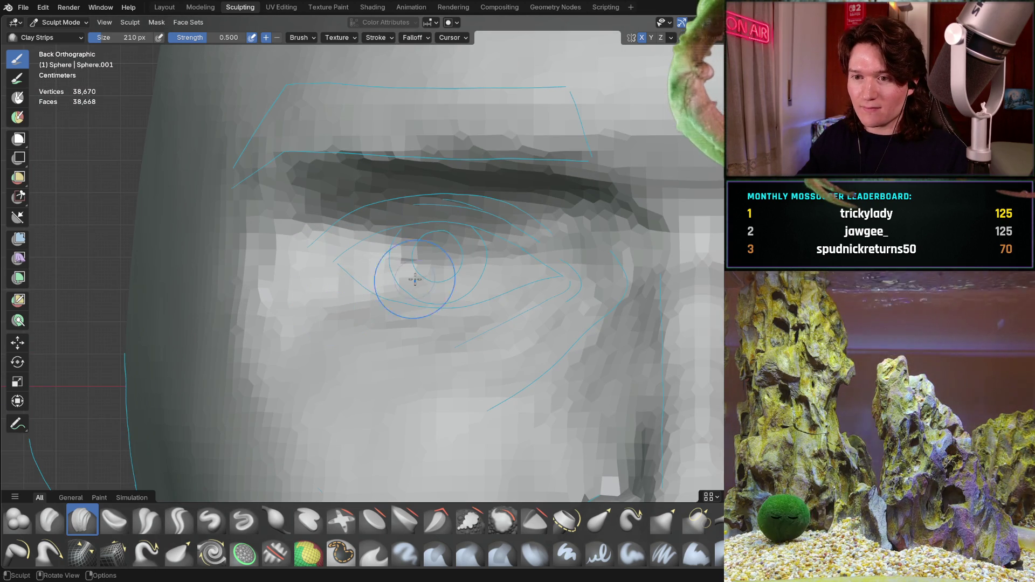
Add a horizontal Clay Strips ridge across the brow above the eye
scroll(307, 259, up, 2)
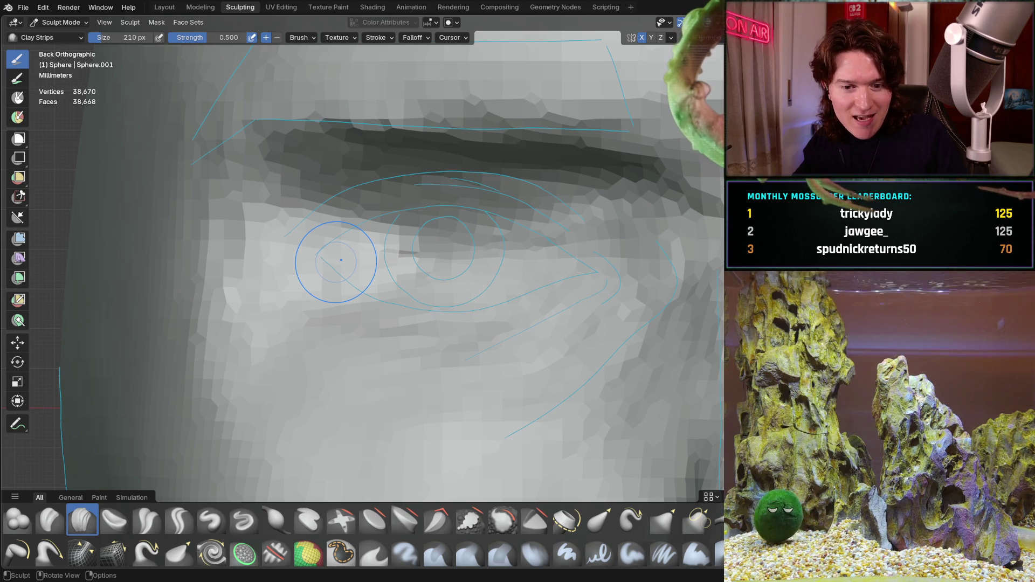
mouse_move(462, 261)
middle_down()
mouse_move(452, 250)
mouse_move(457, 261)
middle_up()
mouse_move(367, 250)
mouse_down()
mouse_move(498, 255)
mouse_move(488, 269)
mouse_up()
Orbit to side views to check the new brow ridge against the eye guide drawing
mouse_move(342, 309)
middle_down()
mouse_move(438, 268)
mouse_move(397, 231)
middle_up()
middle_drag(291, 278, 288, 281)
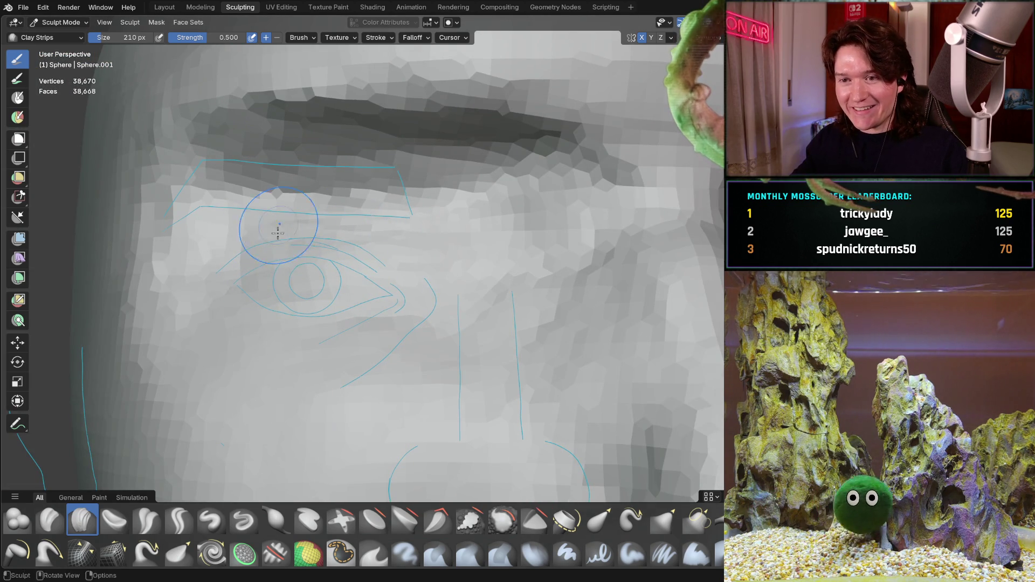
mouse_move(405, 213)
middle_down()
mouse_move(486, 233)
mouse_move(264, 241)
middle_up()
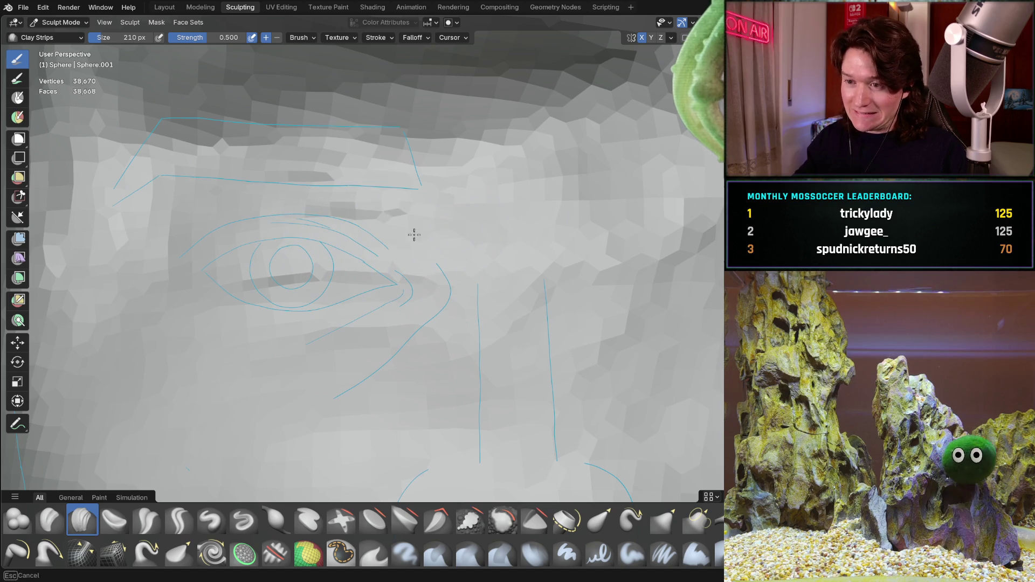
mouse_move(277, 216)
middle_down()
mouse_move(257, 210)
mouse_move(210, 266)
mouse_move(248, 305)
middle_up()
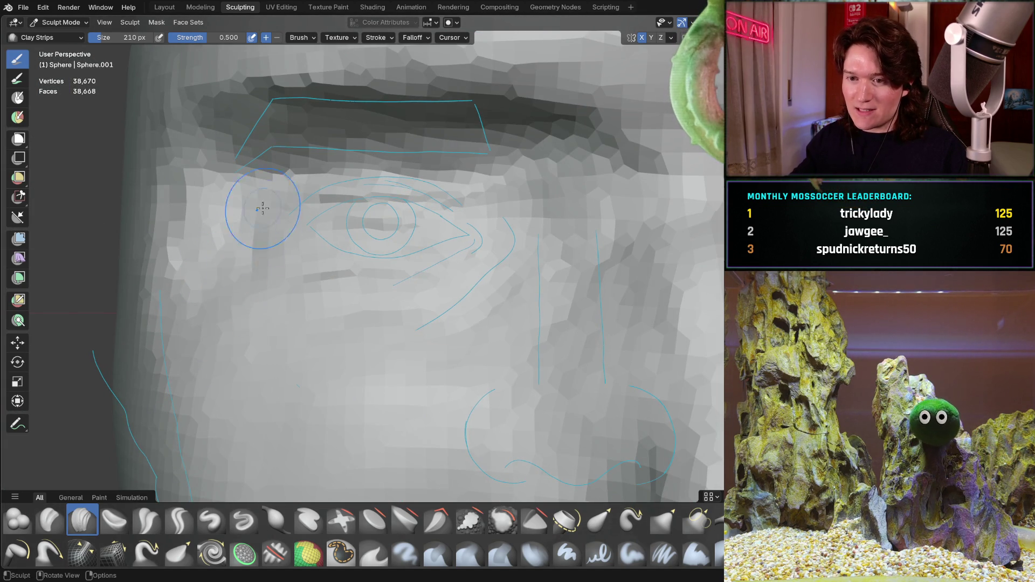
mouse_move(213, 272)
middle_down()
mouse_move(323, 228)
mouse_move(370, 185)
mouse_move(308, 257)
middle_up()
Zoom and orbit to frame the eye, cheek and nose side from several angles
scroll(308, 258, up, 2)
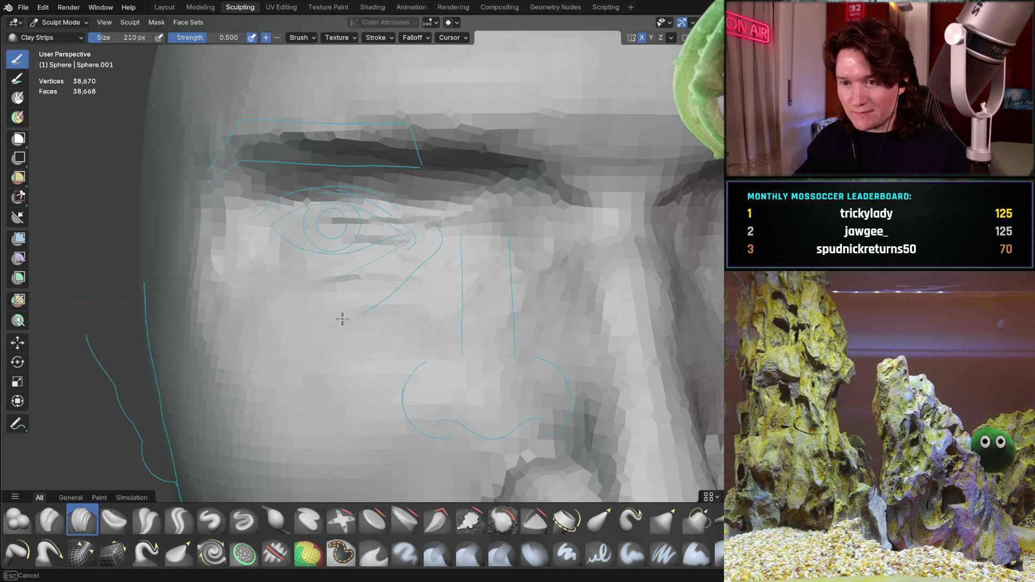
scroll(358, 300, down, 5)
mouse_move(404, 300)
middle_down()
mouse_move(385, 313)
mouse_move(418, 290)
mouse_move(377, 273)
middle_up()
scroll(376, 273, up, 3)
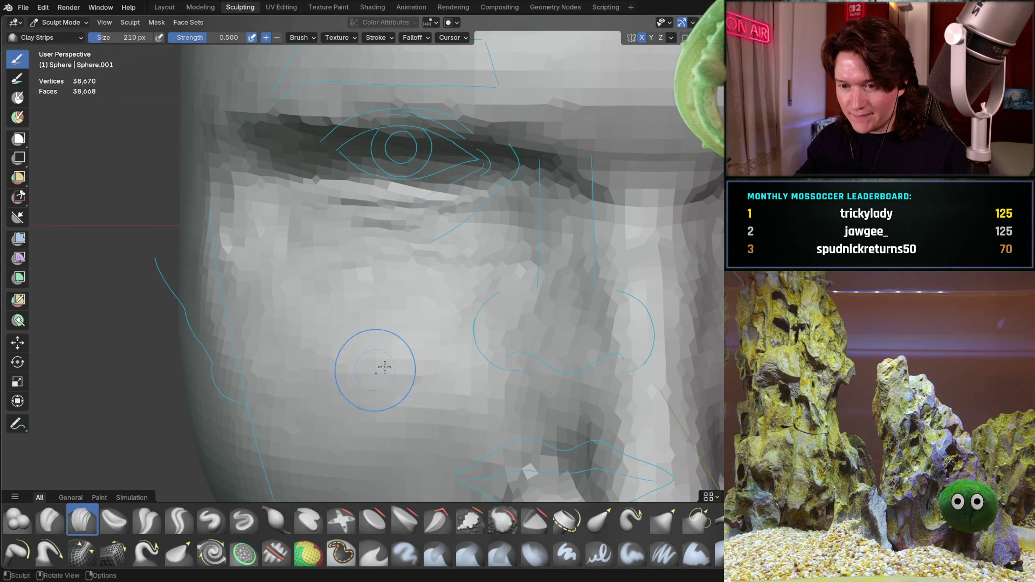
mouse_move(339, 350)
middle_down()
mouse_move(345, 277)
mouse_move(352, 302)
mouse_move(415, 277)
mouse_move(388, 221)
middle_up()
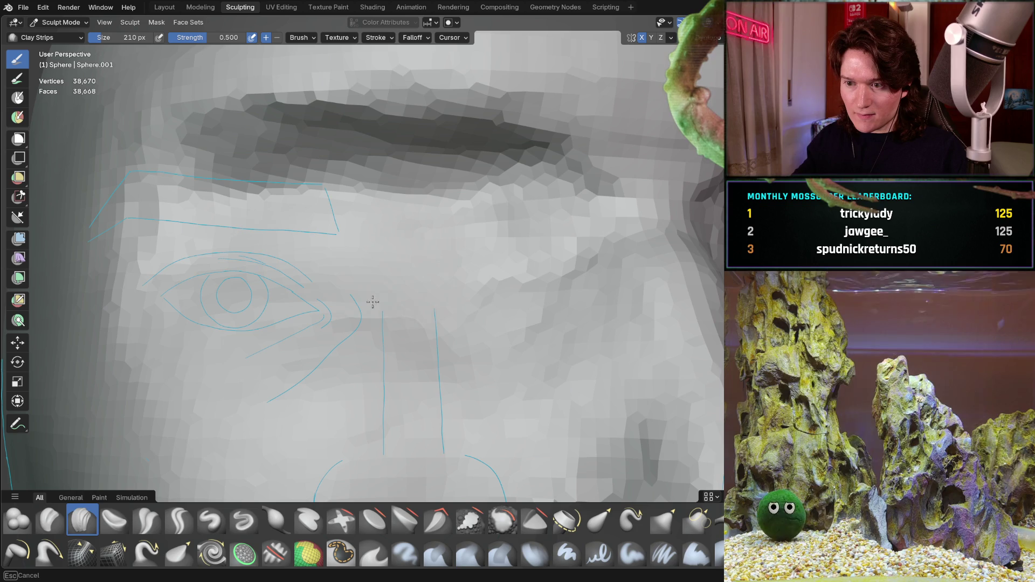
mouse_move(388, 282)
middle_down()
mouse_move(362, 302)
mouse_move(437, 326)
mouse_move(328, 340)
mouse_move(372, 302)
mouse_move(397, 233)
mouse_move(443, 232)
mouse_move(435, 293)
mouse_move(470, 185)
mouse_move(443, 192)
mouse_move(439, 224)
mouse_move(469, 192)
middle_up()
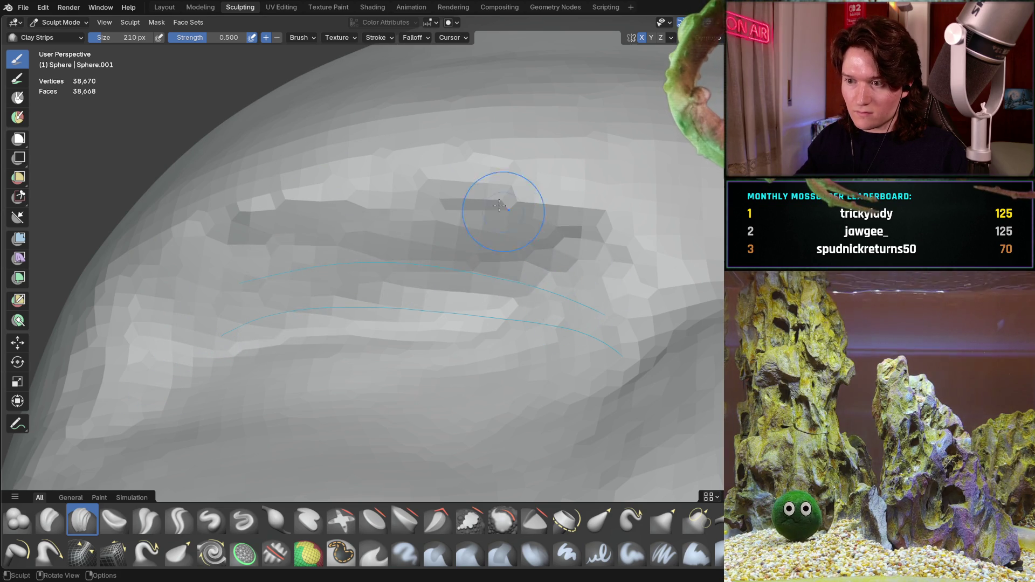
Orbit to a side view of the eye socket and zoom in and out on the brow crease
scroll(434, 261, down, 2)
middle_drag(434, 261, 443, 305)
scroll(444, 307, up, 3)
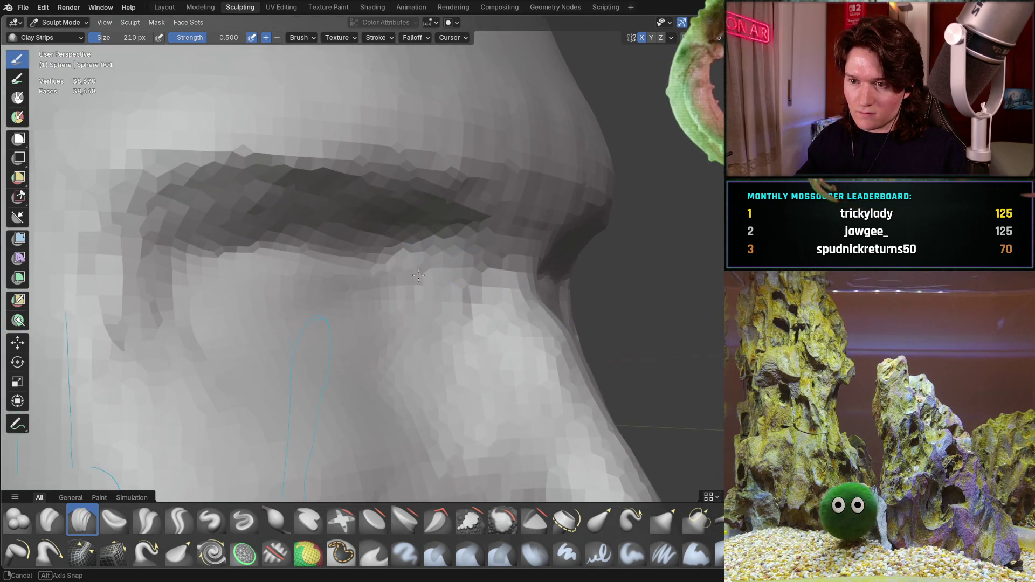
scroll(432, 246, up, 2)
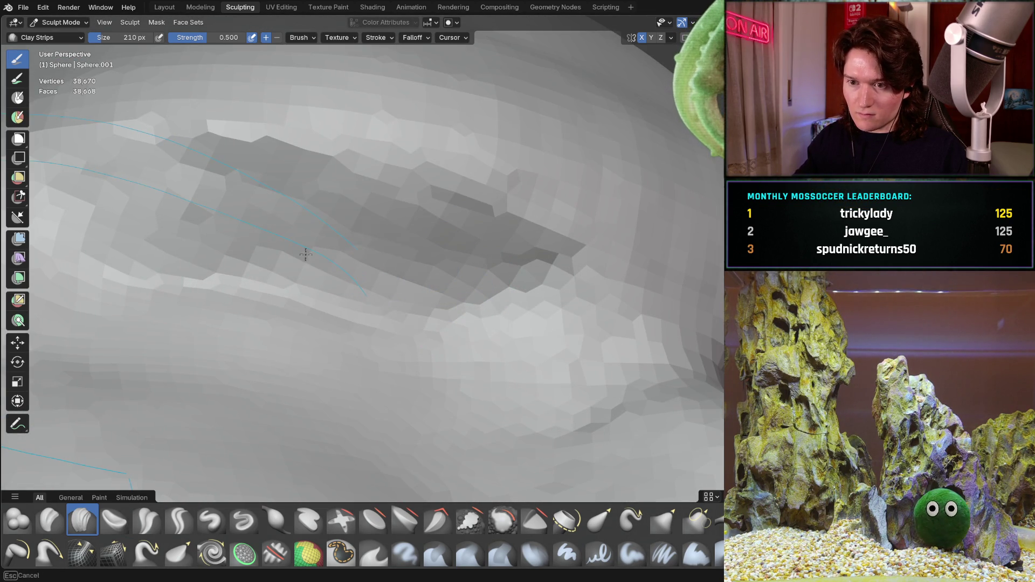
scroll(278, 247, down, 4)
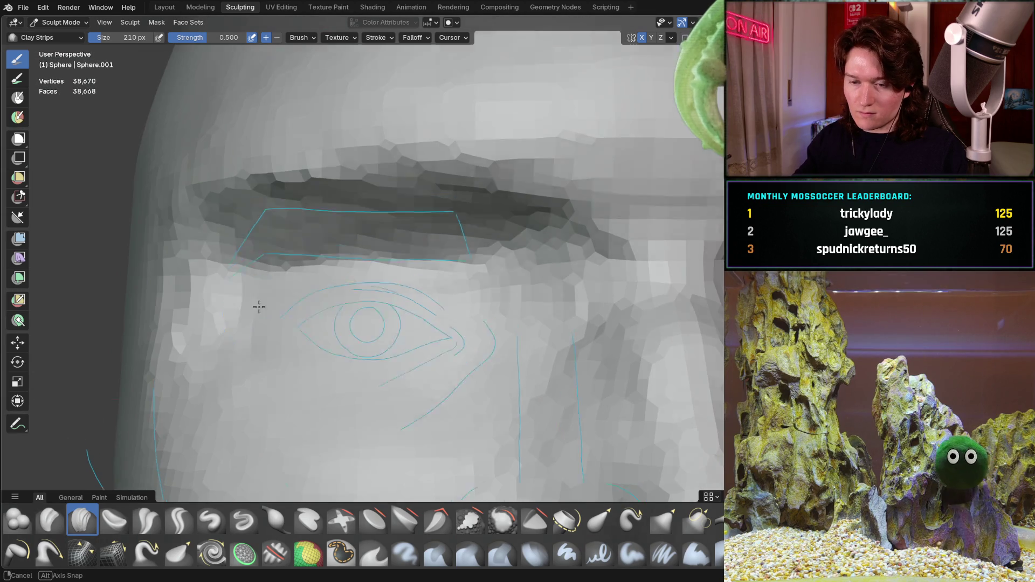
scroll(307, 273, up, 4)
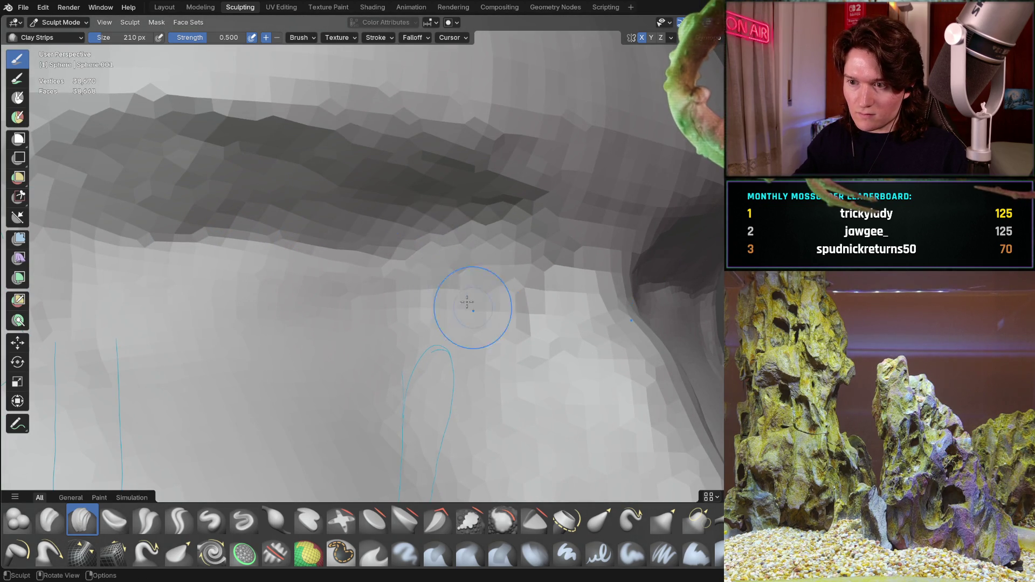
scroll(431, 306, down, 4)
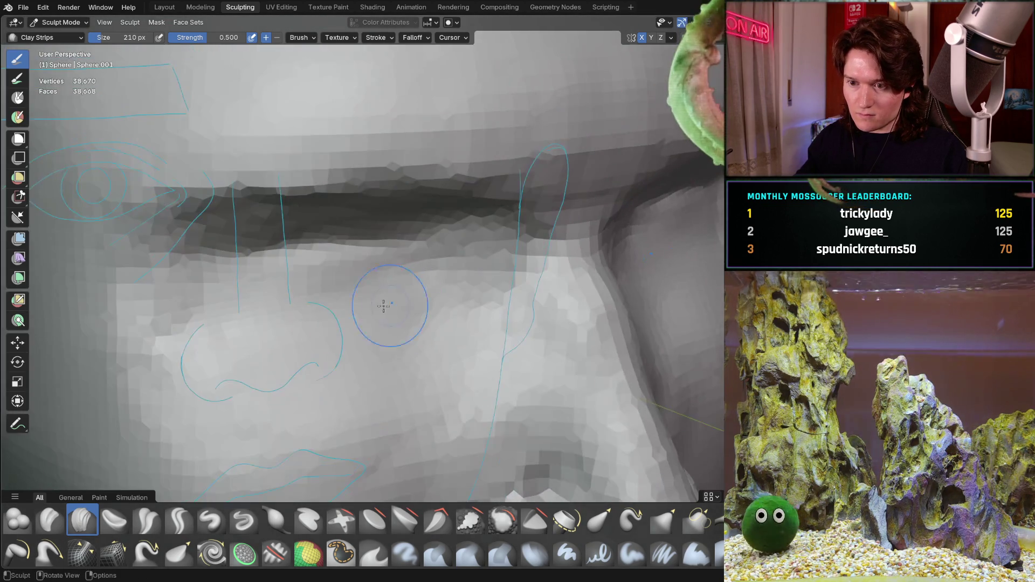
scroll(383, 306, up, 2)
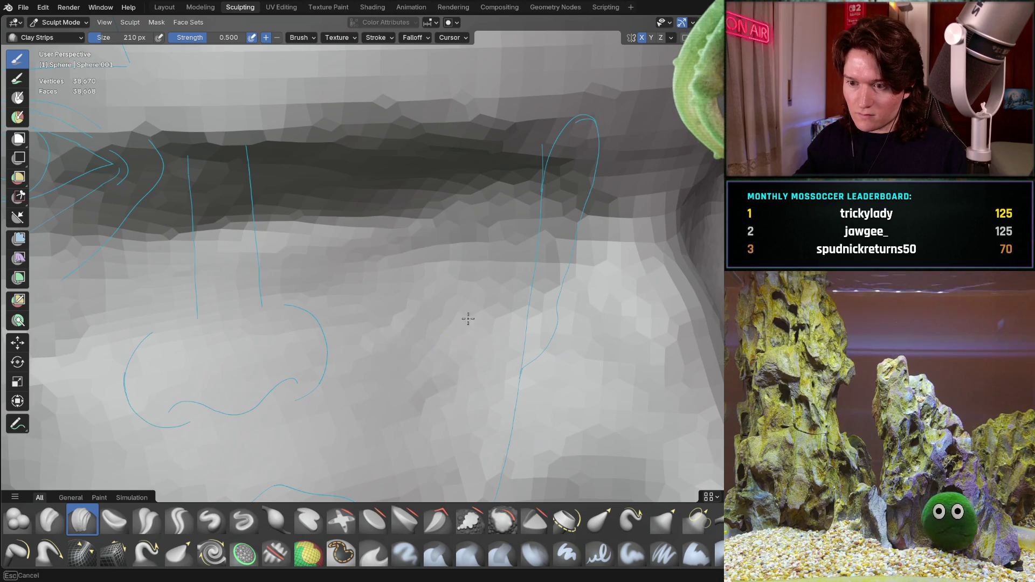
scroll(388, 281, down, 4)
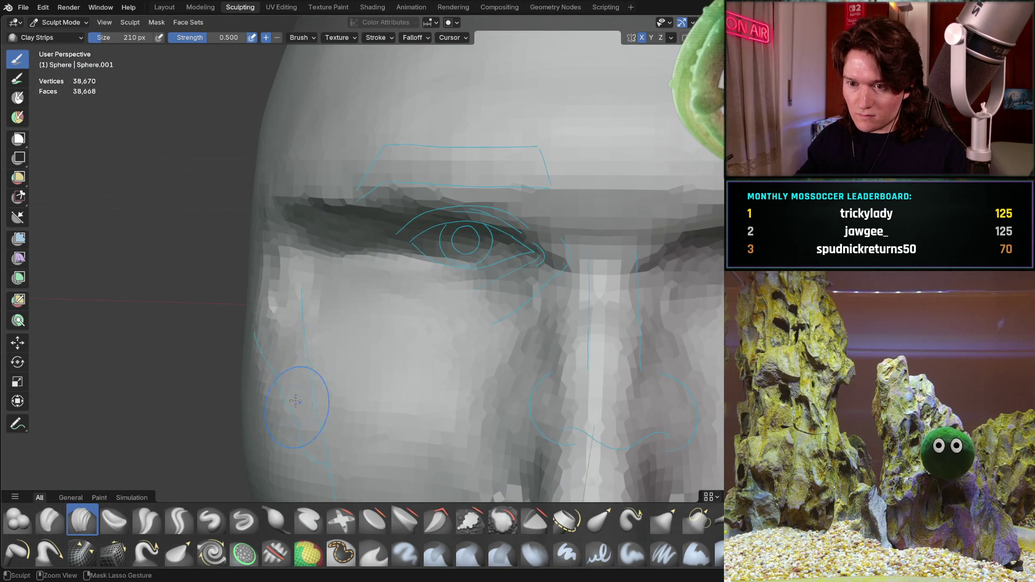
Zoom and pan across the eye and brow, then view the nose and brow from the side
ctrl+middle_drag(296, 400, 254, 334)
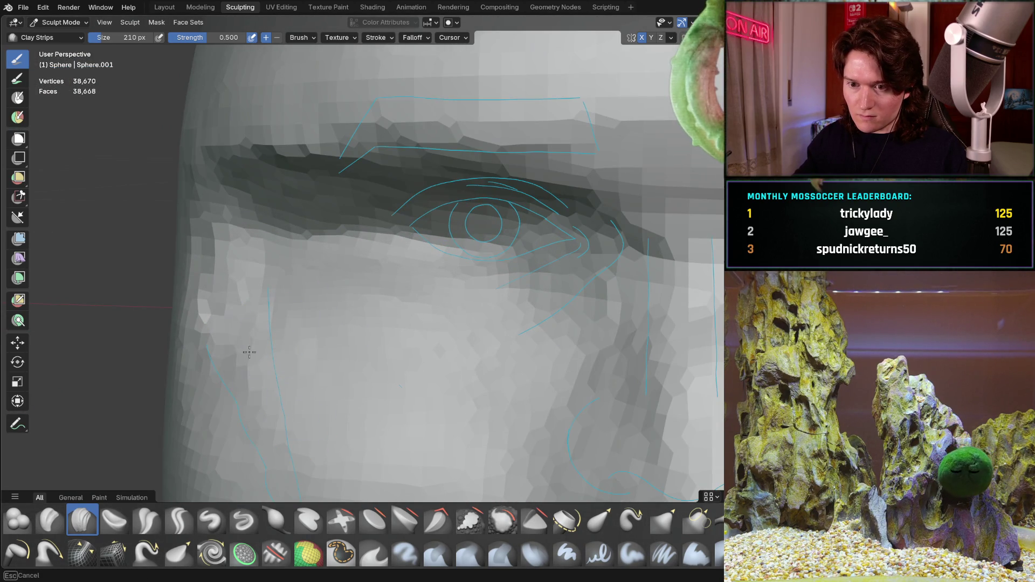
shift+middle_drag(370, 353, 373, 245)
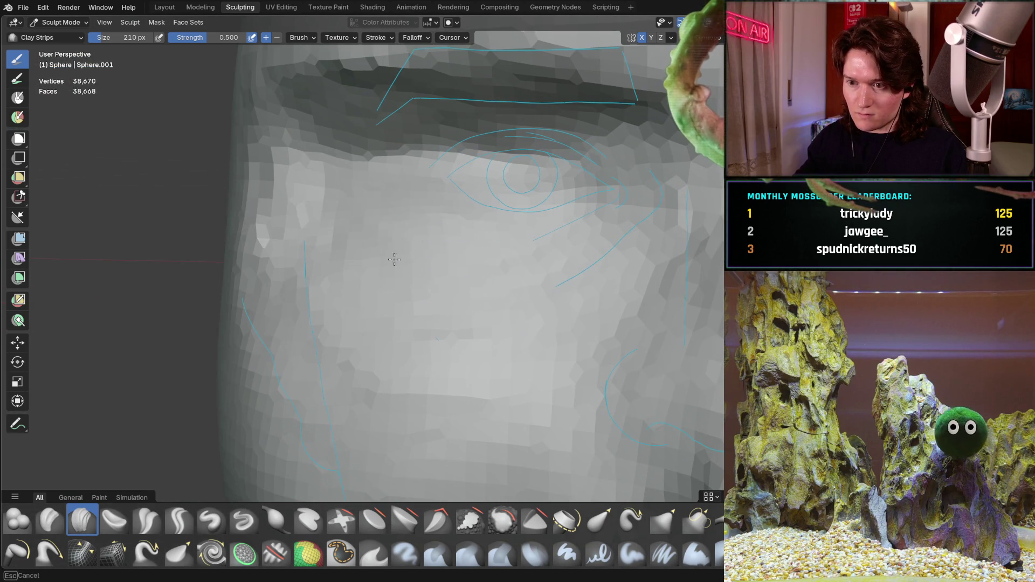
mouse_move(540, 259)
middle_down()
mouse_move(423, 314)
mouse_move(454, 283)
mouse_move(418, 265)
mouse_move(436, 269)
mouse_move(464, 324)
mouse_move(488, 341)
mouse_move(453, 307)
middle_up()
scroll(454, 282, down, 5)
scroll(431, 275, down, 3)
scroll(437, 270, up, 4)
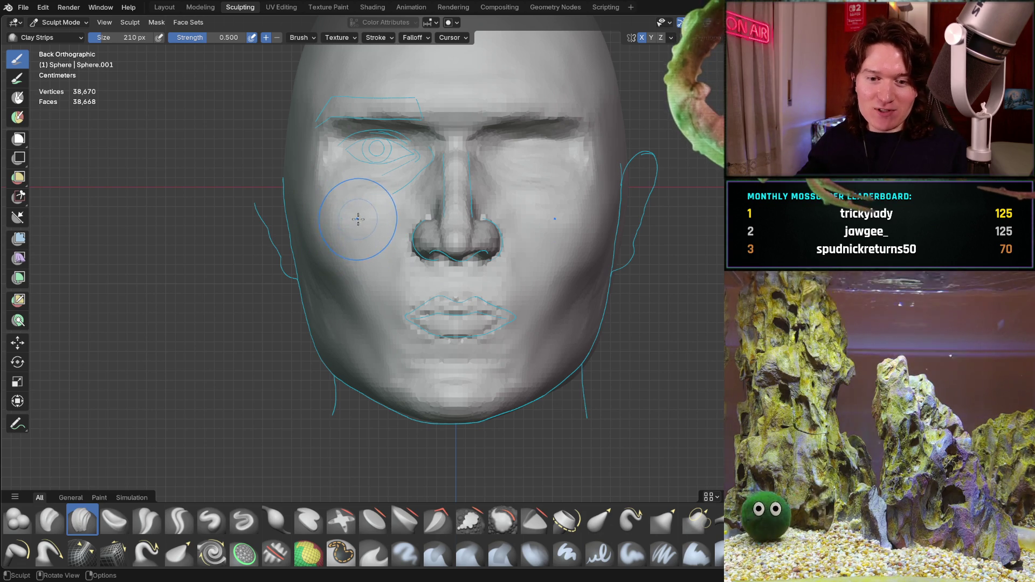
Orbit around the face to view the eye, brow, nose and lips at an angle
mouse_move(384, 260)
middle_down()
mouse_move(409, 272)
mouse_move(393, 267)
mouse_move(370, 231)
mouse_move(405, 282)
mouse_move(403, 347)
middle_up()
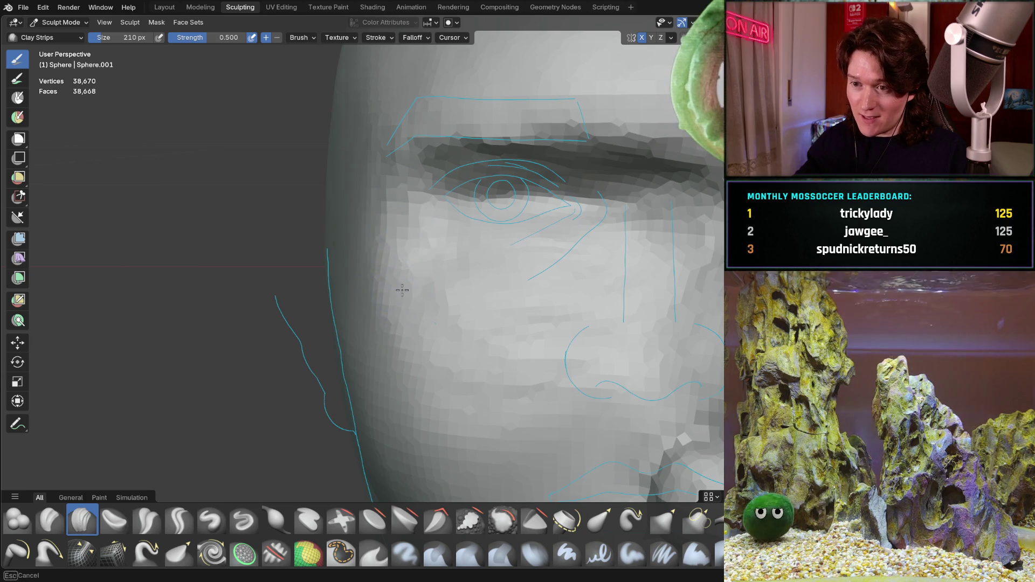
middle_drag(526, 373, 527, 372)
mouse_move(533, 282)
middle_down()
mouse_move(454, 248)
mouse_move(442, 310)
mouse_move(469, 346)
mouse_move(446, 317)
mouse_move(422, 335)
mouse_move(413, 299)
mouse_move(318, 307)
middle_up()
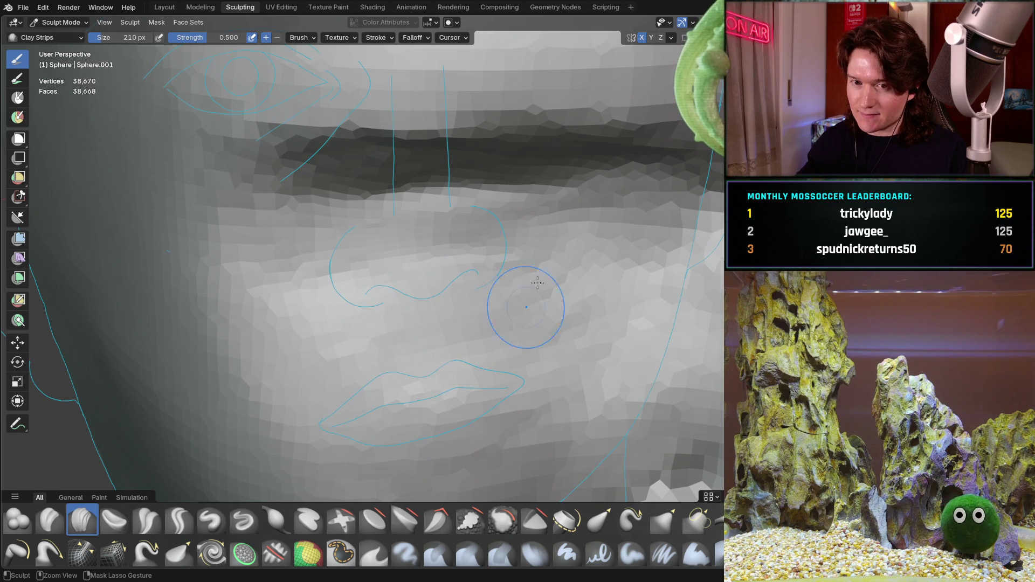
mouse_move(508, 250)
middle_down()
mouse_move(399, 204)
mouse_move(499, 280)
middle_up()
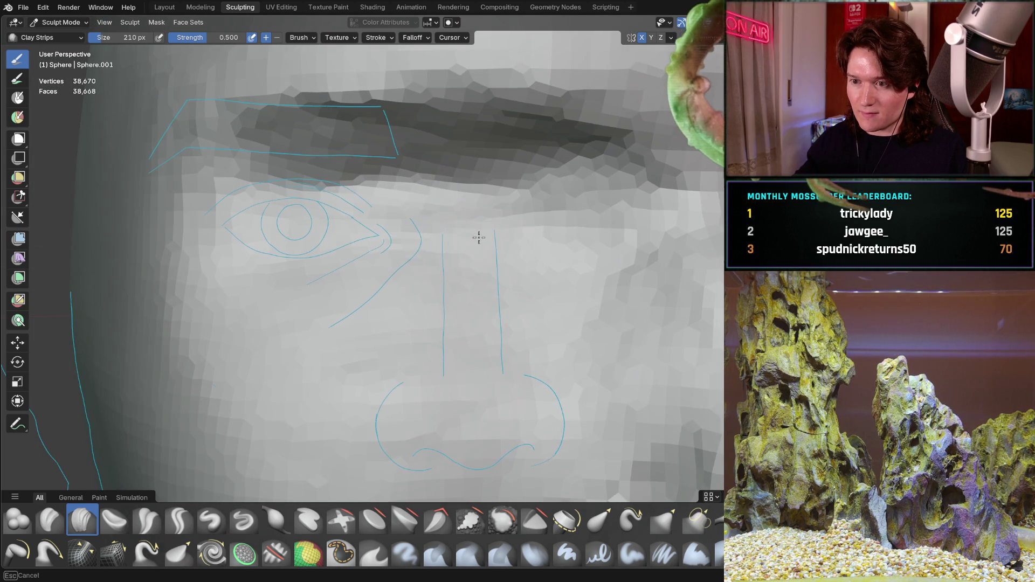
mouse_move(619, 225)
middle_down()
mouse_move(386, 279)
mouse_move(461, 314)
middle_up()
middle_drag(412, 277, 312, 270)
mouse_move(263, 301)
middle_down()
mouse_move(253, 304)
mouse_move(261, 312)
mouse_move(330, 293)
mouse_move(348, 303)
middle_up()
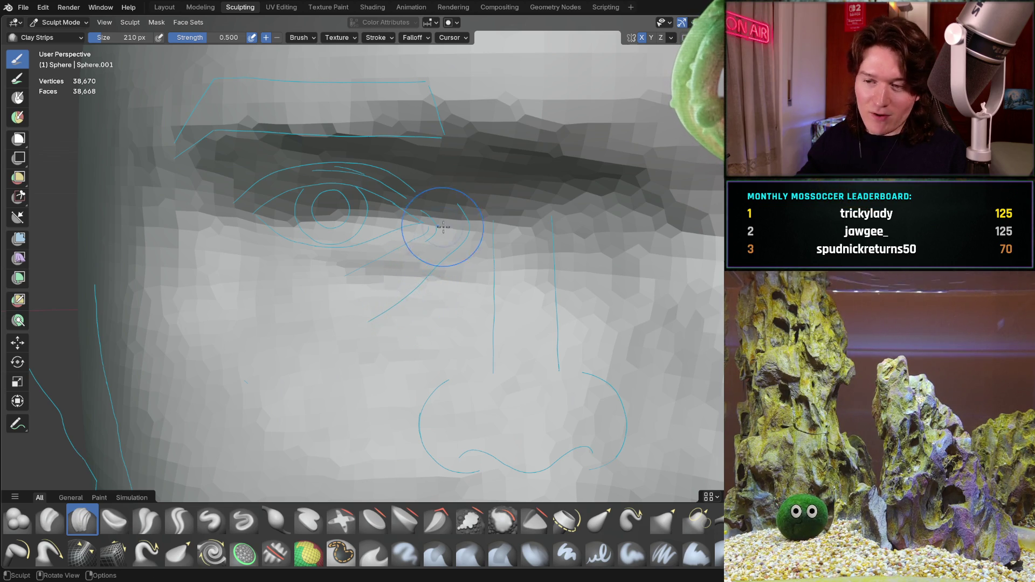
Orbit between three-quarter and frontal views to check the nose, eye and brow
scroll(443, 227, down, 5)
mouse_move(423, 304)
middle_down()
mouse_move(451, 282)
mouse_move(517, 310)
mouse_move(388, 368)
mouse_move(364, 341)
middle_up()
scroll(383, 369, up, 4)
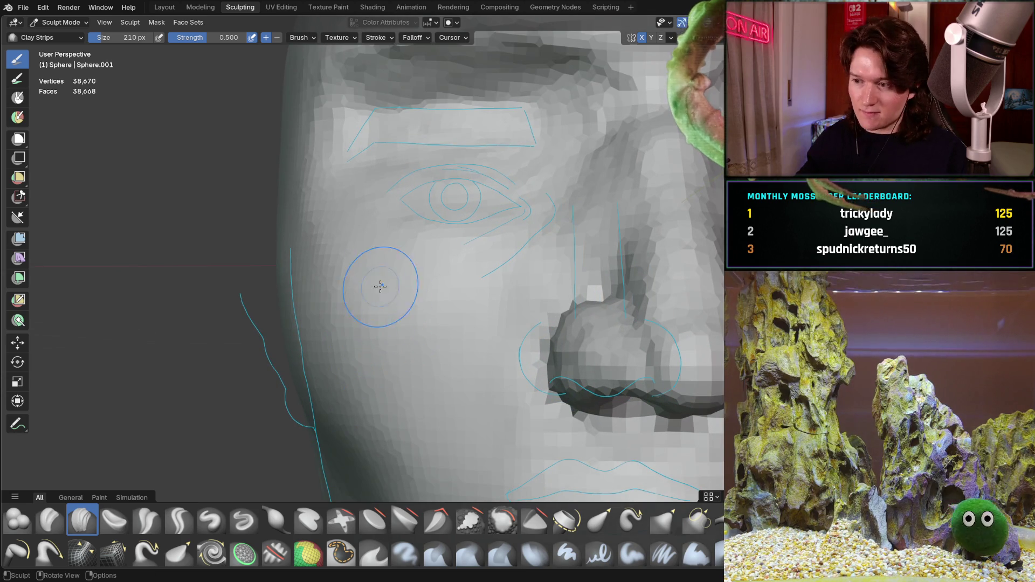
scroll(380, 286, down, 4)
mouse_move(380, 286)
middle_down()
mouse_move(381, 347)
mouse_move(381, 272)
mouse_move(397, 274)
mouse_move(402, 338)
middle_up()
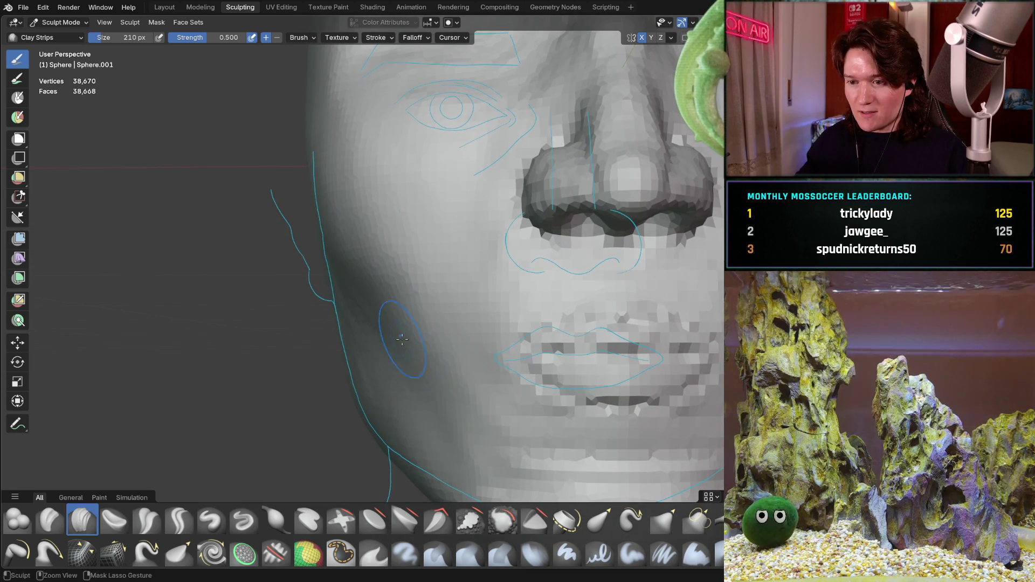
middle_drag(353, 273, 342, 280)
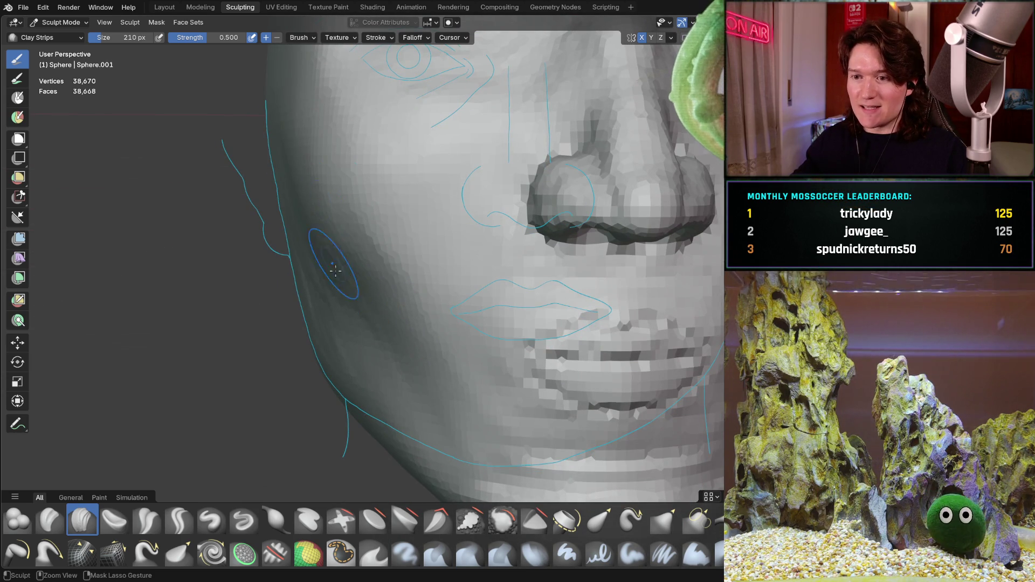
mouse_move(327, 247)
middle_down()
mouse_move(327, 259)
mouse_move(333, 215)
middle_up()
mouse_move(439, 296)
middle_down()
mouse_move(432, 286)
mouse_move(450, 285)
mouse_move(422, 275)
mouse_move(372, 286)
middle_up()
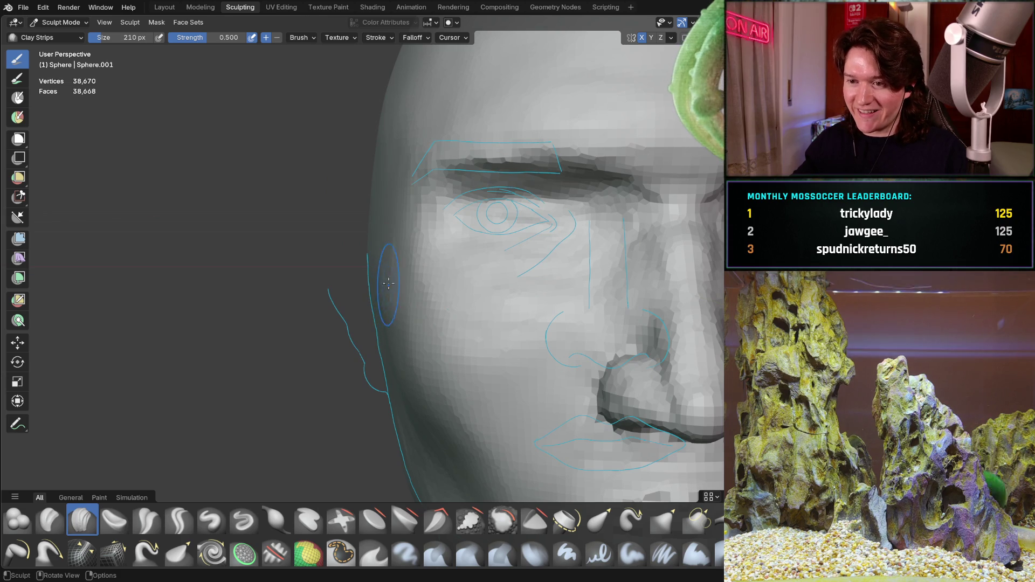
Compare the cheek and nose profile from three-quarter, frontal and close-up angles
middle_drag(394, 251, 427, 231)
middle_drag(328, 397, 356, 302)
middle_drag(404, 344, 408, 261)
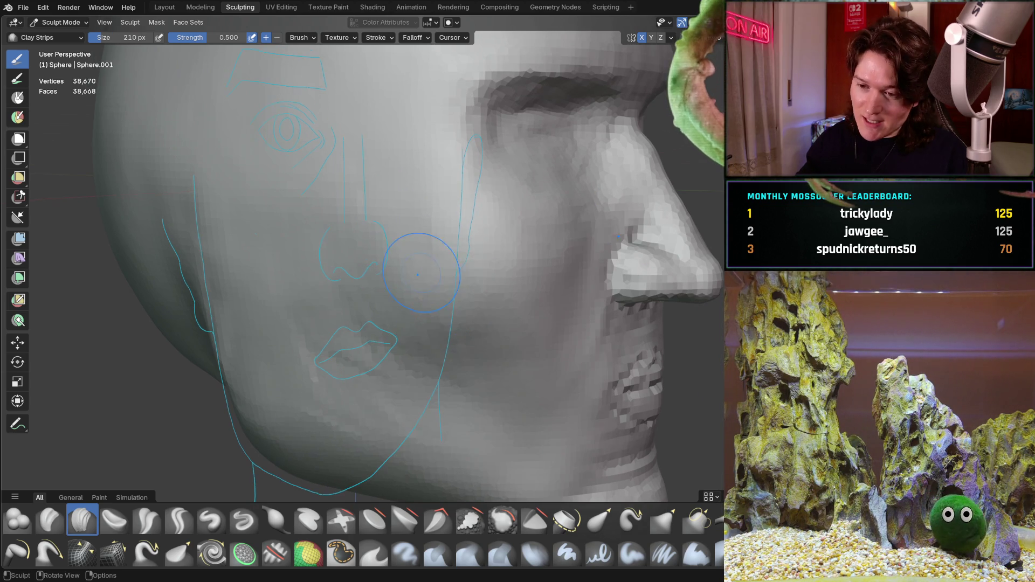
mouse_move(418, 242)
middle_down()
mouse_move(440, 285)
mouse_move(445, 275)
middle_up()
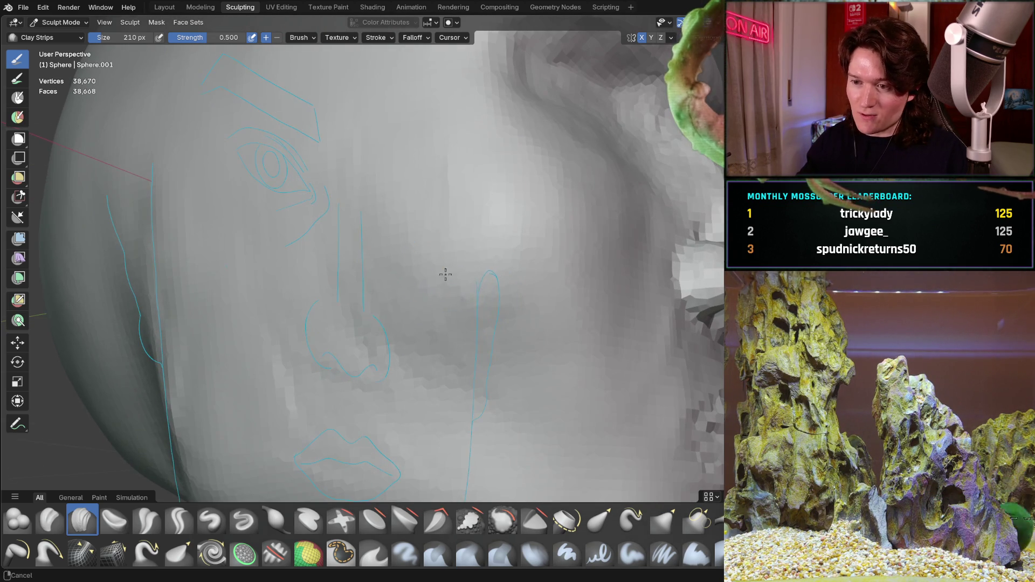
mouse_move(437, 222)
middle_down()
mouse_move(434, 143)
mouse_move(353, 157)
mouse_move(315, 313)
middle_up()
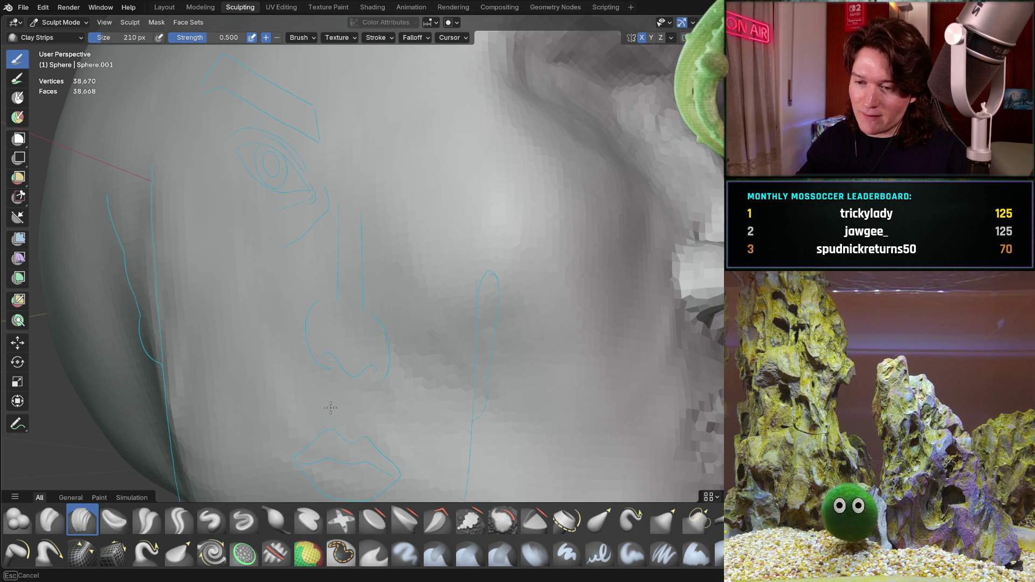
shift+middle_drag(485, 371, 534, 347)
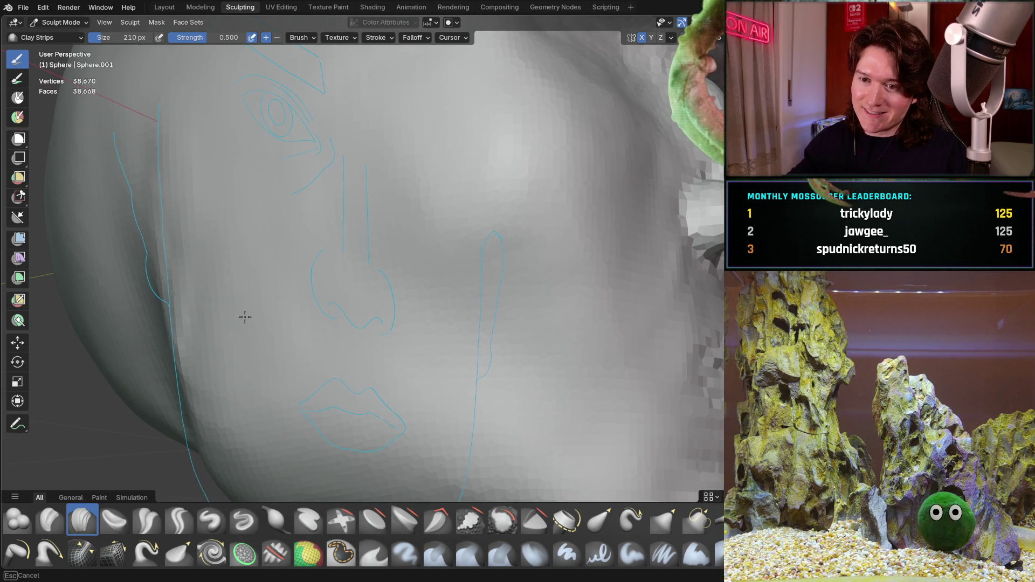
mouse_move(418, 365)
middle_down()
mouse_move(446, 325)
mouse_move(474, 329)
middle_up()
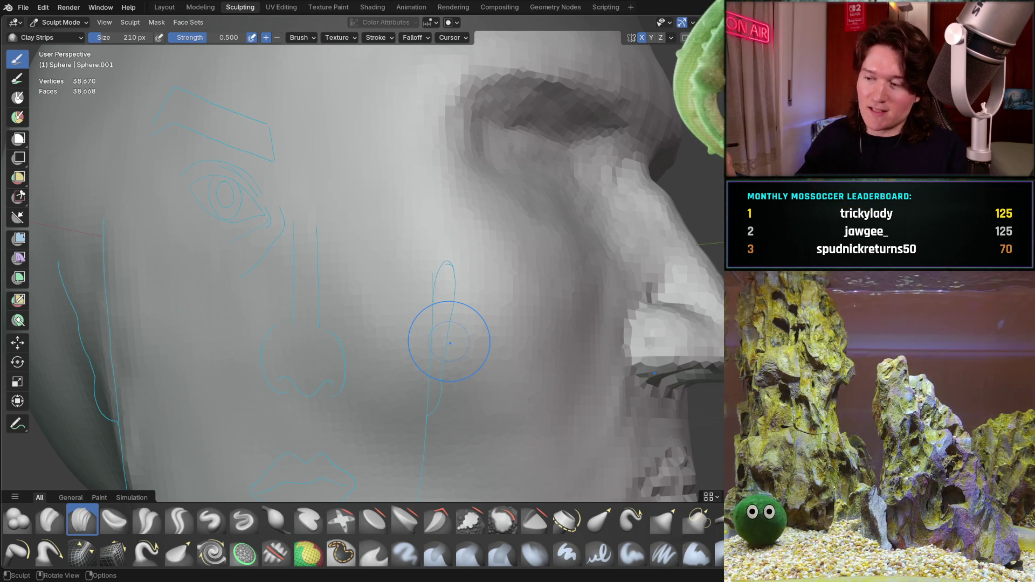
Orbit around the sculpted head to view the other side of the face
middle_drag(377, 342, 389, 251)
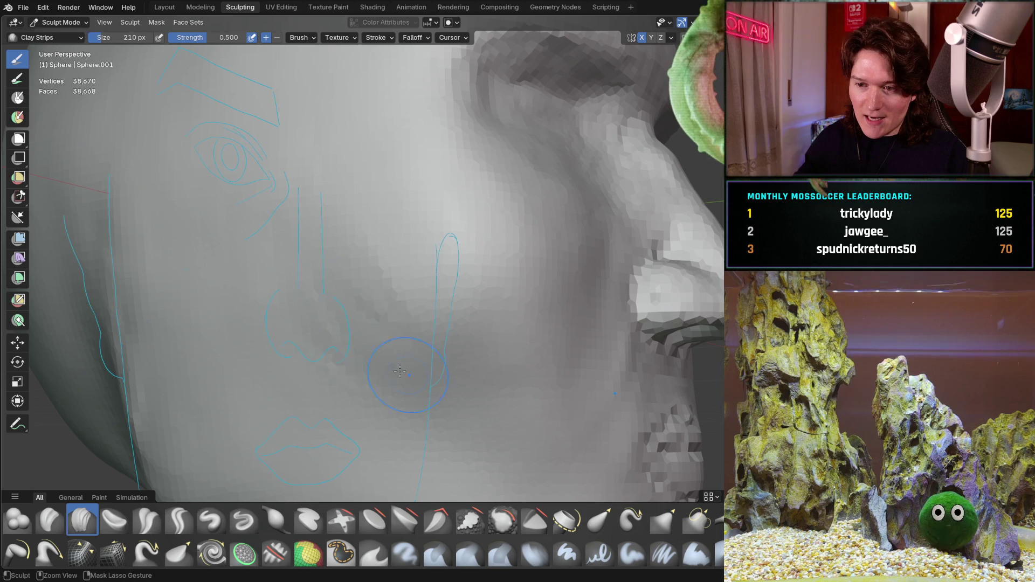
mouse_move(372, 273)
middle_down()
mouse_move(393, 307)
mouse_move(367, 226)
middle_up()
mouse_move(358, 375)
middle_down()
mouse_move(331, 376)
mouse_move(472, 250)
mouse_move(402, 254)
middle_up()
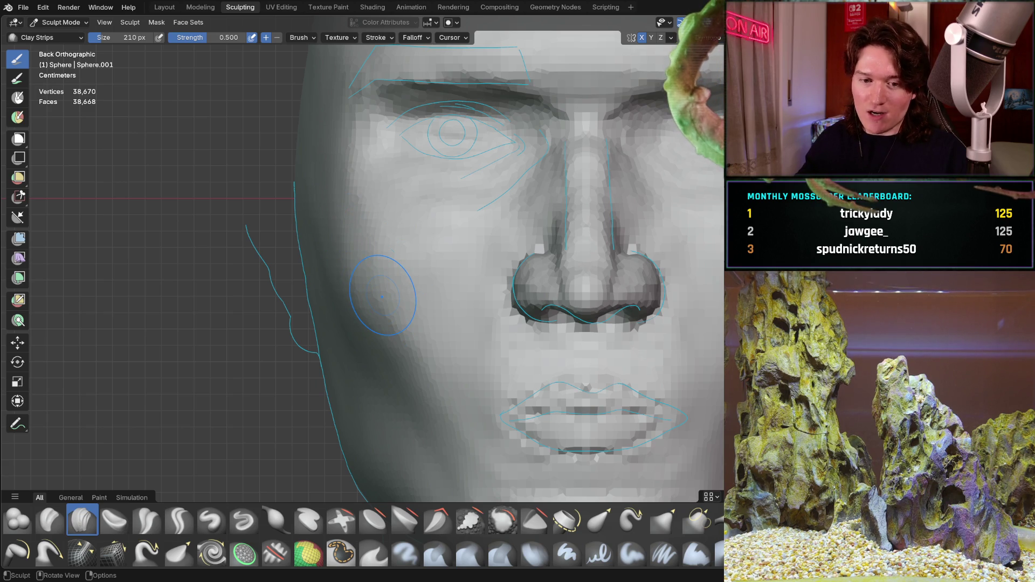
mouse_move(417, 286)
middle_down()
mouse_move(426, 269)
mouse_move(400, 277)
mouse_move(352, 212)
middle_up()
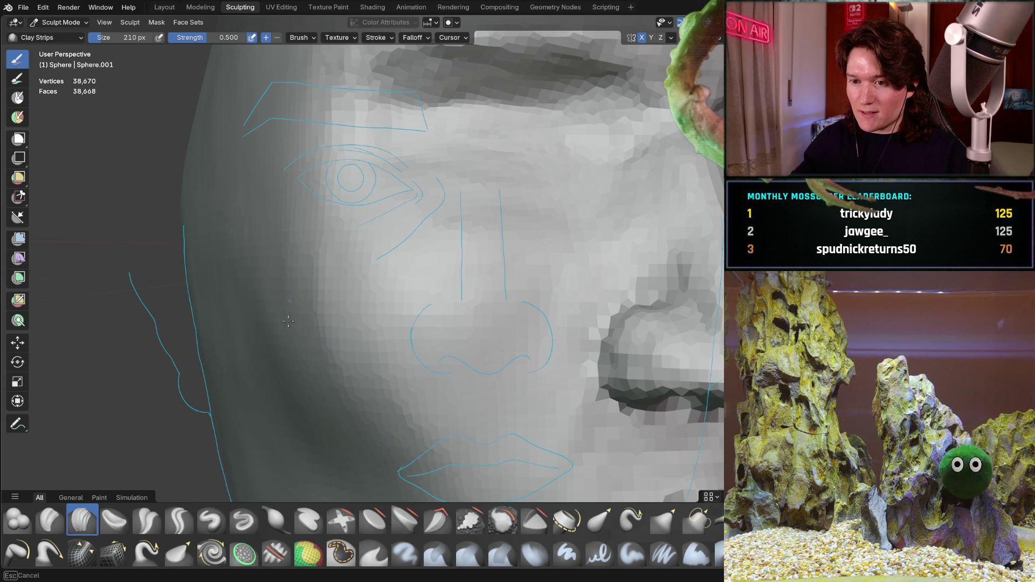
middle_drag(345, 227, 333, 234)
View the face straight on in orthographic, then orbit and zoom on the nose, cheek and lower face
key(ctrl+KP_1)
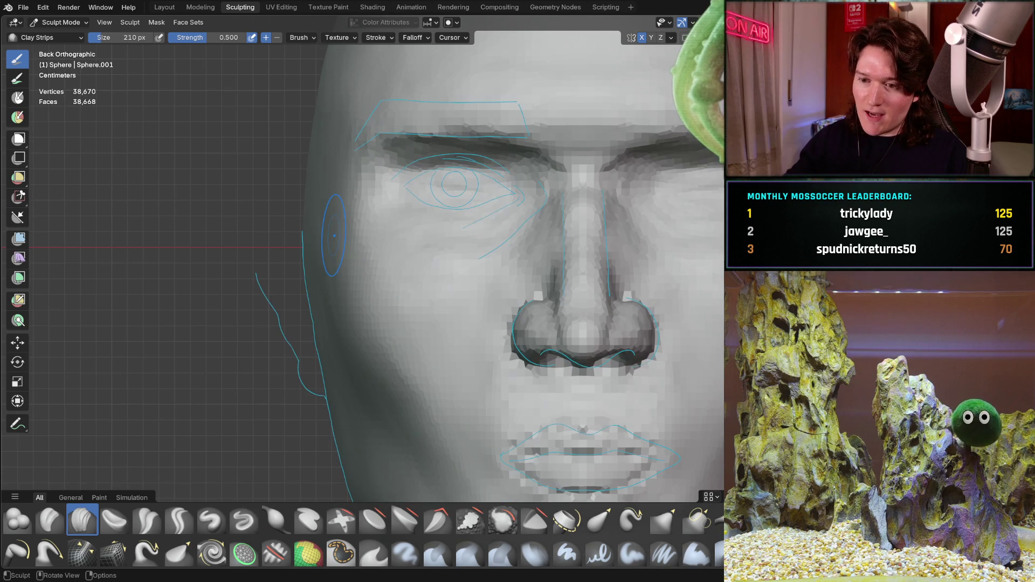
mouse_move(345, 307)
middle_down()
mouse_move(374, 240)
mouse_move(275, 270)
mouse_move(368, 325)
middle_up()
scroll(374, 241, up, 4)
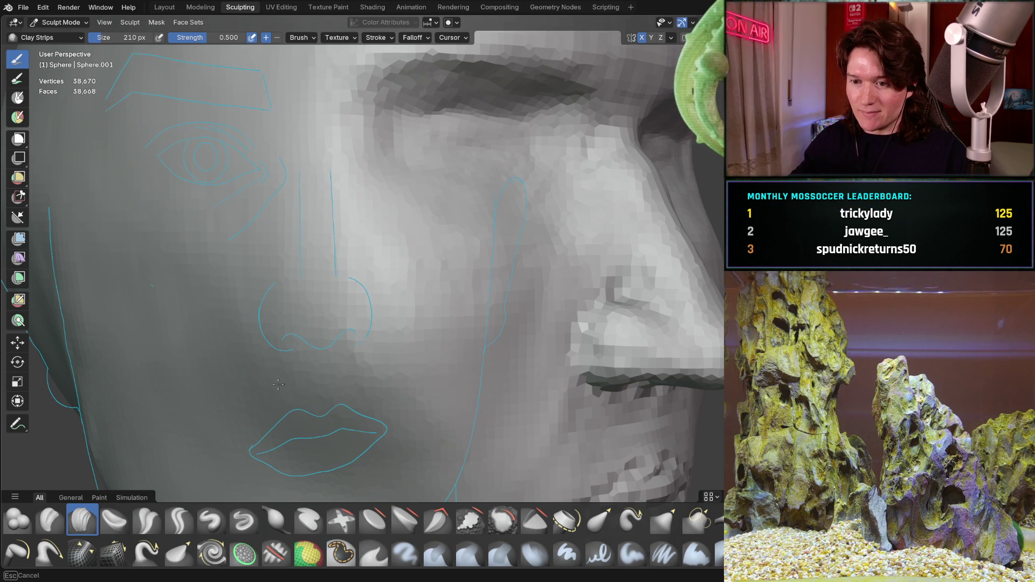
mouse_move(451, 263)
middle_down()
mouse_move(326, 264)
mouse_move(393, 275)
mouse_move(405, 354)
mouse_move(395, 250)
mouse_move(460, 335)
middle_up()
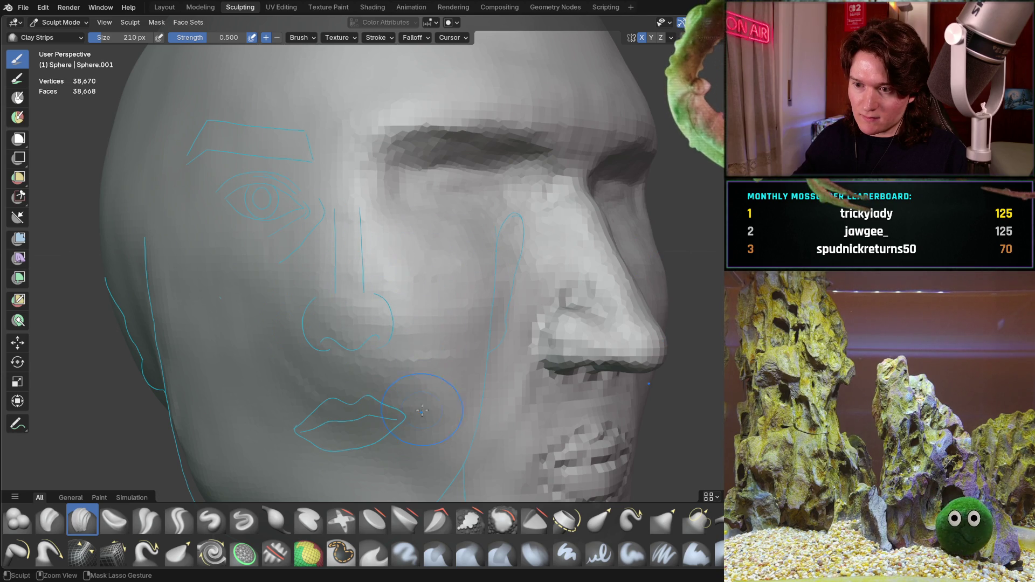
middle_drag(462, 344, 401, 196)
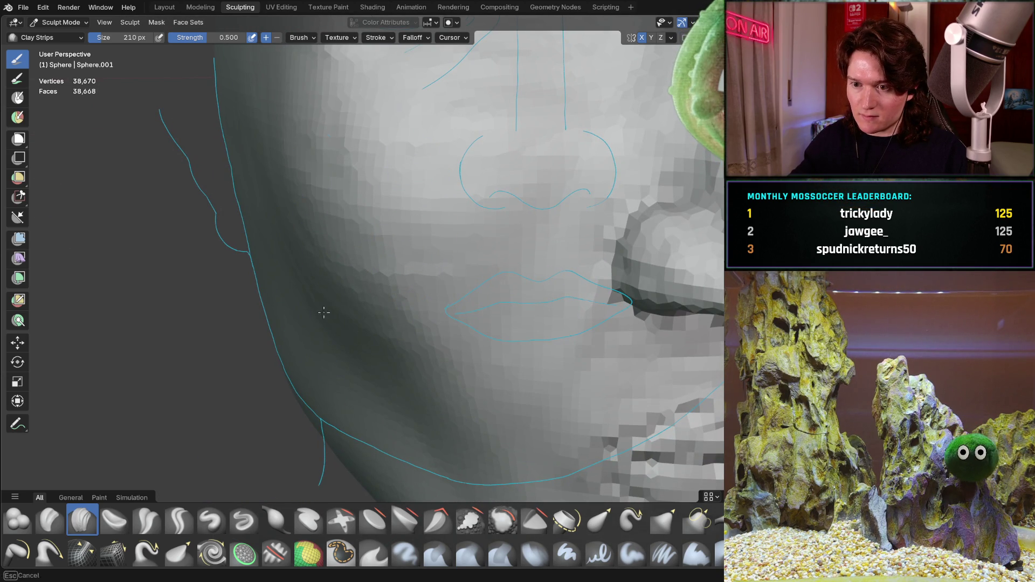
mouse_move(450, 412)
ctrl+middle_down()
mouse_move(447, 431)
mouse_move(417, 315)
mouse_move(420, 203)
mouse_move(422, 312)
mouse_move(401, 289)
ctrl+middle_up()
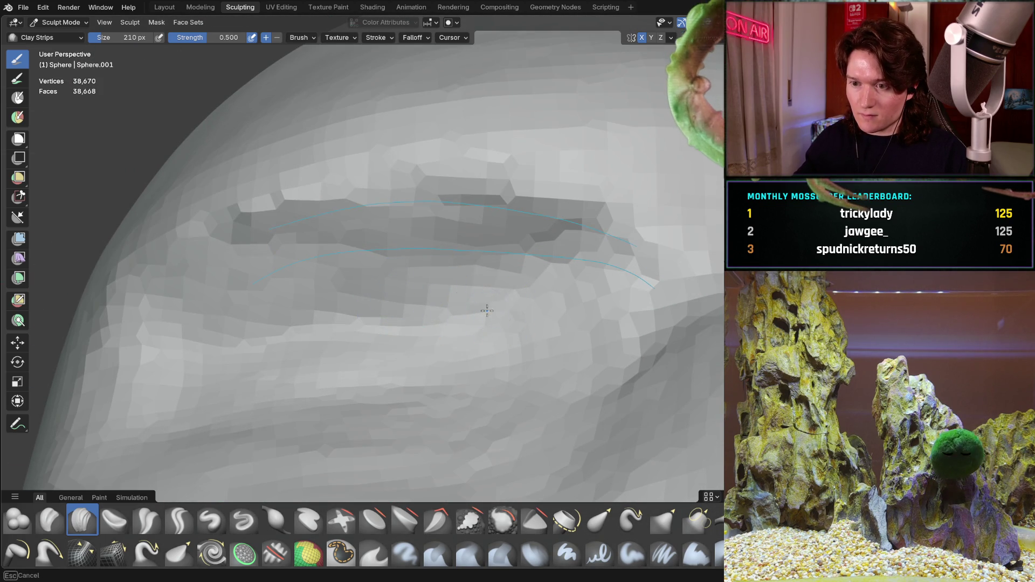
Lay a Clay Strips band of clay just below the brow
drag(460, 319, 248, 343)
drag(355, 427, 404, 397)
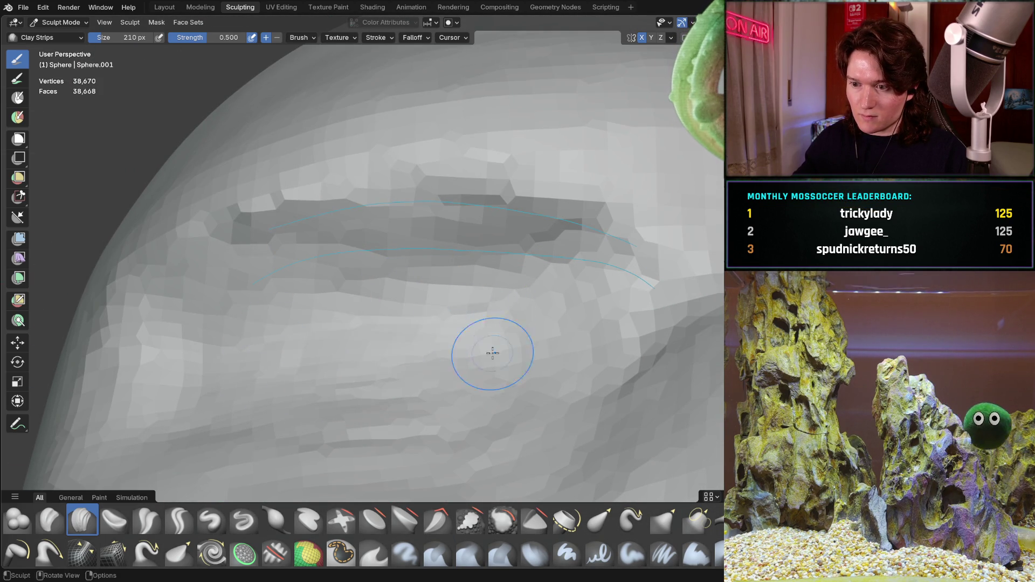
middle_drag(454, 311, 452, 370)
In straight-on orthographic view, sculpt the eye socket, lower eyelid and eye corner along the guide sketch
key(ctrl+KP_1)
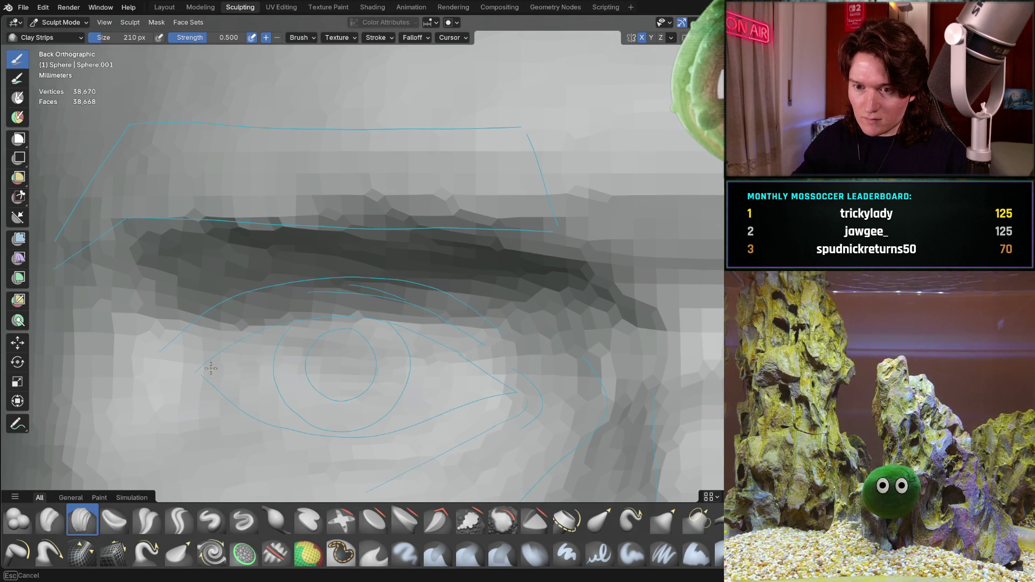
mouse_move(261, 338)
mouse_down()
mouse_move(356, 359)
mouse_move(473, 364)
mouse_up()
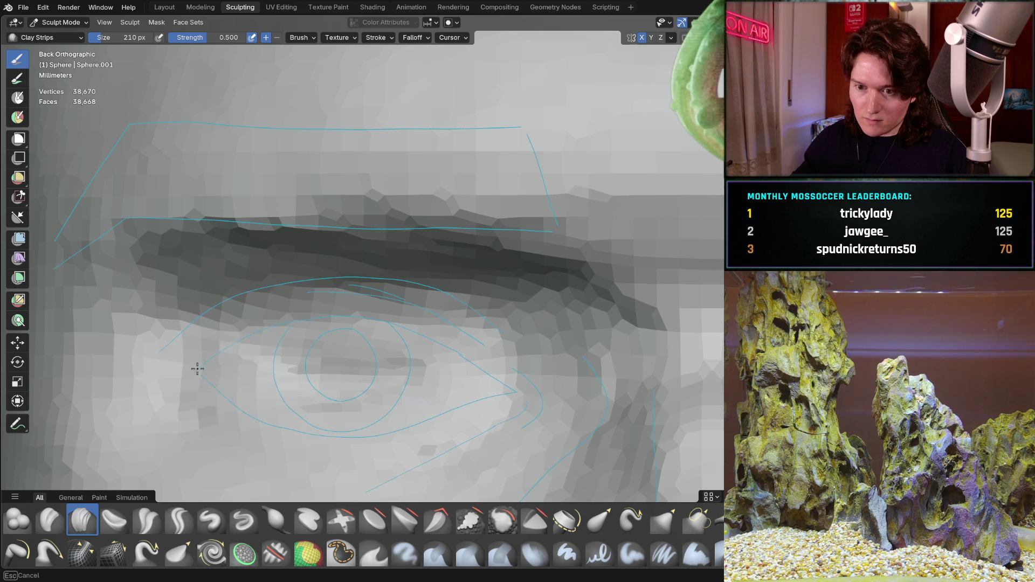
mouse_move(215, 364)
mouse_down()
mouse_move(388, 340)
mouse_move(369, 397)
mouse_move(356, 353)
mouse_move(312, 394)
mouse_move(370, 358)
mouse_move(346, 380)
mouse_move(460, 372)
mouse_move(365, 363)
mouse_move(350, 409)
mouse_move(463, 415)
mouse_move(232, 362)
mouse_move(224, 373)
mouse_move(452, 356)
mouse_move(381, 342)
mouse_move(334, 305)
mouse_move(439, 334)
mouse_up()
mouse_move(247, 389)
mouse_down()
mouse_move(458, 425)
mouse_move(226, 431)
mouse_move(463, 442)
mouse_move(214, 410)
mouse_move(464, 426)
mouse_move(458, 341)
mouse_up()
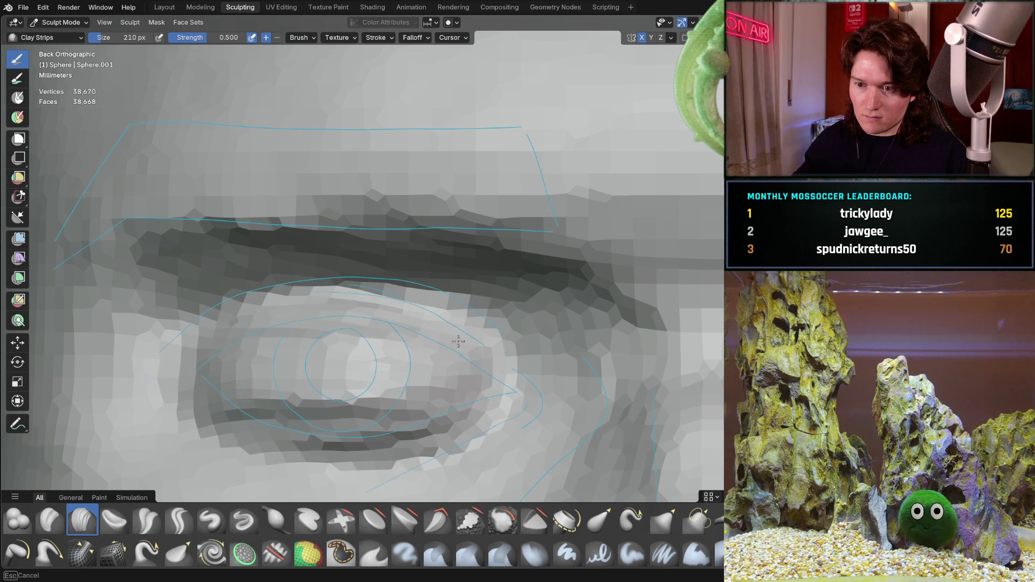
mouse_move(315, 413)
mouse_down()
mouse_move(431, 439)
mouse_move(226, 439)
mouse_move(351, 377)
mouse_move(446, 347)
mouse_up()
Orbit back to perspective to check the eyelid and the eye socket frontally
mouse_move(446, 385)
mouse_down()
mouse_move(345, 459)
mouse_move(398, 301)
mouse_up()
mouse_move(388, 381)
middle_down()
mouse_move(425, 401)
mouse_move(404, 393)
mouse_move(366, 345)
middle_up()
scroll(387, 384, down, 5)
scroll(366, 345, up, 5)
middle_drag(361, 302, 351, 324)
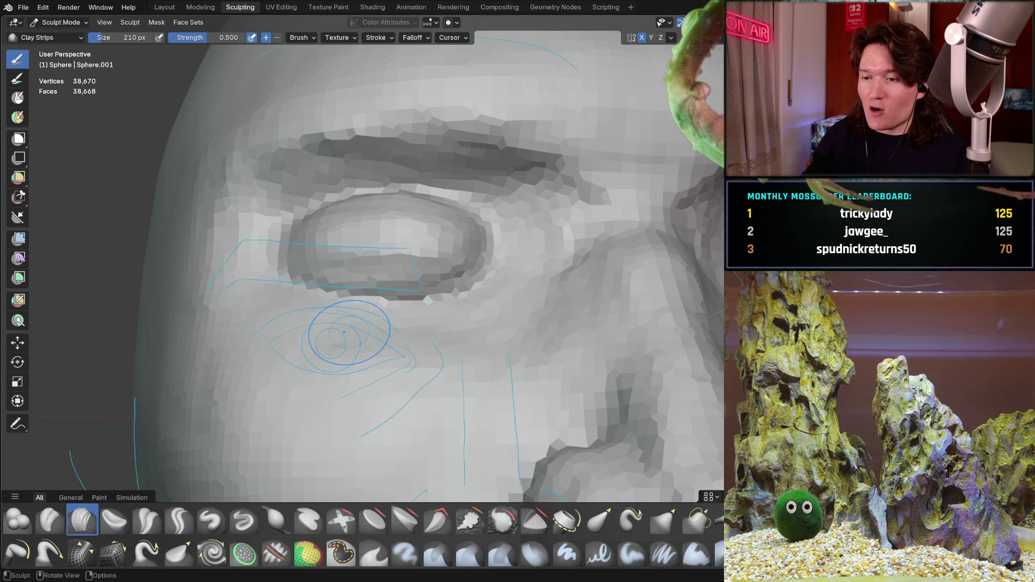
scroll(397, 234, up, 4)
middle_drag(451, 191, 329, 323)
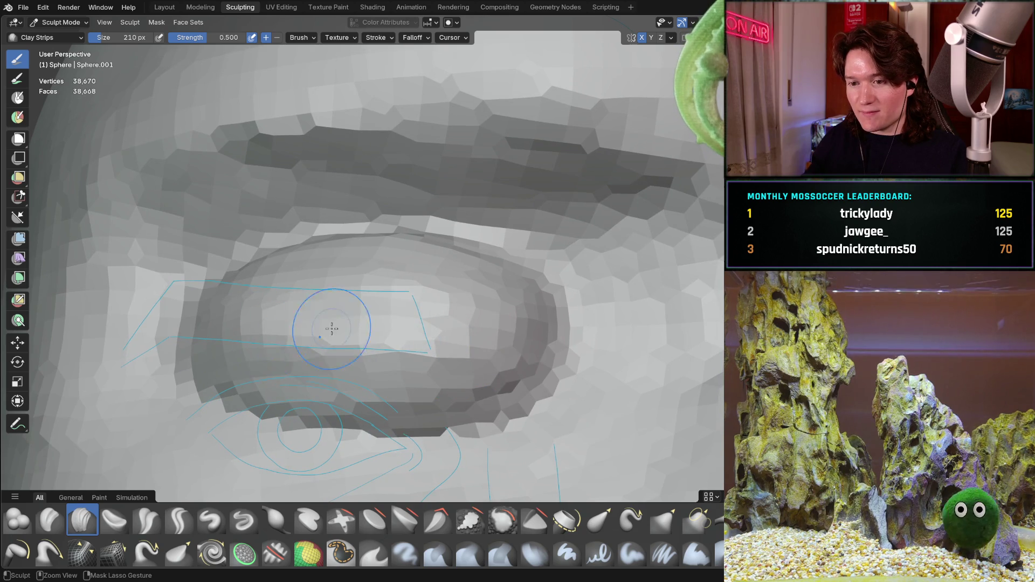
mouse_move(465, 298)
middle_down()
mouse_move(485, 301)
mouse_move(442, 329)
mouse_move(425, 318)
mouse_move(351, 357)
middle_up()
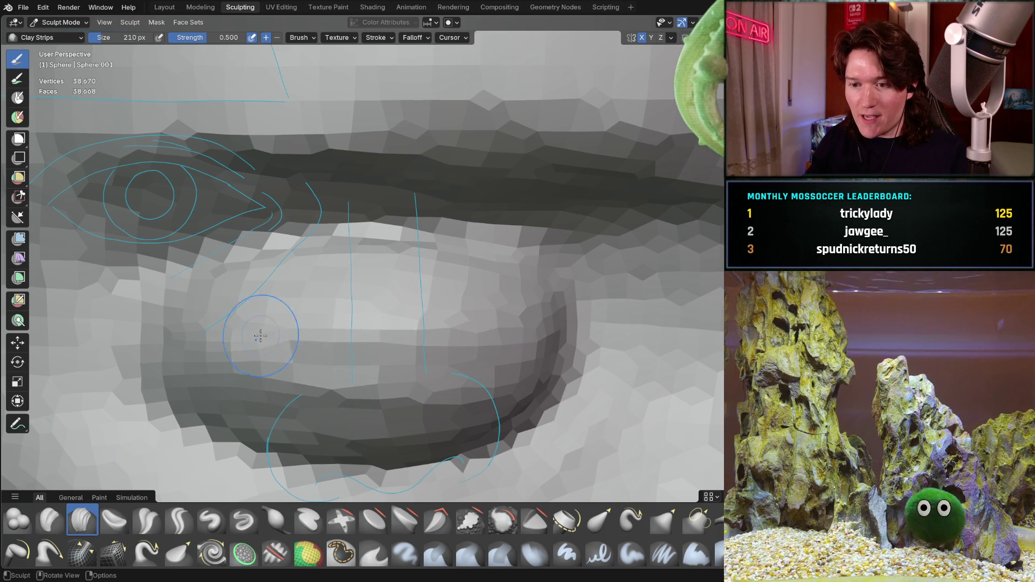
scroll(476, 289, down, 4)
mouse_move(475, 289)
middle_down()
mouse_move(482, 338)
mouse_move(494, 312)
mouse_move(532, 289)
middle_up()
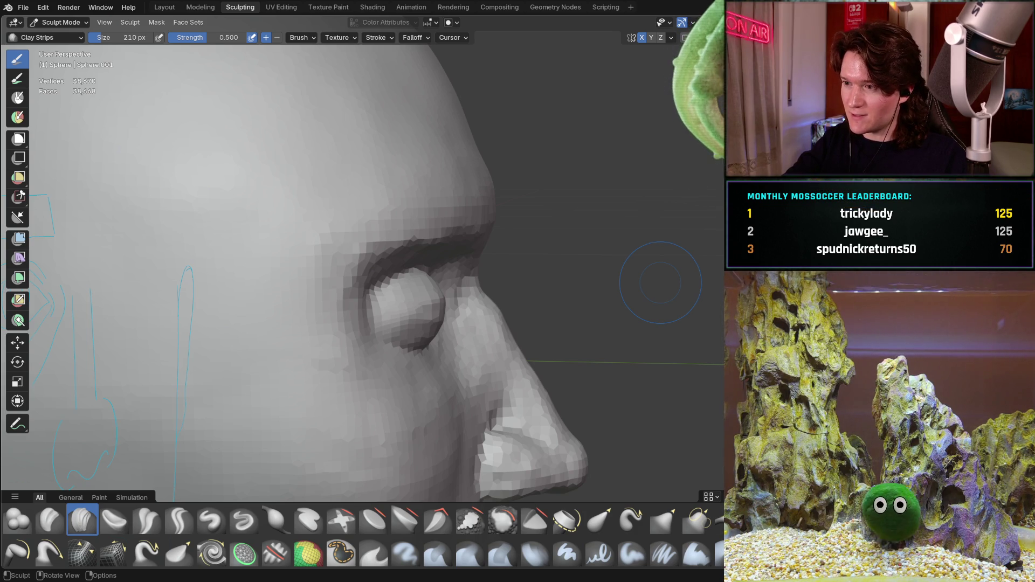
key(KP_3)
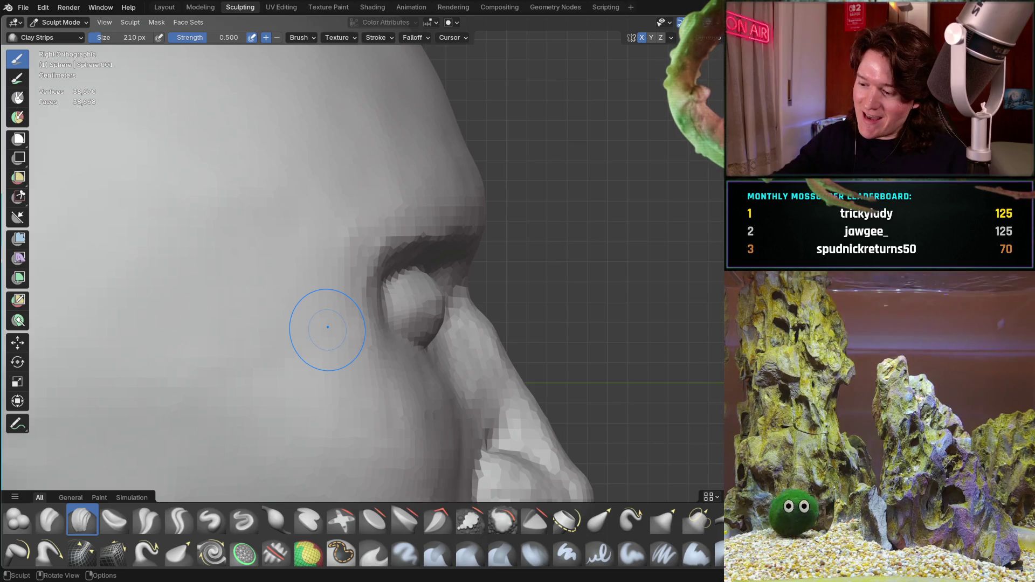
key(ctrl+KP_3)
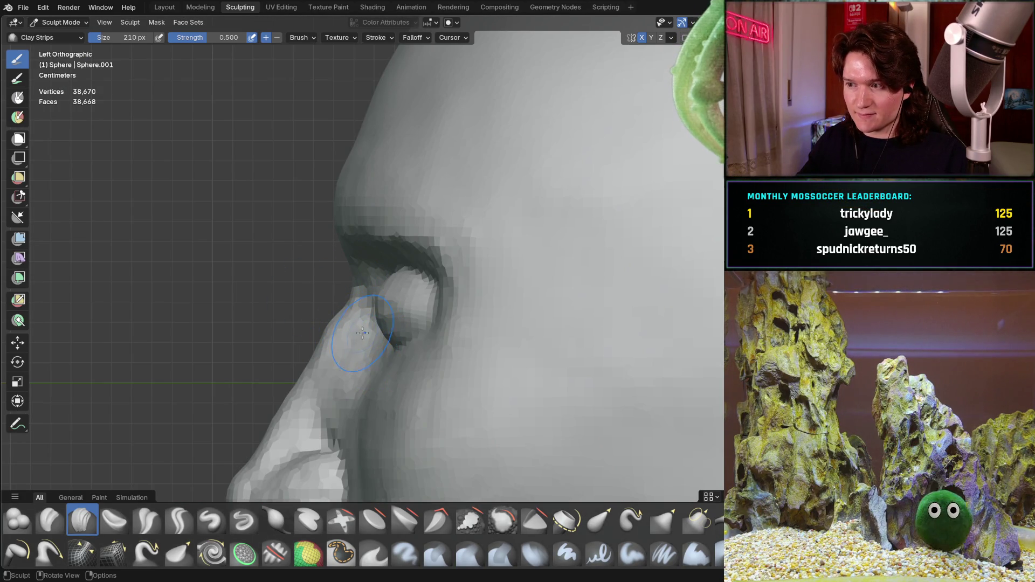
mouse_move(378, 315)
ctrl+middle_down()
mouse_move(379, 238)
mouse_move(378, 262)
ctrl+middle_up()
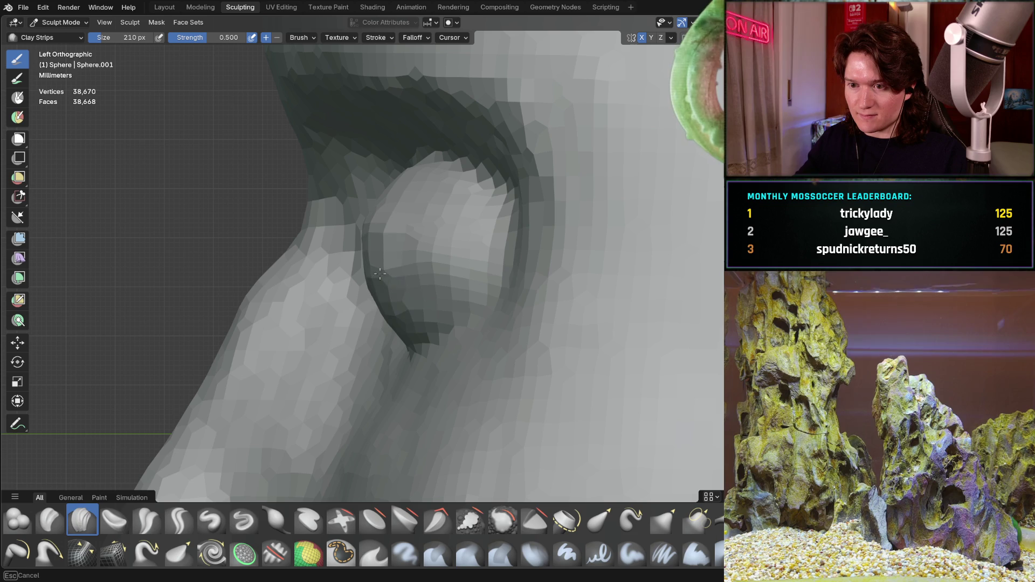
ctrl+middle_drag(399, 326, 387, 214)
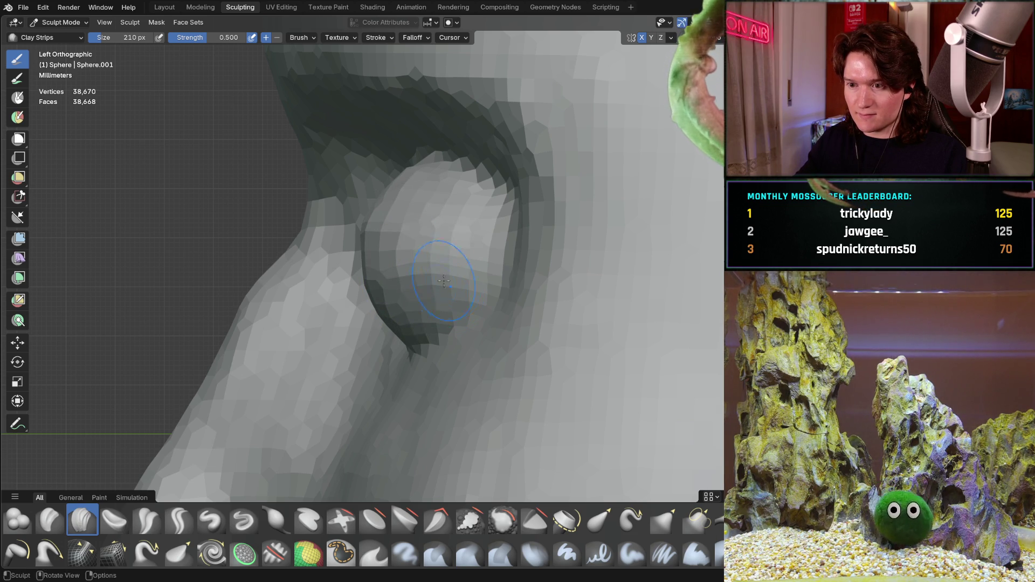
middle_drag(426, 290, 426, 229)
middle_drag(342, 264, 409, 254)
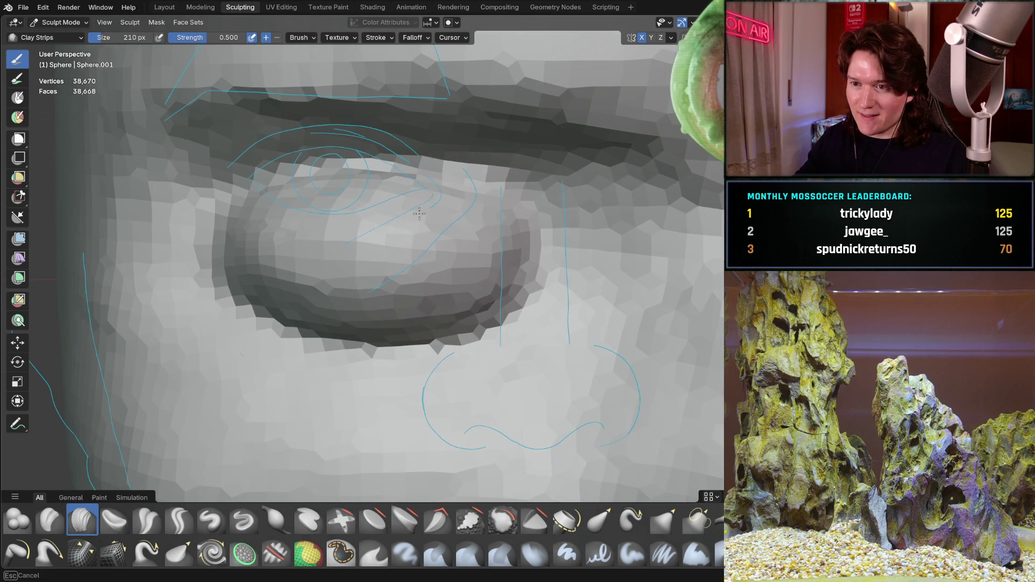
Sculpt clay strokes over the eyeball and deepen the lower eyelid crease
drag(451, 208, 349, 277)
middle_drag(350, 277, 356, 262)
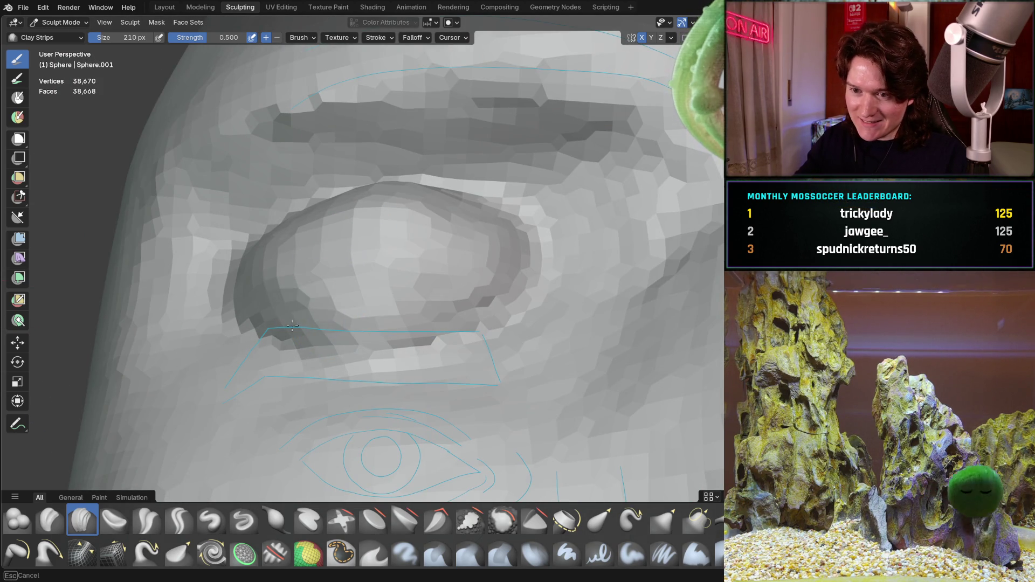
drag(292, 326, 341, 331)
drag(449, 323, 384, 330)
drag(362, 295, 358, 274)
middle_drag(359, 274, 429, 354)
mouse_move(362, 337)
mouse_down()
mouse_move(420, 323)
mouse_move(243, 318)
mouse_move(471, 307)
mouse_up()
middle_drag(471, 307, 327, 304)
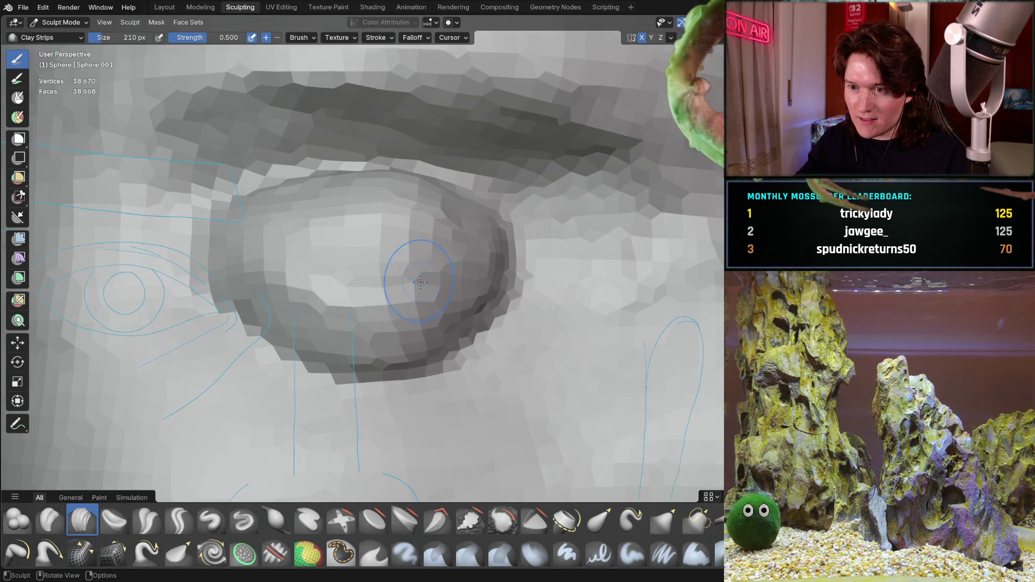
Undo the two latest lower-eyelid strokes and review the socket from a frontal view
key(ctrl+z)
key(ctrl+z)
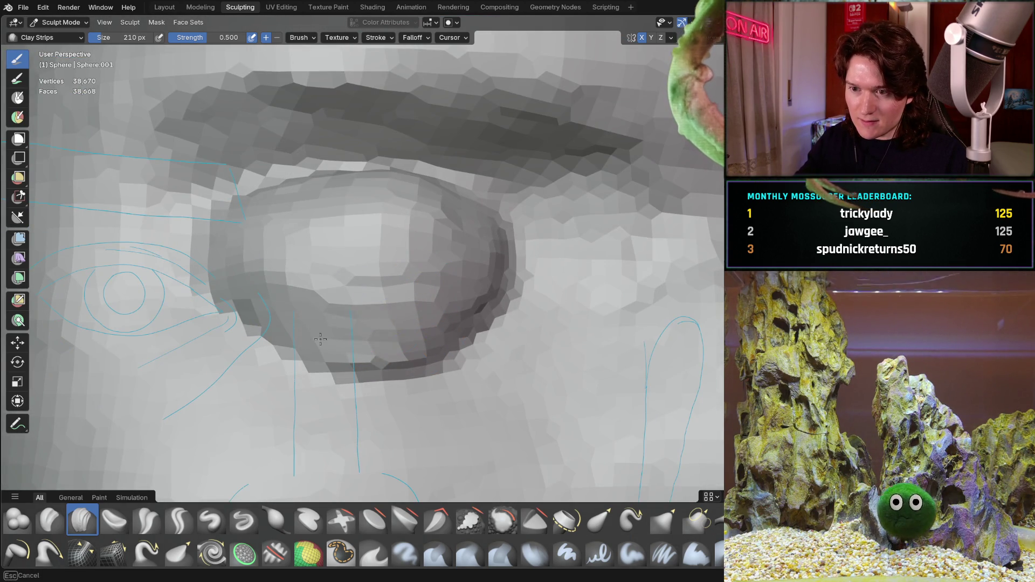
key(ctrl+z)
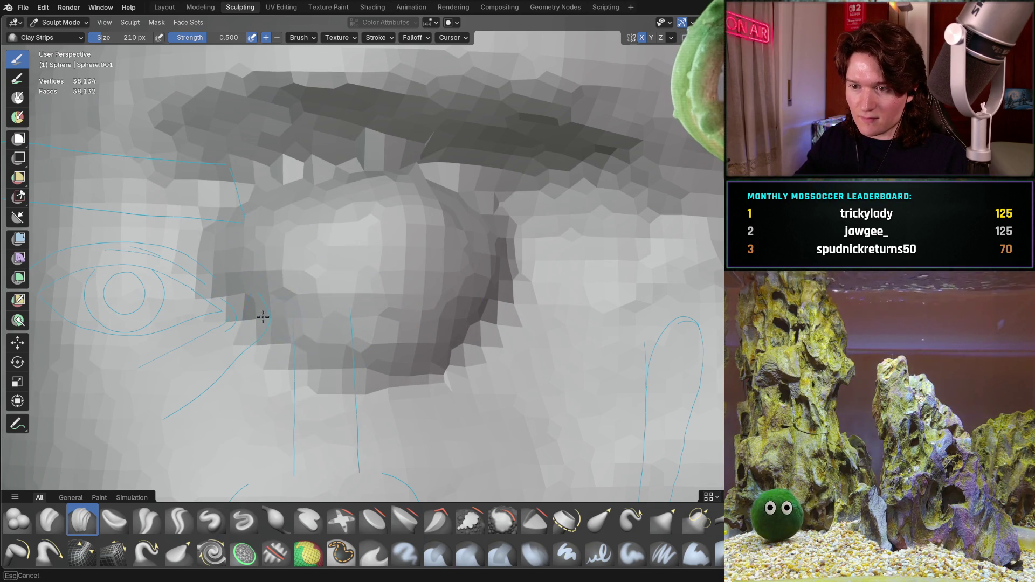
mouse_move(309, 313)
middle_down()
mouse_move(294, 329)
mouse_move(414, 335)
mouse_move(379, 300)
mouse_move(471, 322)
middle_up()
middle_drag(379, 345, 405, 259)
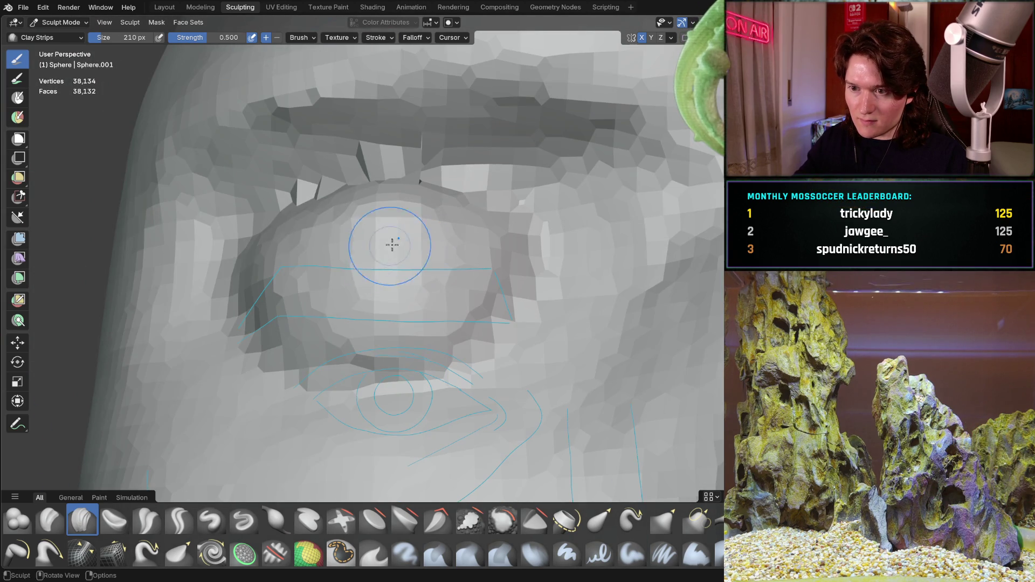
middle_drag(505, 343, 427, 259)
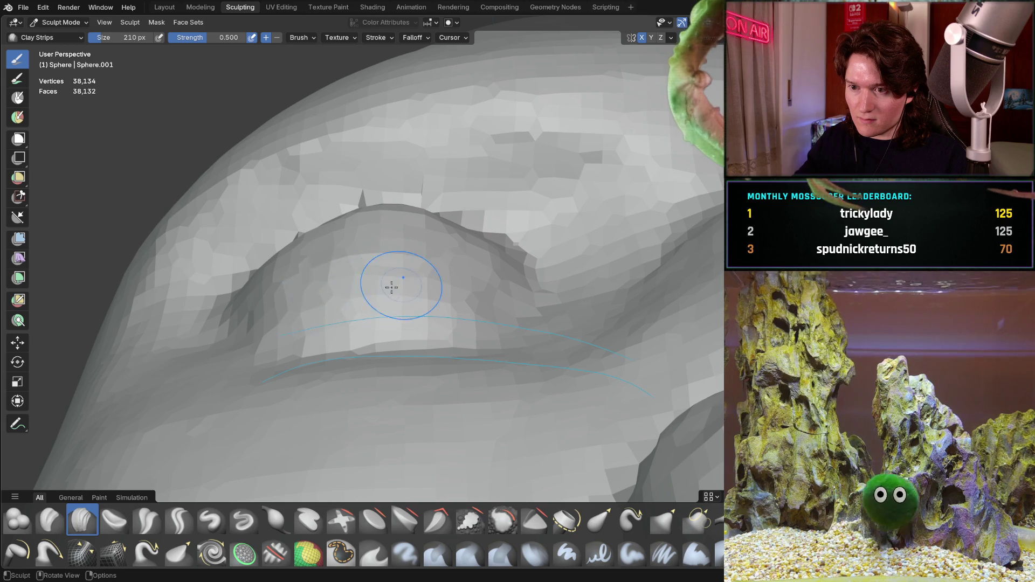
mouse_move(342, 319)
middle_down()
mouse_move(343, 276)
mouse_move(342, 324)
middle_up()
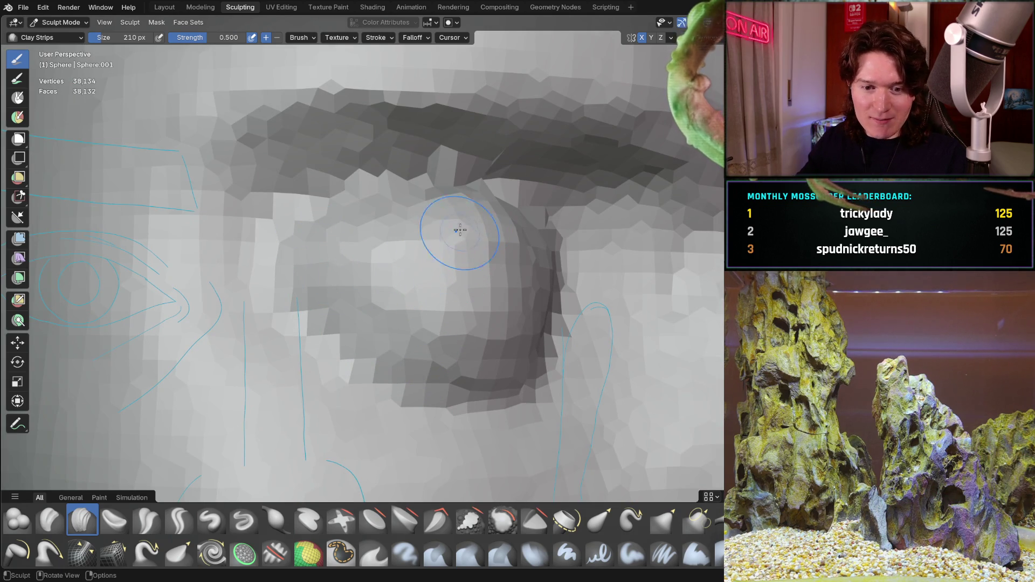
Orbit and zoom around the brow, eye and guide curves to review the sculpt
mouse_move(428, 237)
middle_down()
mouse_move(404, 230)
mouse_move(404, 296)
mouse_move(290, 262)
middle_up()
click(390, 268)
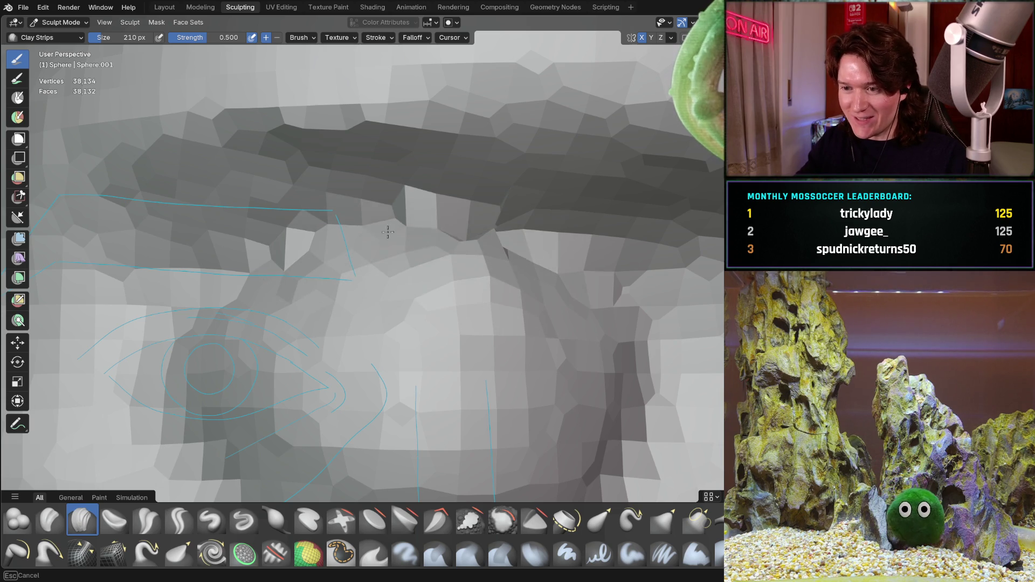
middle_drag(491, 257, 453, 292)
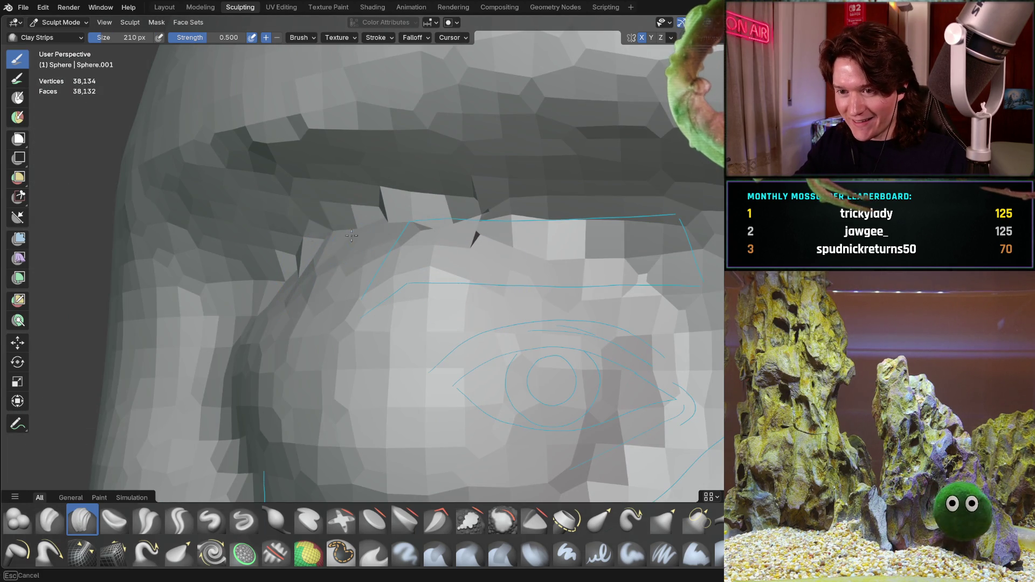
middle_drag(555, 242, 462, 230)
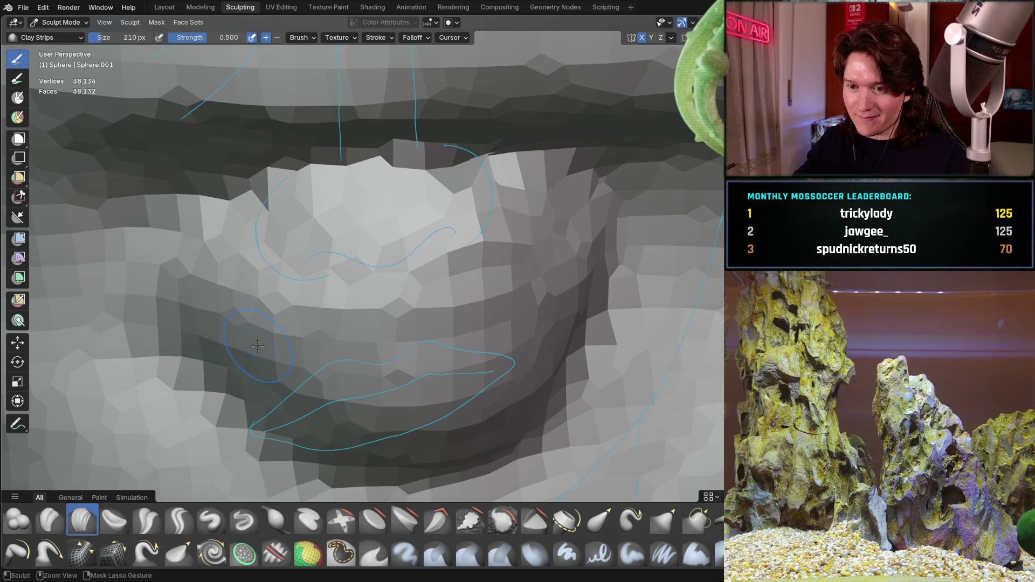
middle_drag(320, 331, 479, 388)
mouse_move(450, 277)
middle_down()
mouse_move(374, 231)
mouse_move(384, 298)
middle_up()
Undo the last change around the eye and resculpt the upper eyeball surface
key(ctrl+z)
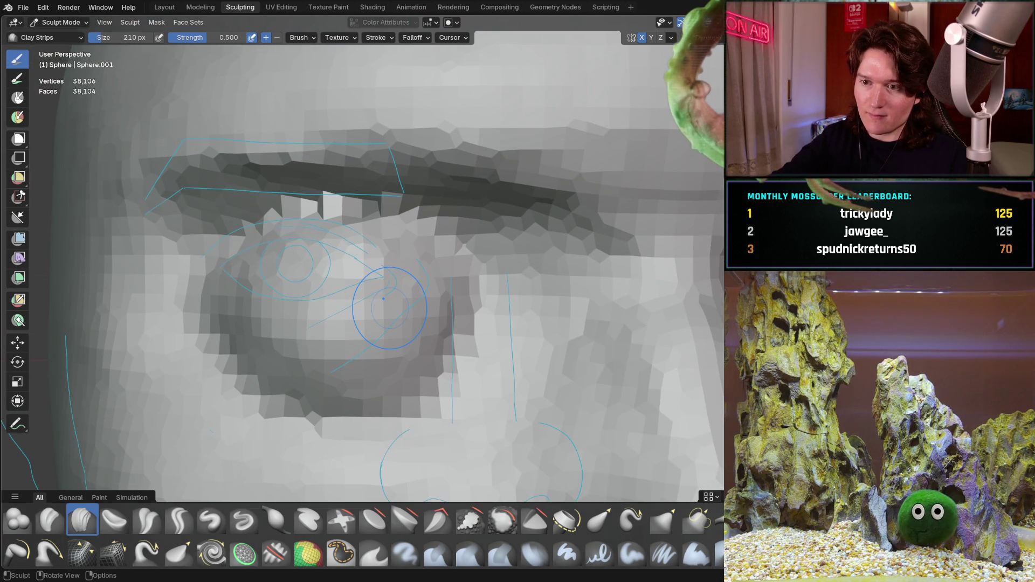
middle_drag(412, 318, 378, 366)
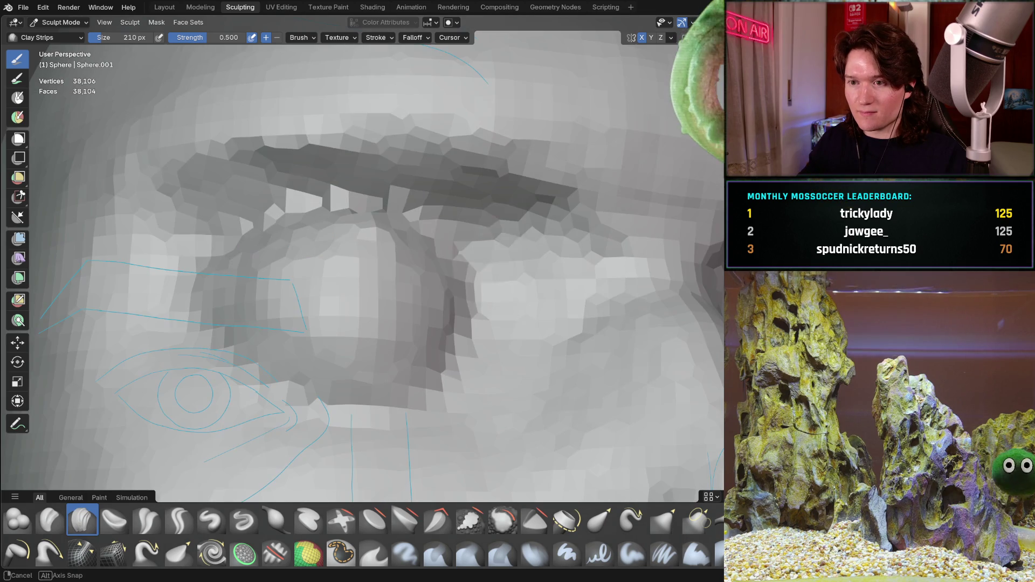
mouse_move(427, 252)
middle_down()
mouse_move(323, 302)
mouse_move(300, 300)
middle_up()
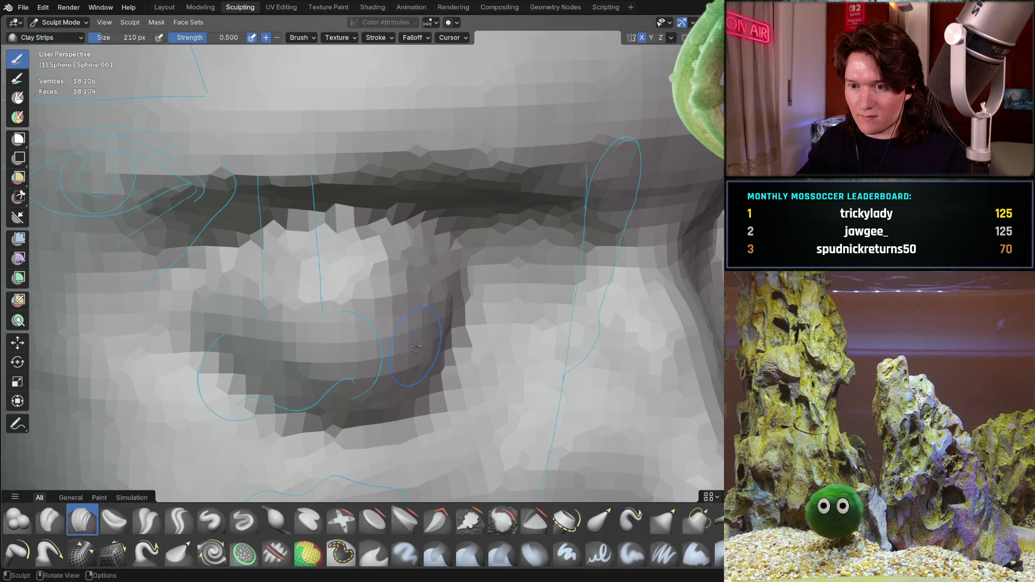
drag(385, 328, 411, 332)
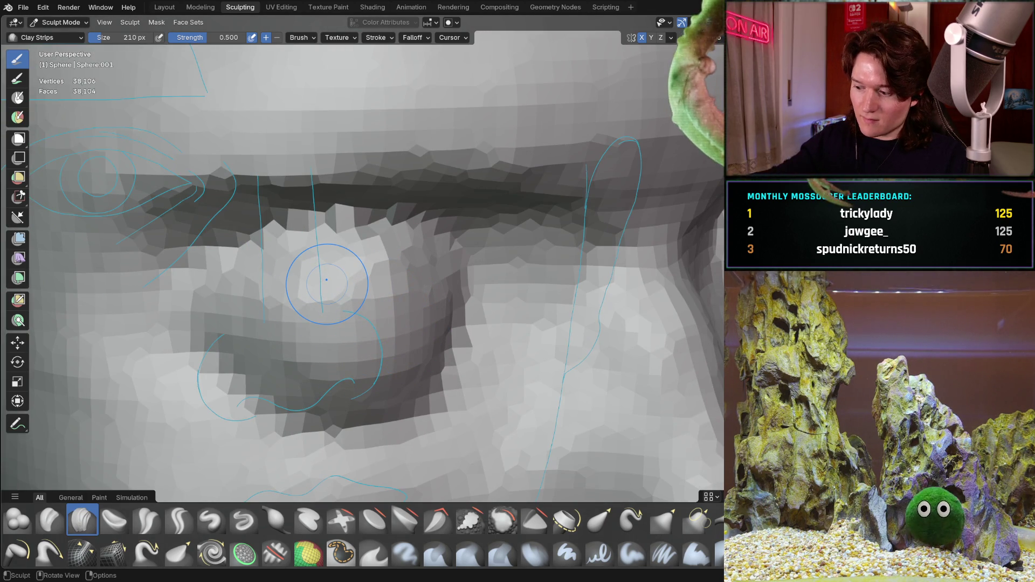
key(ctrl+KP_3)
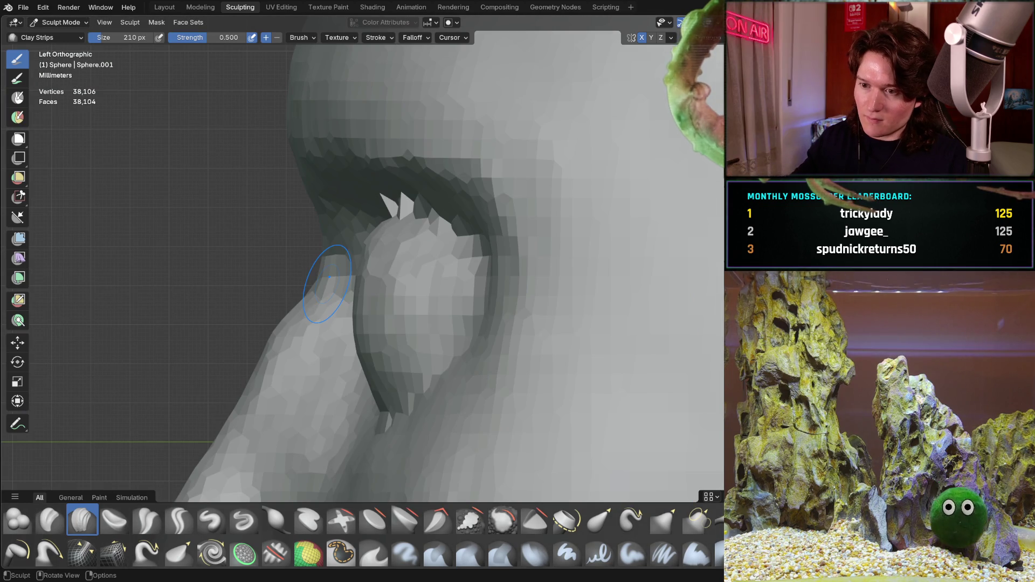
Zoom out from the eye's side profile and turn the view toward the front of the face
scroll(378, 256, up, 1)
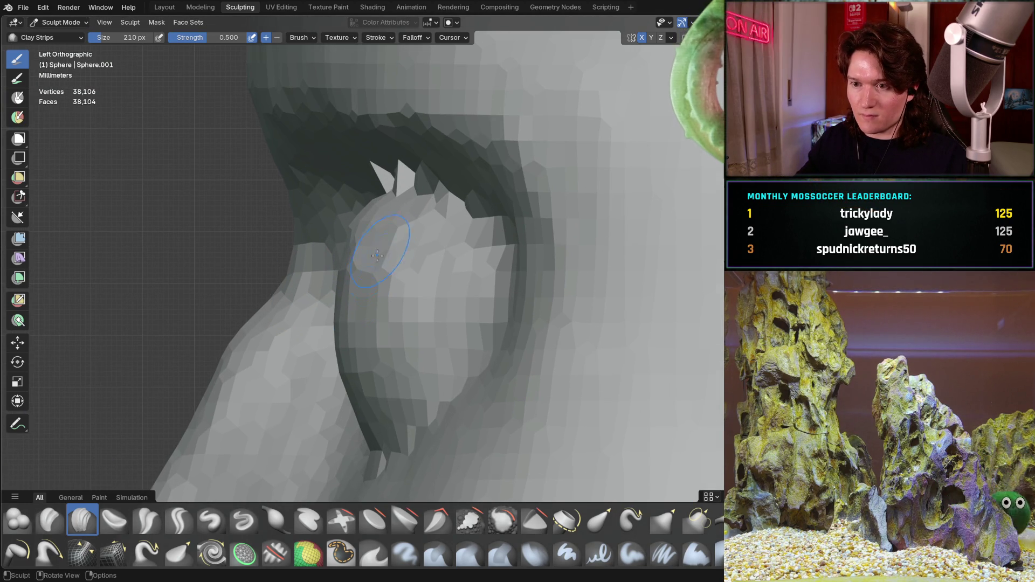
scroll(366, 295, up, 4)
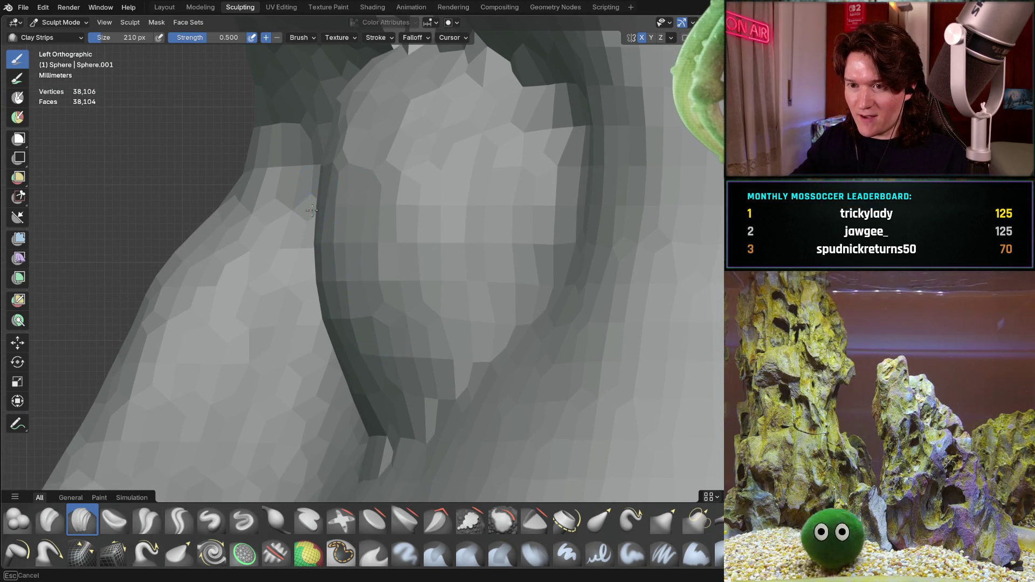
drag(372, 169, 372, 167)
ctrl+middle_drag(371, 167, 458, 230)
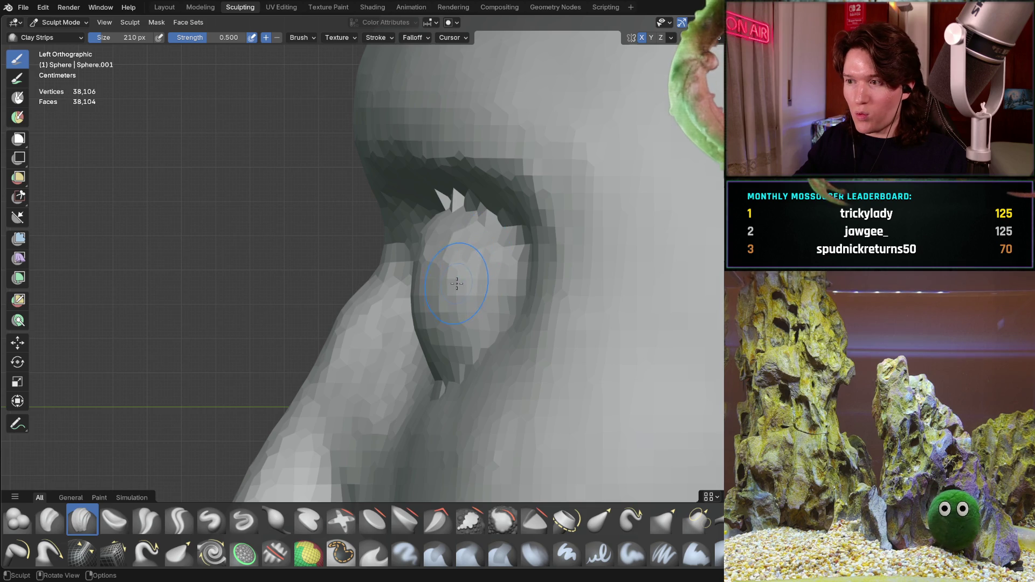
scroll(456, 283, up, 3)
mouse_move(457, 273)
middle_down()
mouse_move(300, 213)
mouse_move(330, 282)
mouse_move(345, 238)
mouse_move(326, 231)
mouse_move(412, 241)
mouse_move(424, 265)
middle_up()
scroll(350, 248, up, 2)
scroll(358, 242, up, 2)
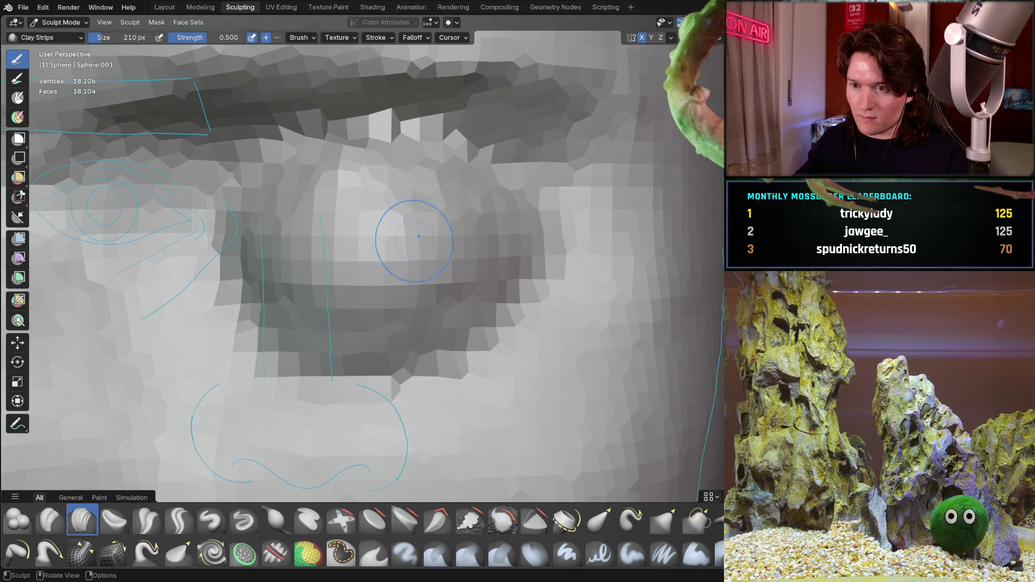
Frame the eye socket in side orthographic view, then compare front and side angles
key(b)
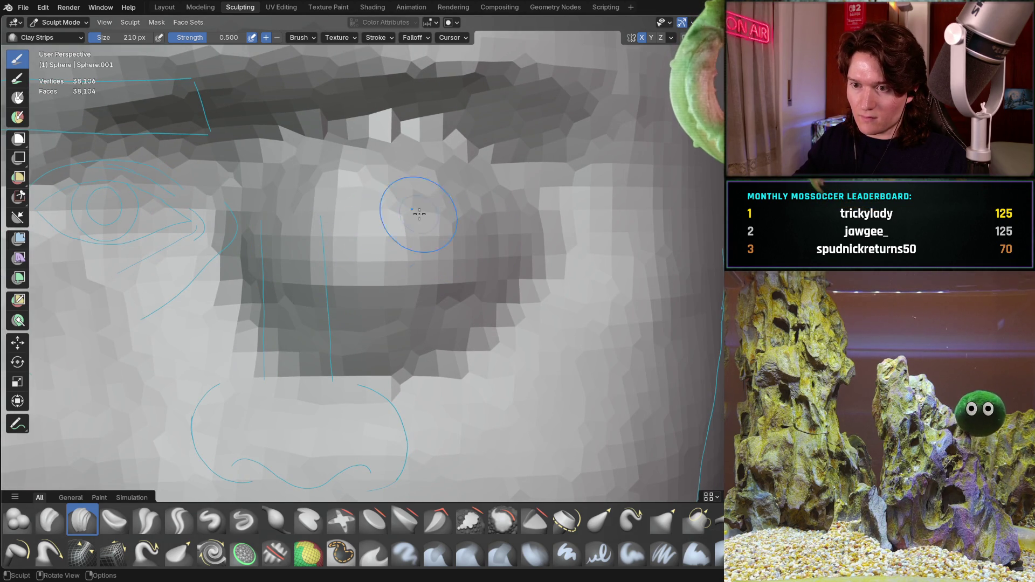
key(ctrl+KP_3)
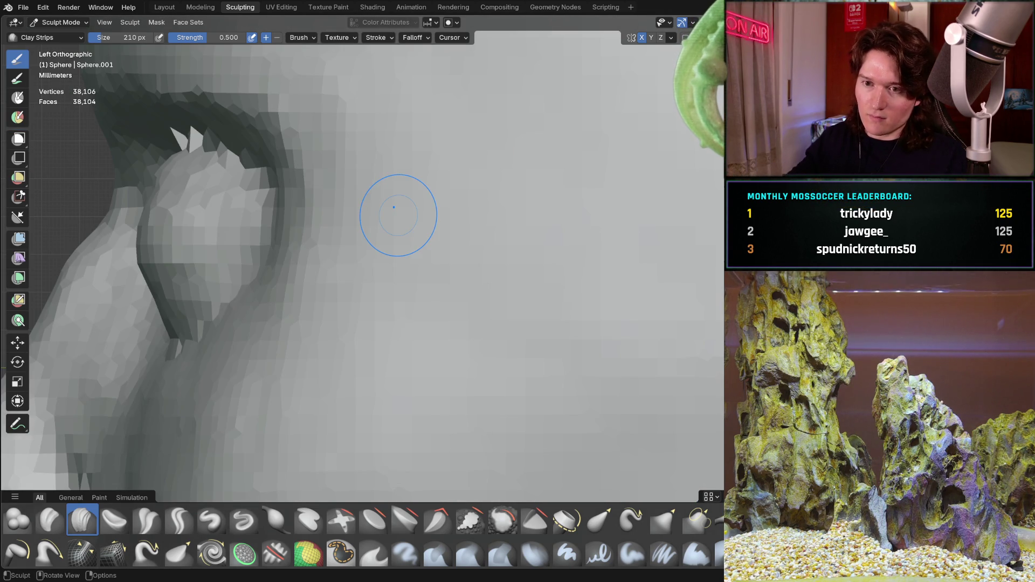
shift+middle_drag(200, 246, 367, 289)
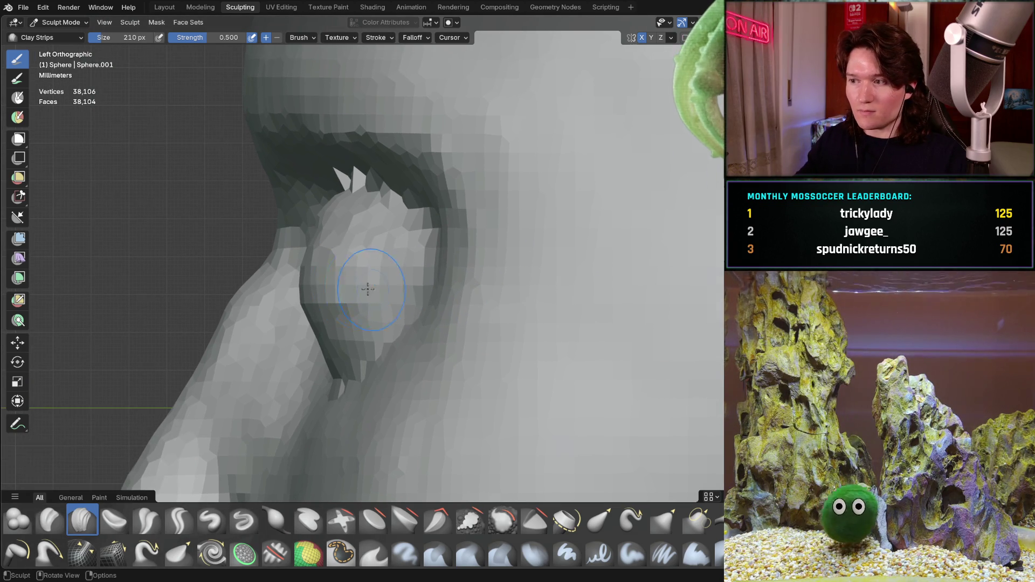
mouse_move(340, 246)
middle_down()
mouse_move(425, 260)
mouse_move(441, 289)
middle_up()
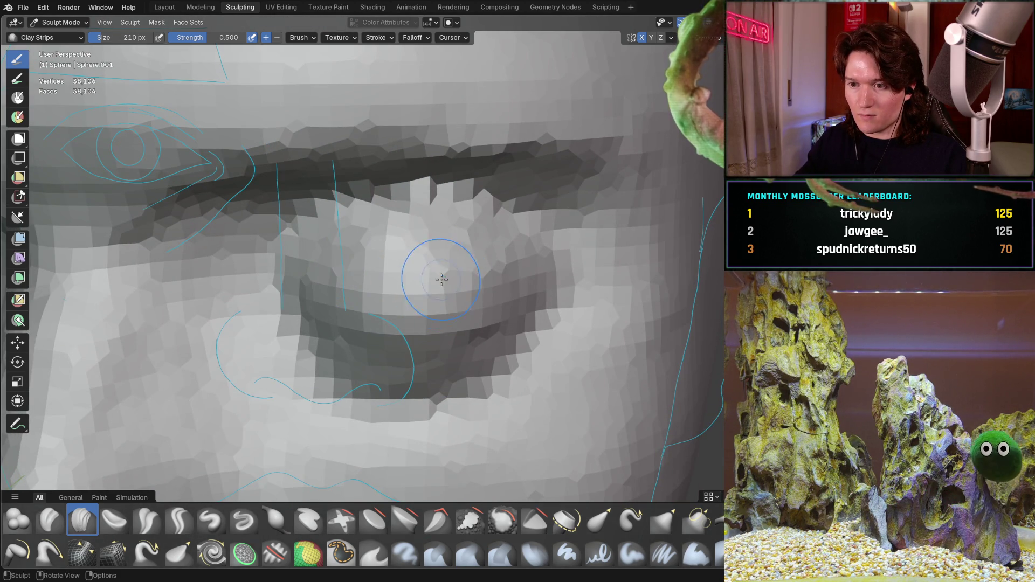
mouse_move(336, 276)
middle_down()
mouse_move(341, 254)
mouse_move(348, 275)
mouse_move(422, 273)
mouse_move(401, 269)
middle_up()
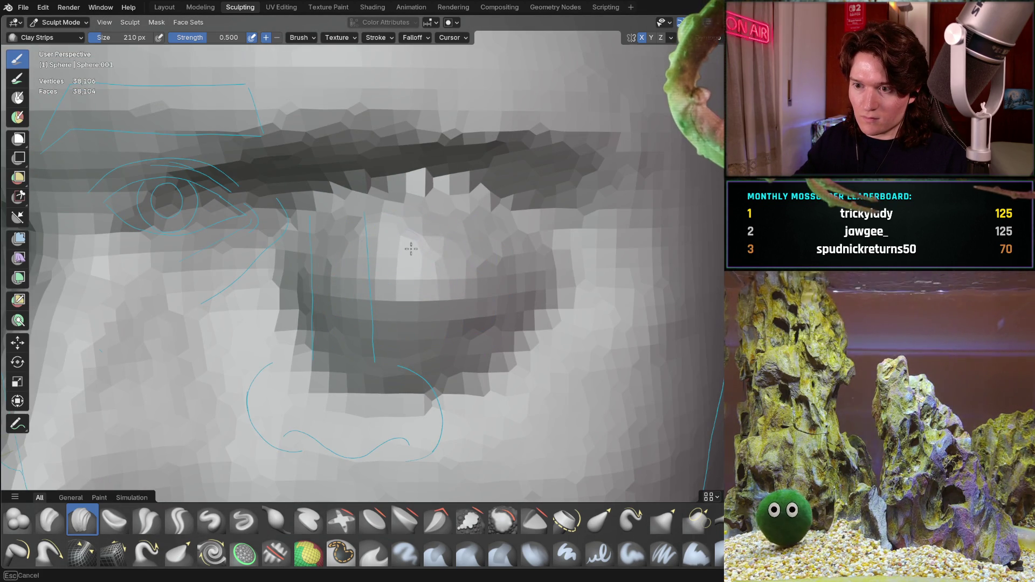
mouse_move(476, 247)
ctrl+middle_down()
mouse_move(422, 236)
mouse_move(415, 250)
mouse_move(346, 231)
ctrl+middle_up()
From side and straight-on orthographic views, build up clay below the lower eyelid
key(ctrl+KP_3)
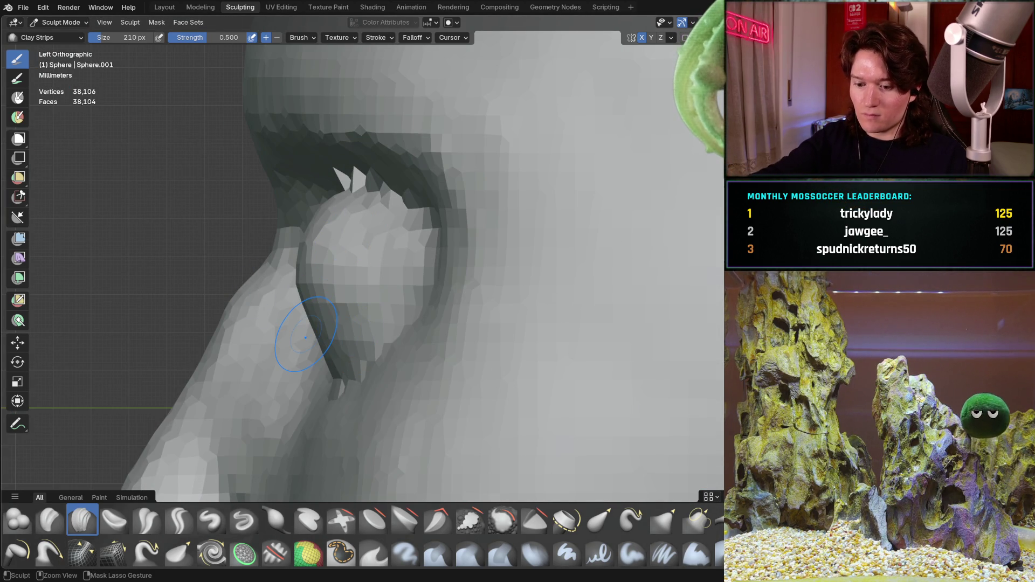
mouse_move(354, 299)
middle_down()
mouse_move(332, 326)
mouse_move(341, 367)
middle_up()
mouse_move(248, 363)
ctrl+middle_down()
mouse_move(277, 346)
mouse_move(254, 335)
mouse_move(288, 279)
mouse_move(162, 276)
mouse_move(201, 292)
mouse_move(174, 253)
ctrl+middle_up()
key(ctrl+KP_1)
mouse_move(227, 338)
mouse_down()
mouse_move(313, 371)
mouse_move(371, 377)
mouse_move(533, 335)
mouse_move(453, 343)
mouse_up()
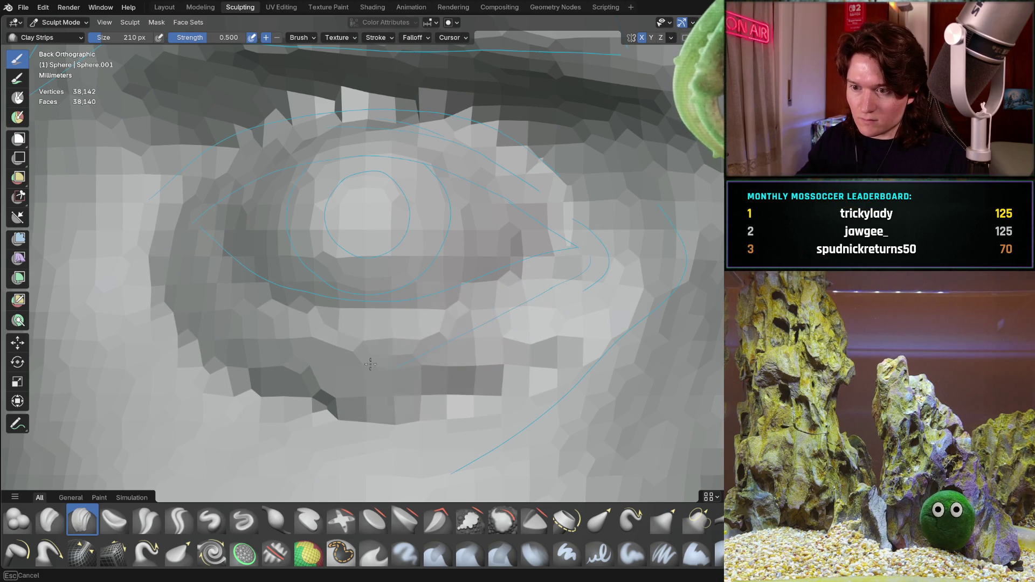
Add clay under the eye and reshape the lower eyelid down and outward
drag(370, 364, 243, 328)
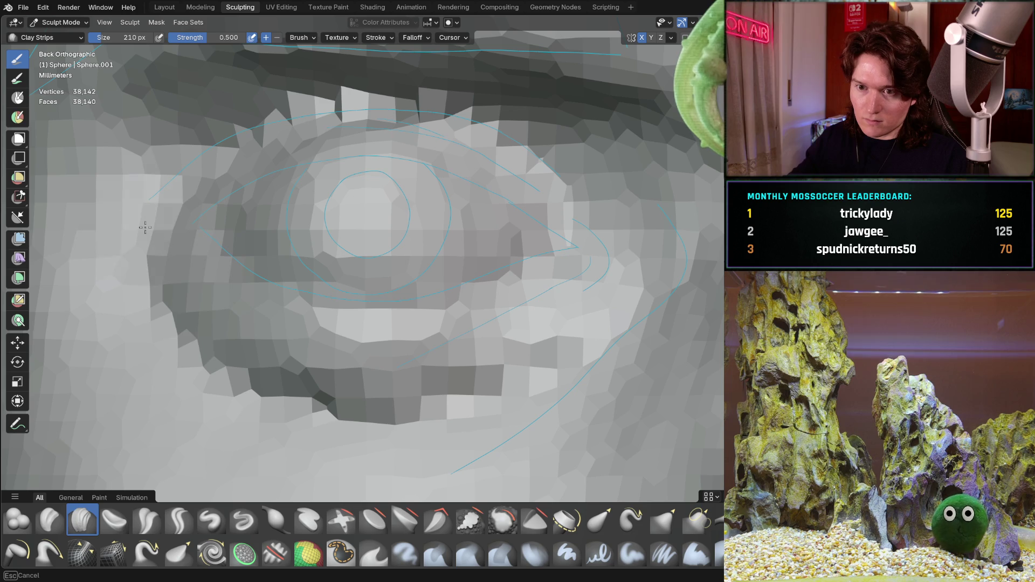
mouse_move(173, 281)
mouse_down()
mouse_move(302, 401)
mouse_move(377, 399)
mouse_move(437, 356)
mouse_up()
middle_drag(407, 359, 417, 375)
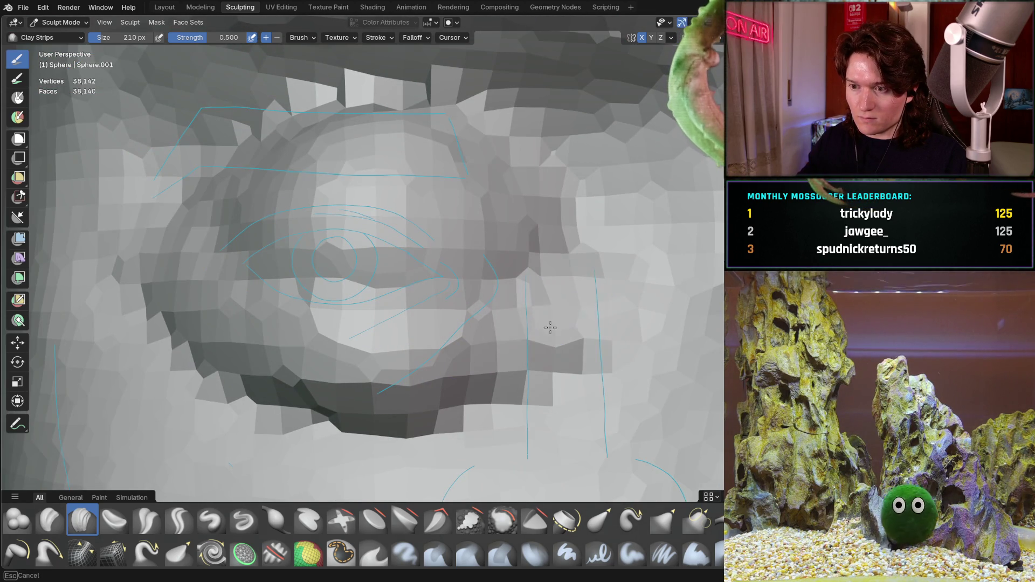
drag(472, 383, 416, 402)
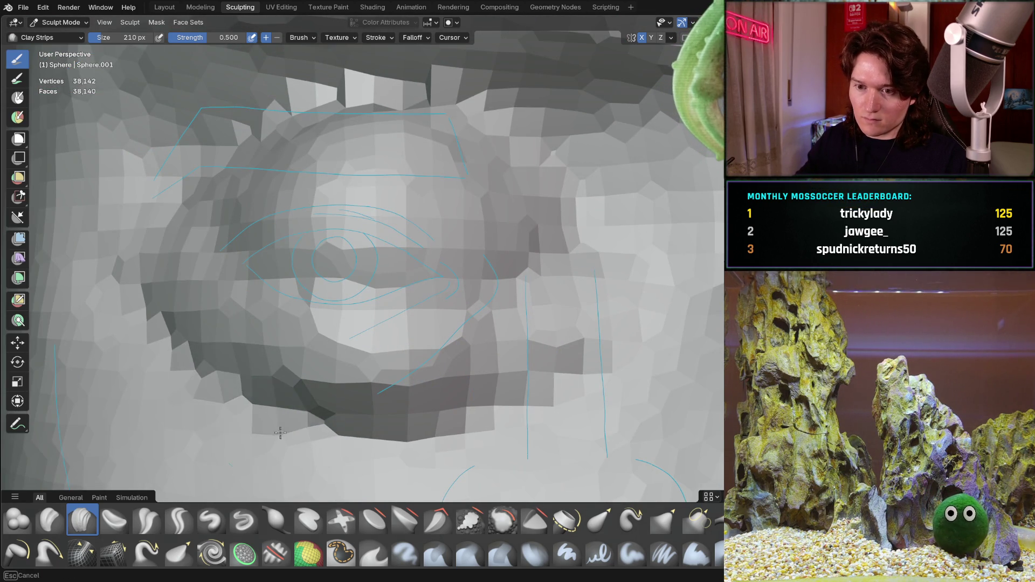
mouse_move(173, 348)
mouse_down()
mouse_move(300, 432)
mouse_move(420, 436)
mouse_move(512, 393)
mouse_move(392, 451)
mouse_move(302, 431)
mouse_move(227, 358)
mouse_up()
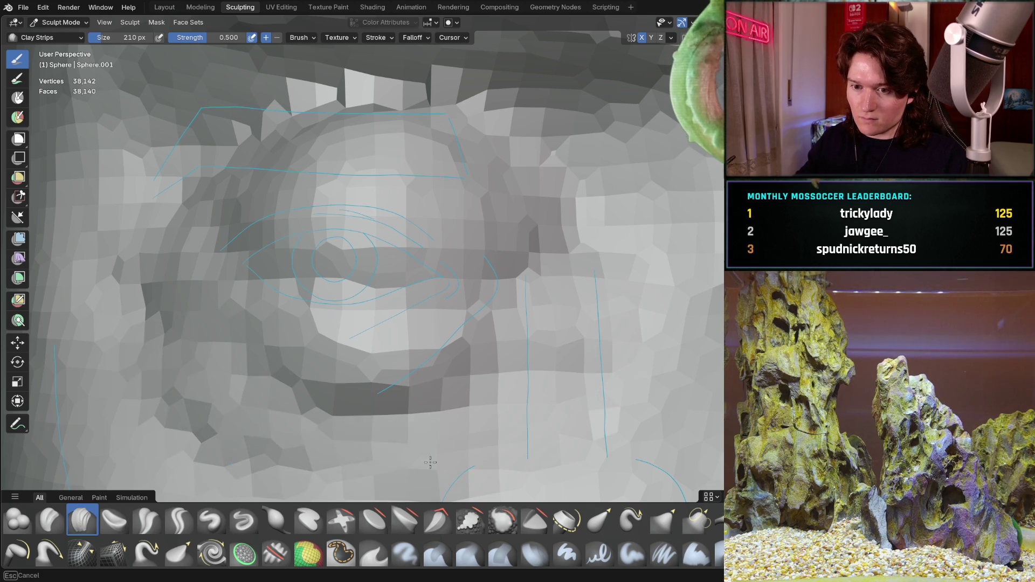
Sculpt the crease beside the nose under the eye, checked from the nose profile
scroll(486, 318, down, 1)
scroll(486, 318, down, 3)
middle_drag(486, 318, 377, 329)
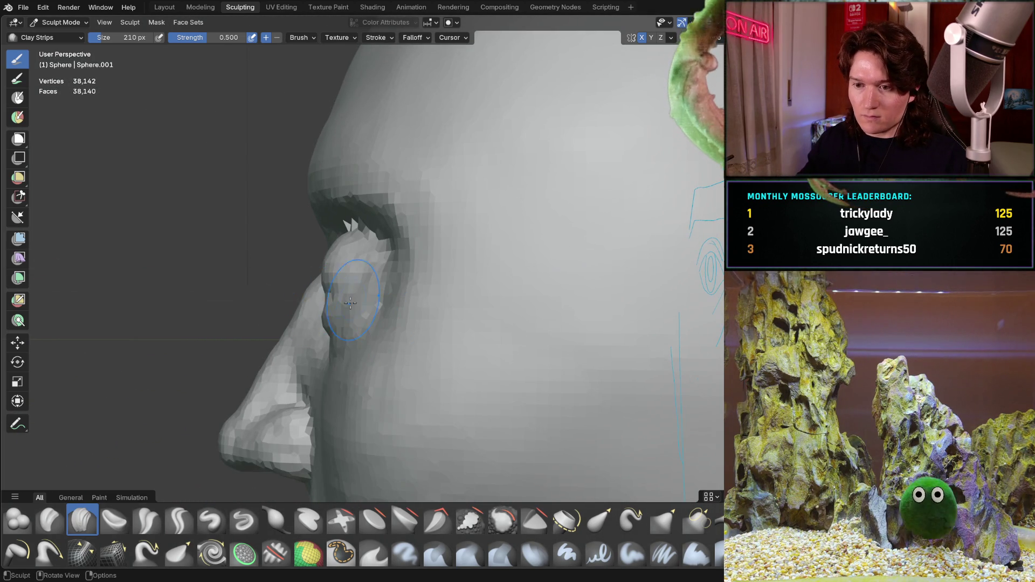
scroll(317, 355, up, 5)
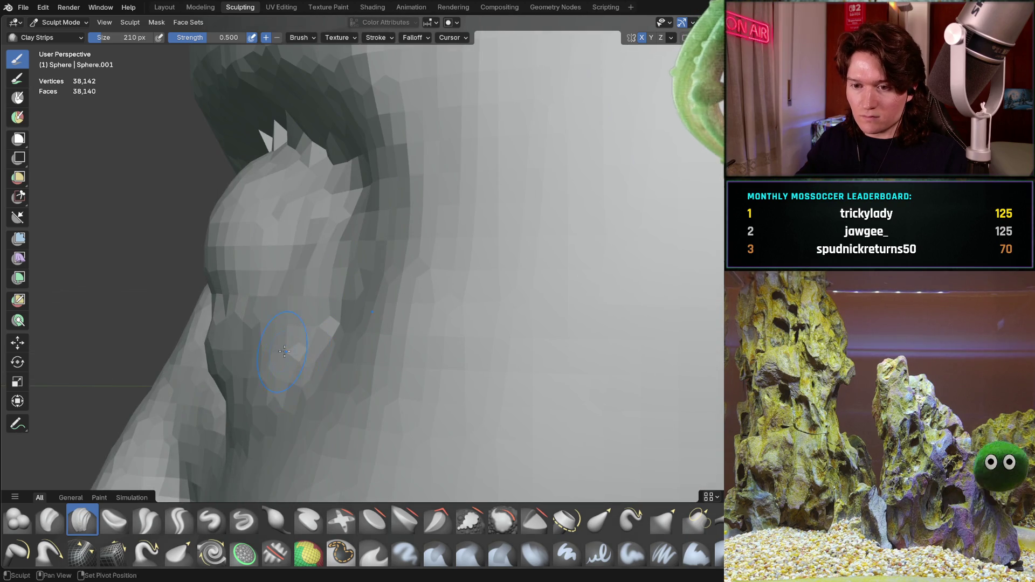
middle_drag(284, 352, 447, 308)
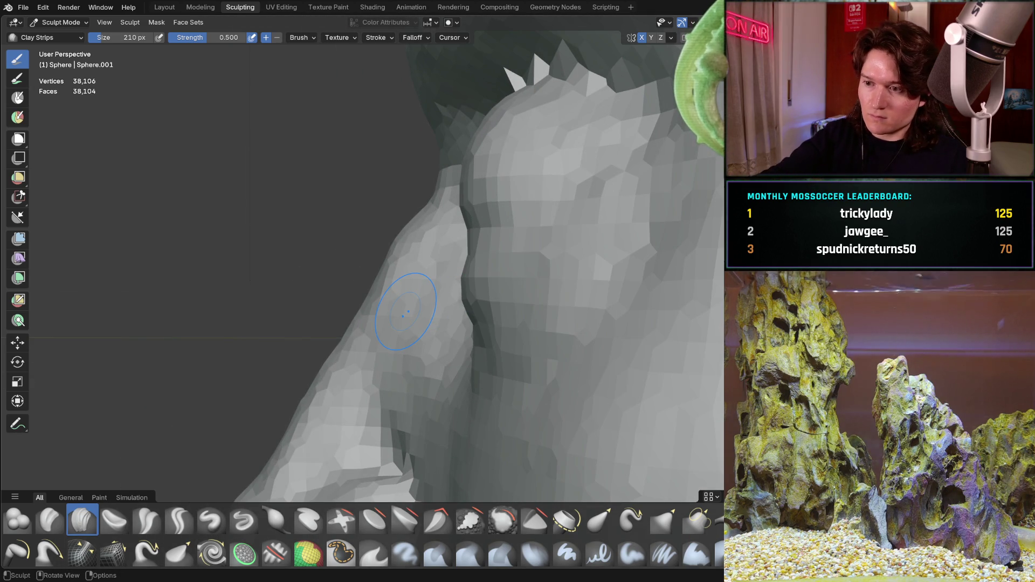
ctrl+drag(406, 307, 482, 283)
Check the face in side orthographic and perspective views, ending on the straight-on view
mouse_move(475, 276)
middle_down()
mouse_move(559, 289)
mouse_move(376, 273)
mouse_move(436, 246)
middle_up()
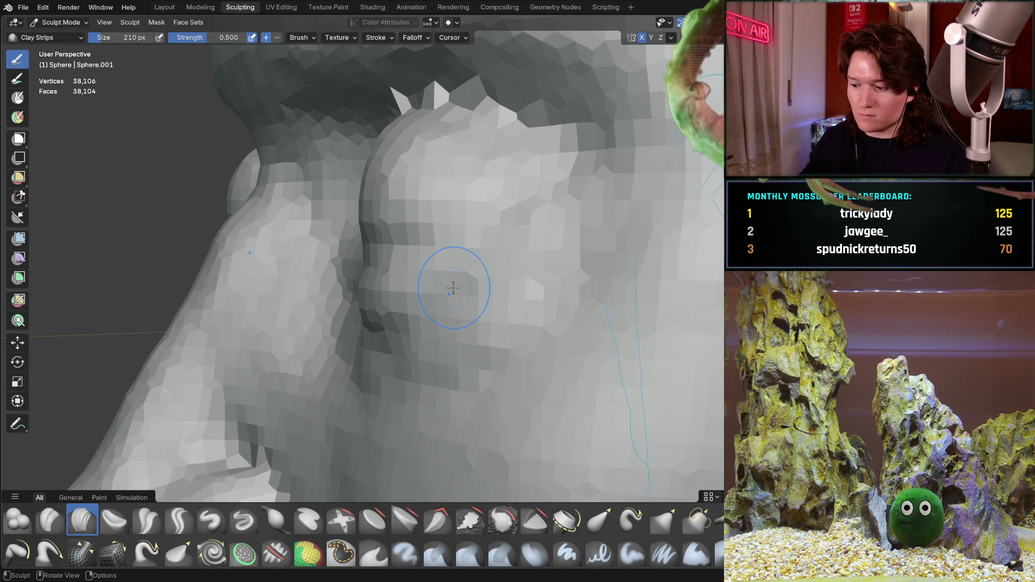
key(ctrl+KP_3)
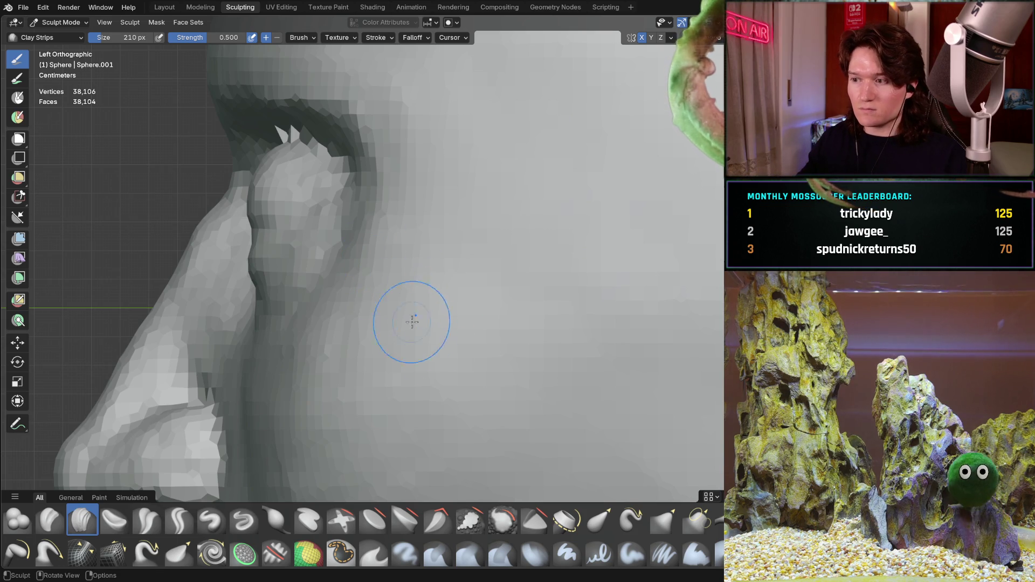
mouse_move(315, 283)
middle_down()
mouse_move(335, 300)
mouse_move(302, 291)
mouse_move(321, 289)
mouse_move(146, 284)
mouse_move(345, 244)
middle_up()
mouse_move(275, 232)
ctrl+middle_down()
mouse_move(291, 243)
mouse_move(327, 232)
mouse_move(281, 270)
mouse_move(358, 330)
mouse_move(458, 316)
mouse_move(398, 273)
mouse_move(530, 294)
mouse_move(297, 327)
ctrl+middle_up()
key(ctrl+KP_1)
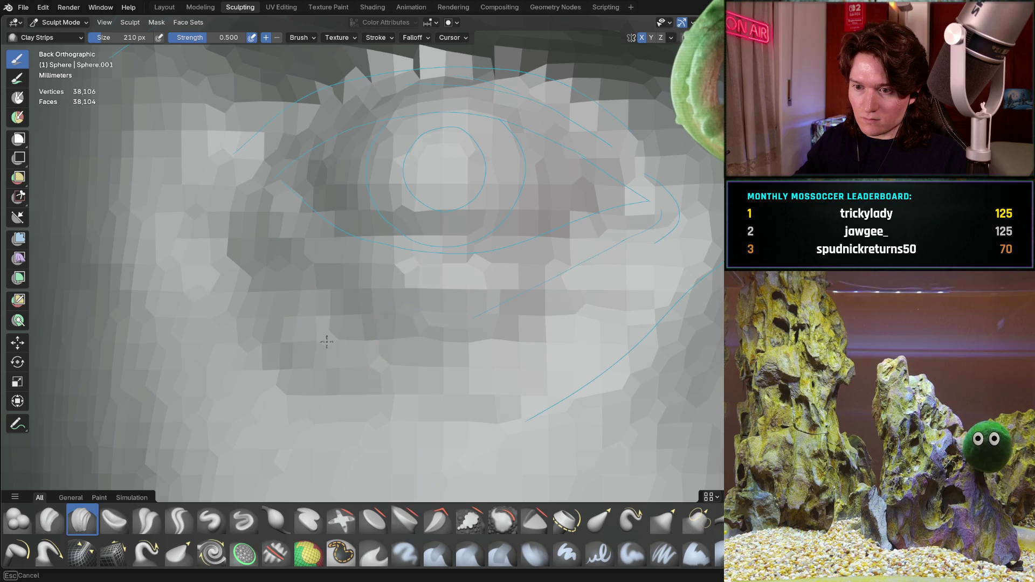
Zoom in on the eye's outer corner in a straight-on front view
mouse_move(382, 283)
ctrl+middle_down()
mouse_move(340, 321)
mouse_move(377, 325)
mouse_move(362, 301)
ctrl+middle_up()
key(ctrl+KP_1)
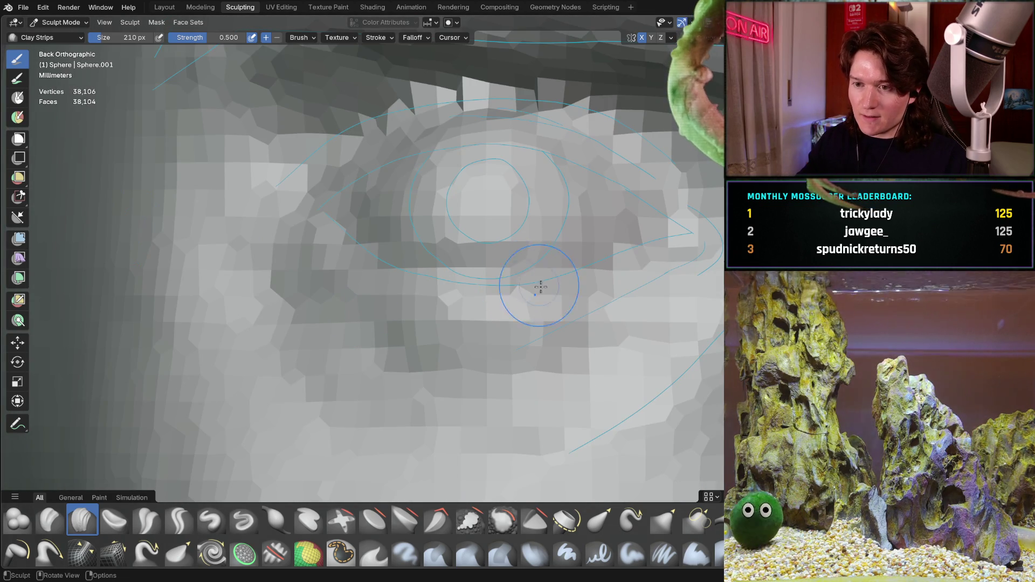
ctrl+middle_drag(399, 253, 398, 208)
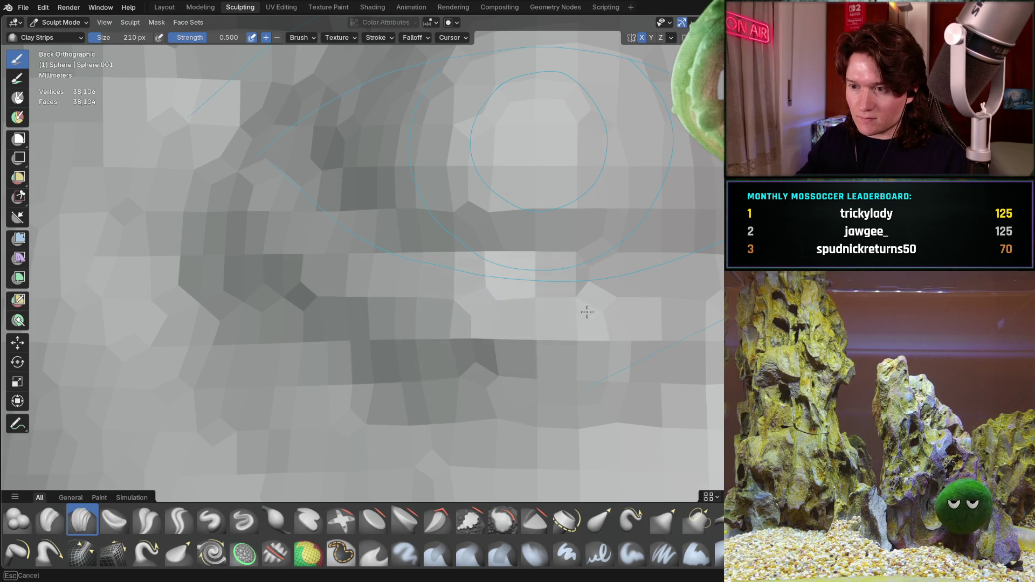
mouse_move(516, 301)
shift+middle_down()
mouse_move(266, 305)
mouse_move(375, 342)
shift+middle_up()
mouse_move(548, 268)
shift+middle_down()
mouse_move(361, 361)
mouse_move(529, 284)
mouse_move(453, 287)
shift+middle_up()
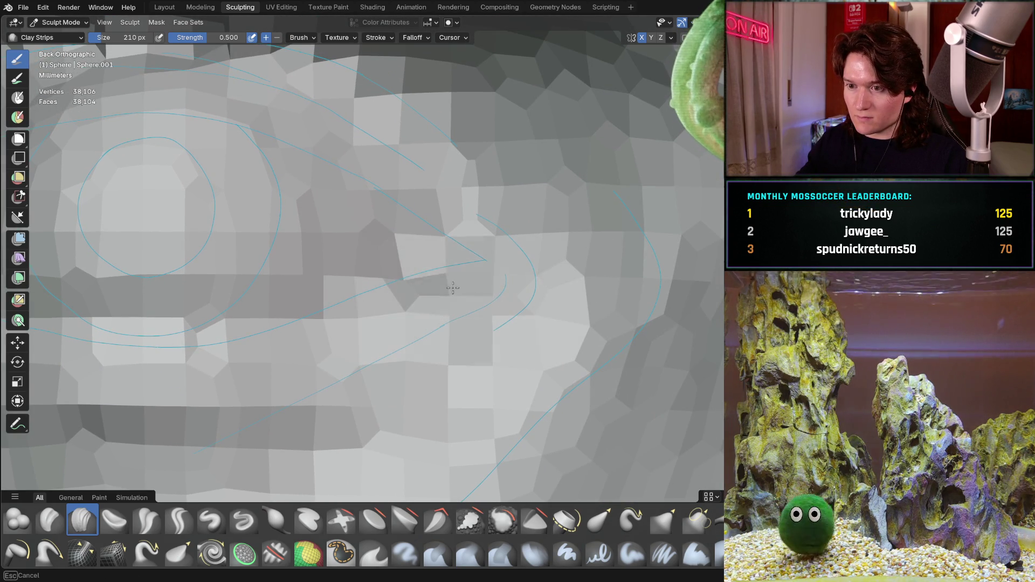
Sculpt a slight crease under the lower lid from the outer corner toward the inner eye
mouse_move(454, 299)
mouse_down()
mouse_move(439, 320)
mouse_move(258, 372)
mouse_up()
shift+middle_drag(259, 372, 481, 331)
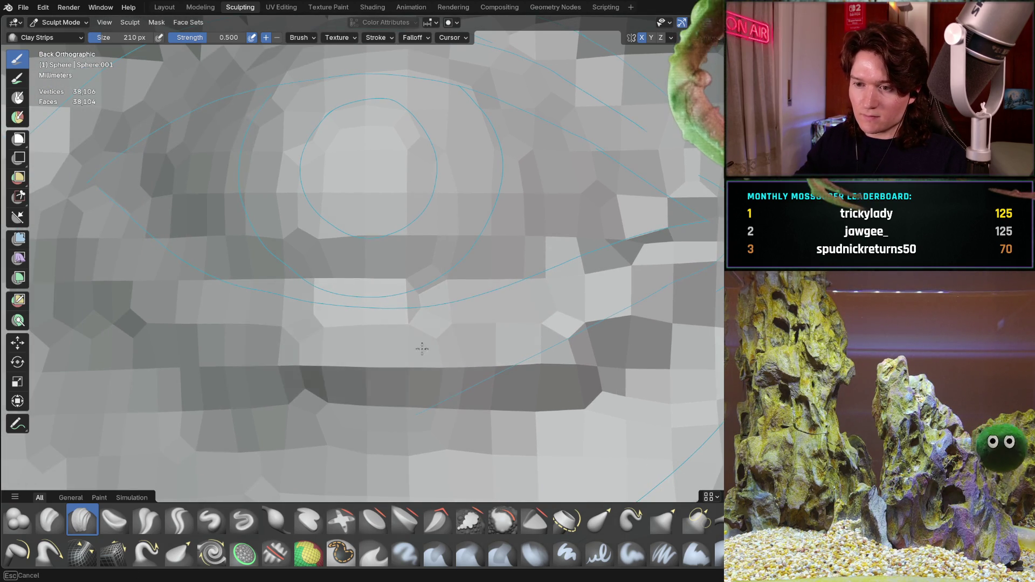
drag(422, 349, 299, 341)
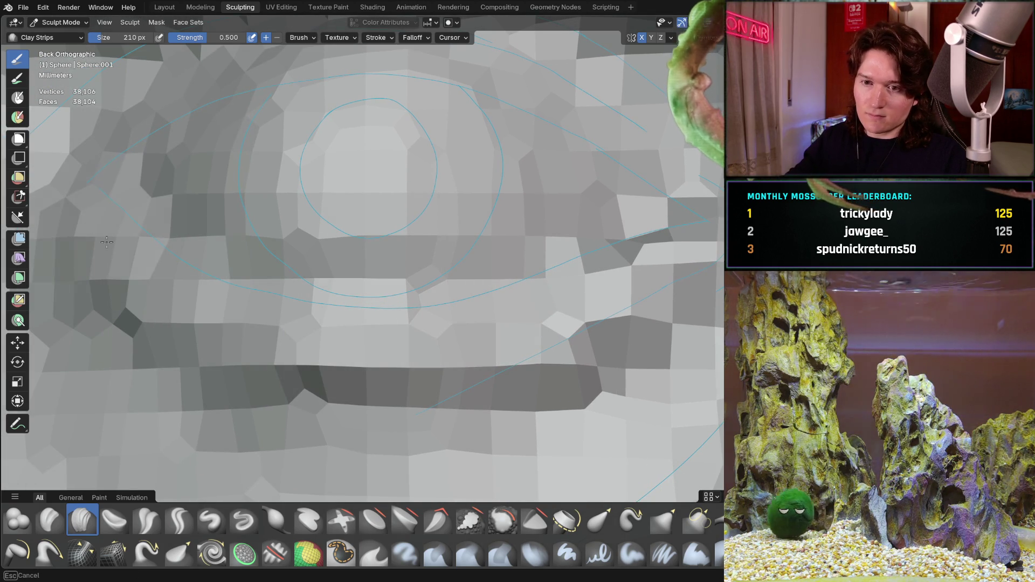
scroll(316, 315, down, 2)
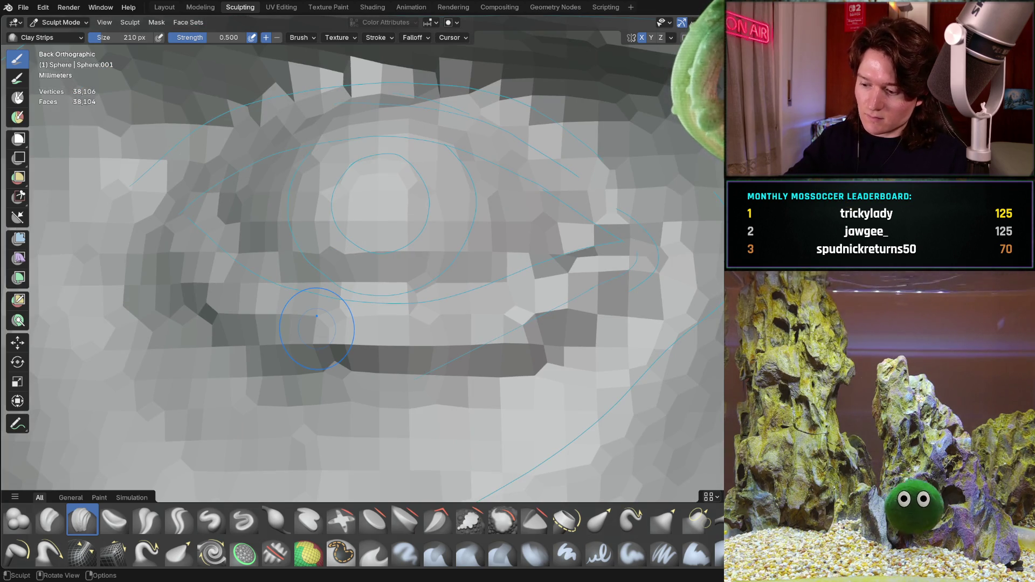
View the eye at an angle, then reshape the lower eyelid ridge
middle_drag(346, 317, 436, 291)
scroll(459, 237, down, 6)
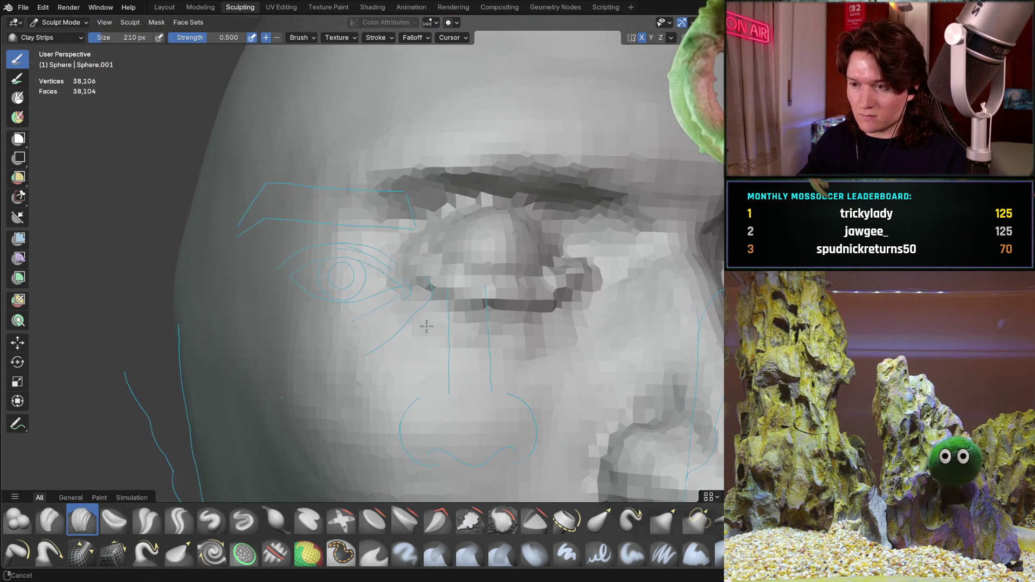
mouse_move(431, 318)
middle_down()
mouse_move(463, 310)
mouse_move(366, 277)
mouse_move(380, 315)
mouse_move(348, 336)
mouse_move(282, 265)
middle_up()
scroll(394, 305, up, 5)
mouse_move(281, 265)
mouse_down()
mouse_move(372, 293)
mouse_move(554, 311)
mouse_up()
Check the eyelid ridge from several angles and the side, ending on a front-on whole-head view
mouse_move(582, 306)
middle_down()
mouse_move(416, 330)
mouse_move(190, 333)
middle_up()
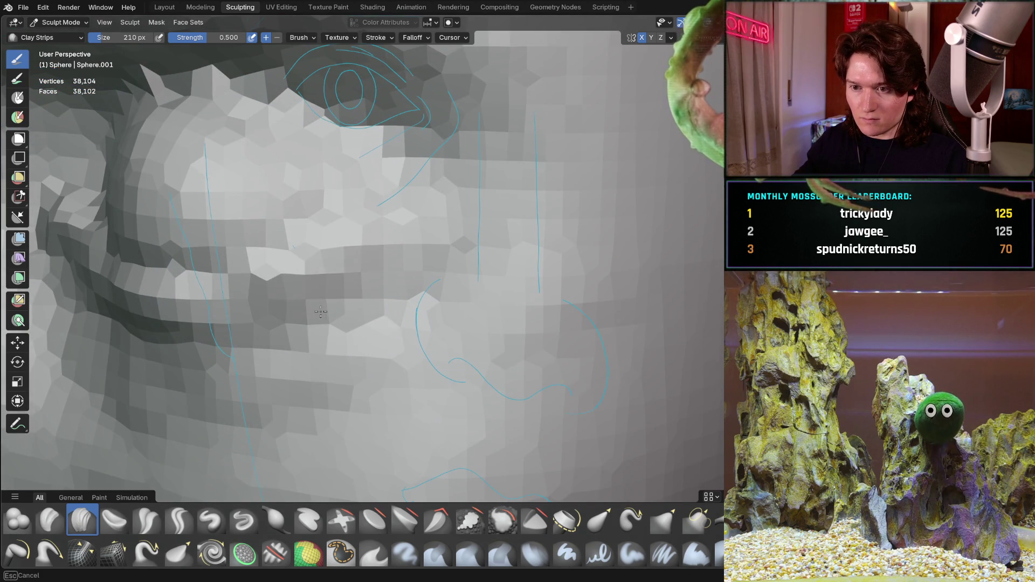
mouse_move(161, 323)
middle_down()
mouse_move(330, 369)
mouse_move(341, 328)
mouse_move(428, 342)
middle_up()
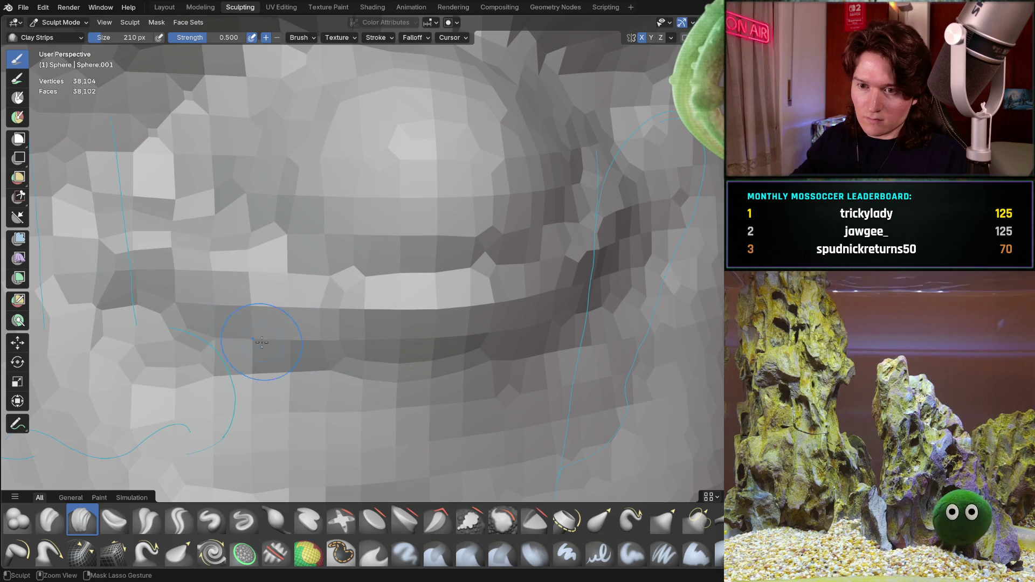
middle_drag(288, 370, 323, 339)
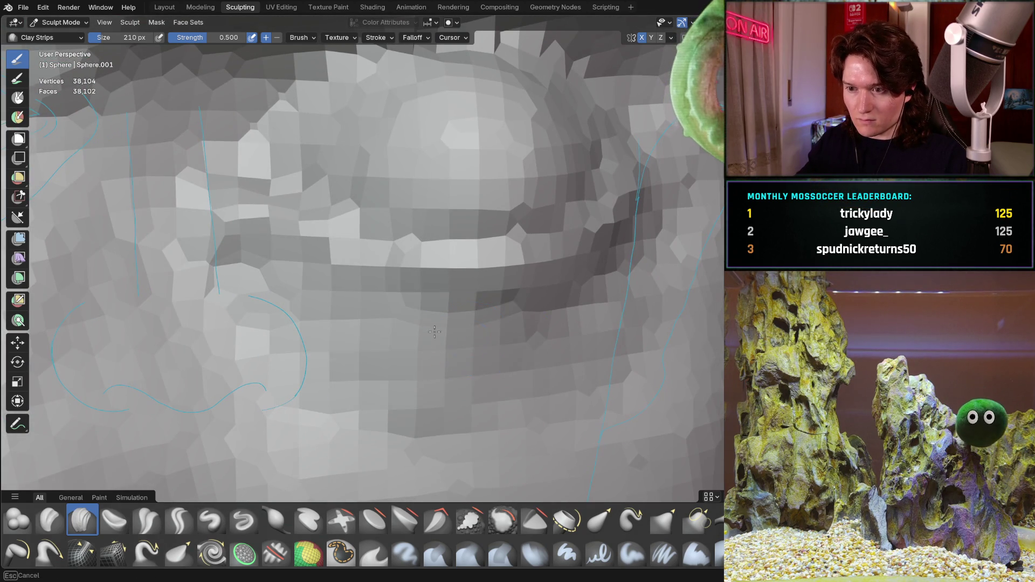
middle_drag(618, 324, 494, 337)
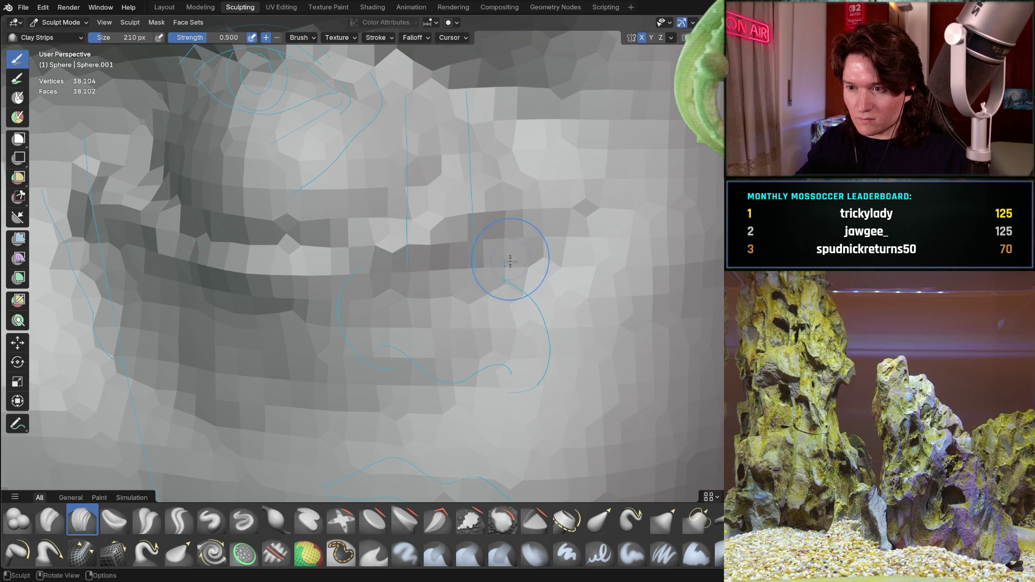
key(ctrl+KP_3)
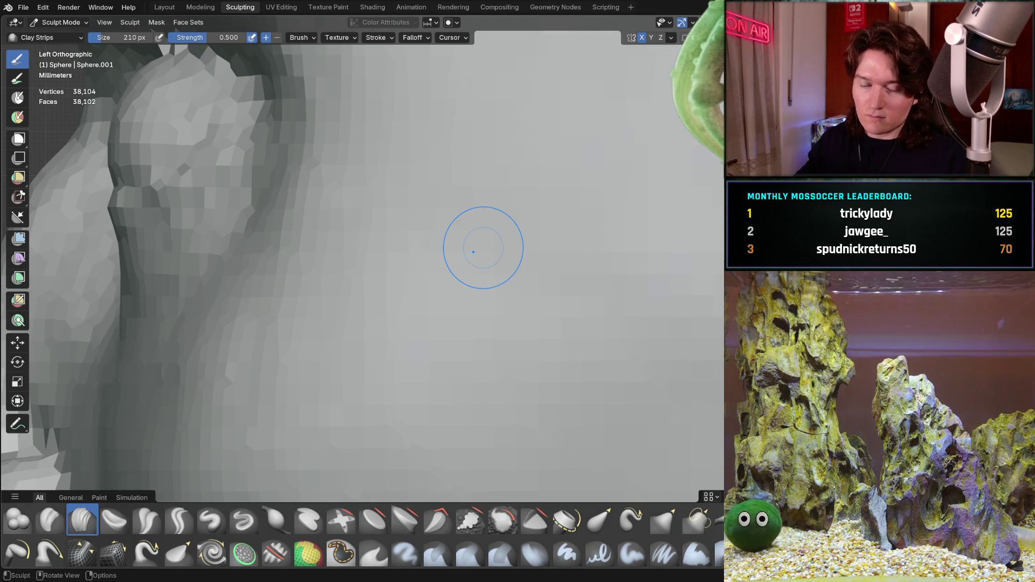
shift+middle_drag(305, 263, 529, 283)
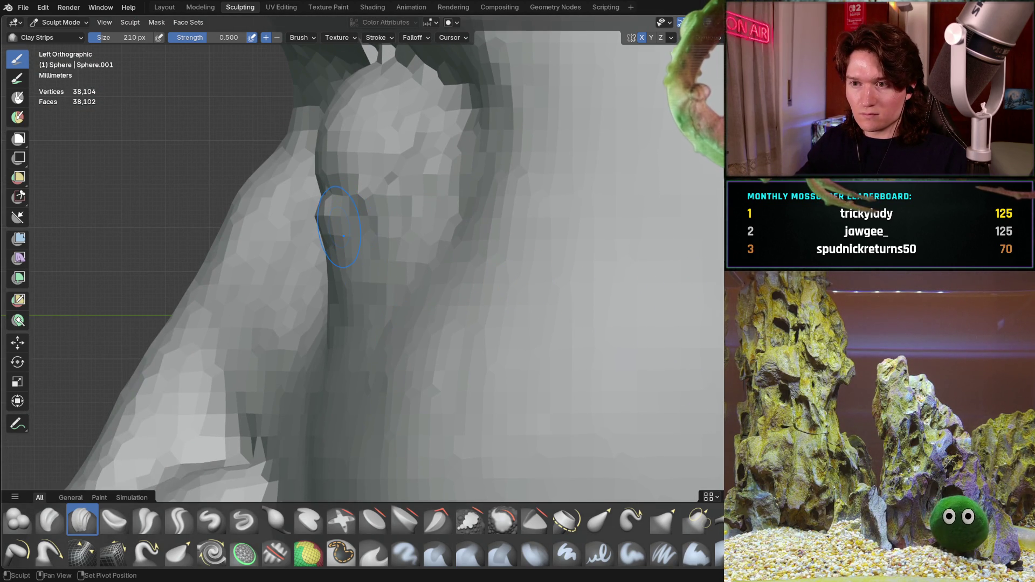
mouse_move(352, 278)
middle_down()
mouse_move(327, 322)
mouse_move(287, 266)
mouse_move(344, 279)
middle_up()
scroll(327, 321, down, 6)
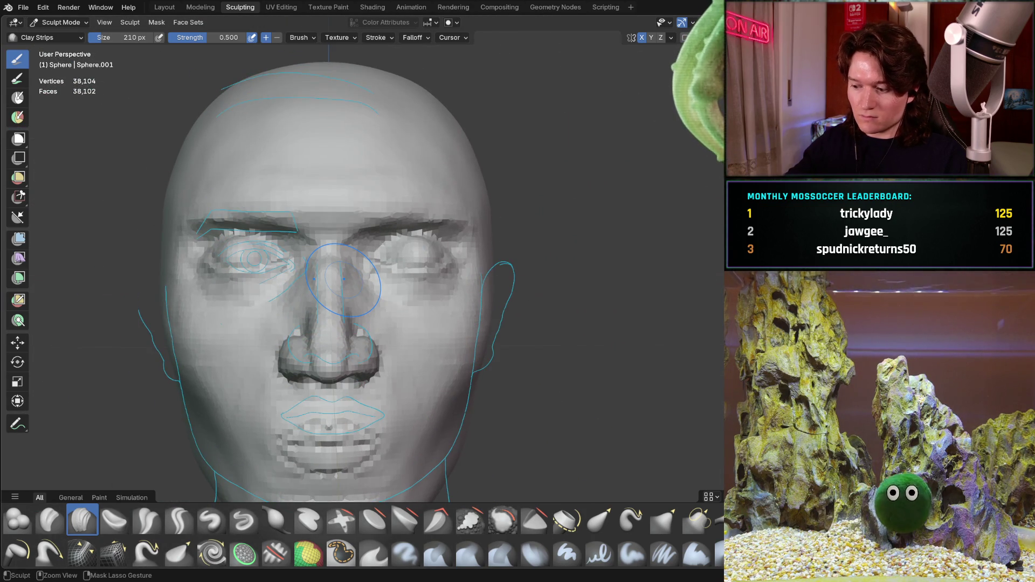
In front orthographic view, zoom into the eye and deepen the socket below the brow
key(ctrl+KP_1)
scroll(241, 285, up, 5)
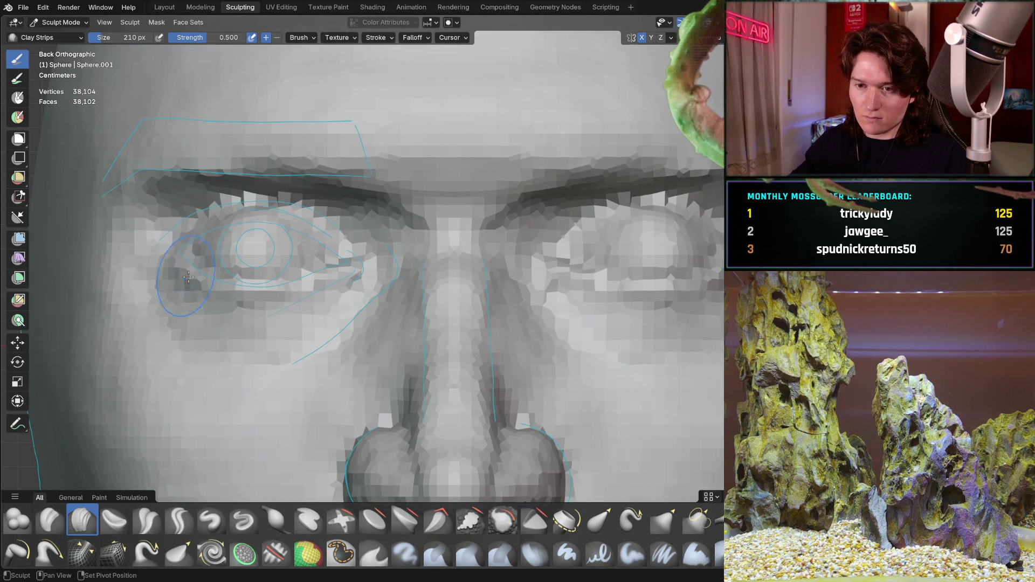
scroll(226, 264, up, 7)
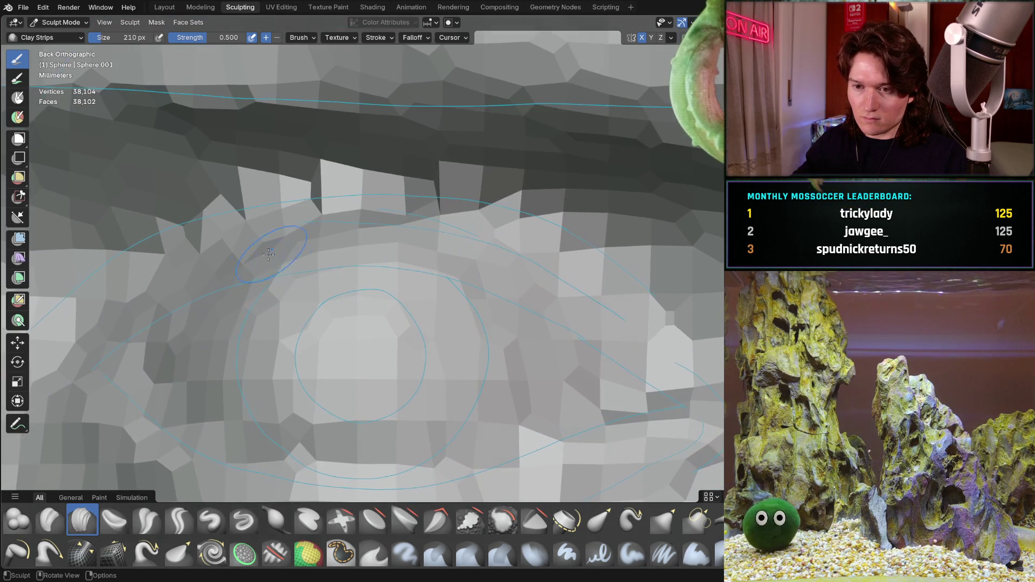
shift+middle_drag(268, 254, 289, 280)
drag(245, 307, 223, 320)
mouse_move(164, 350)
mouse_down()
mouse_move(291, 318)
mouse_move(323, 270)
mouse_move(427, 240)
mouse_up()
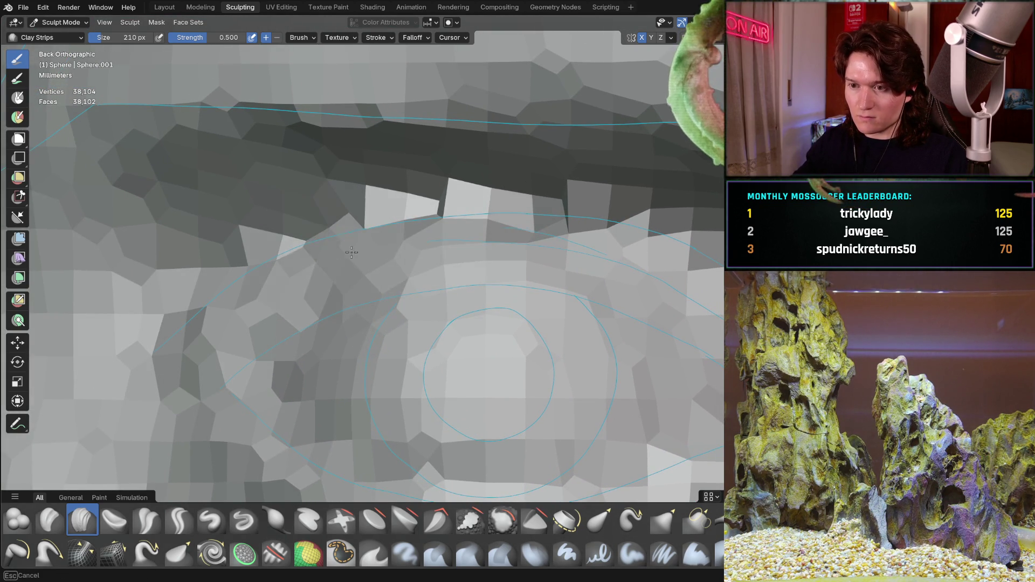
mouse_move(519, 236)
shift+middle_down()
mouse_move(487, 264)
mouse_move(497, 270)
mouse_move(360, 228)
shift+middle_up()
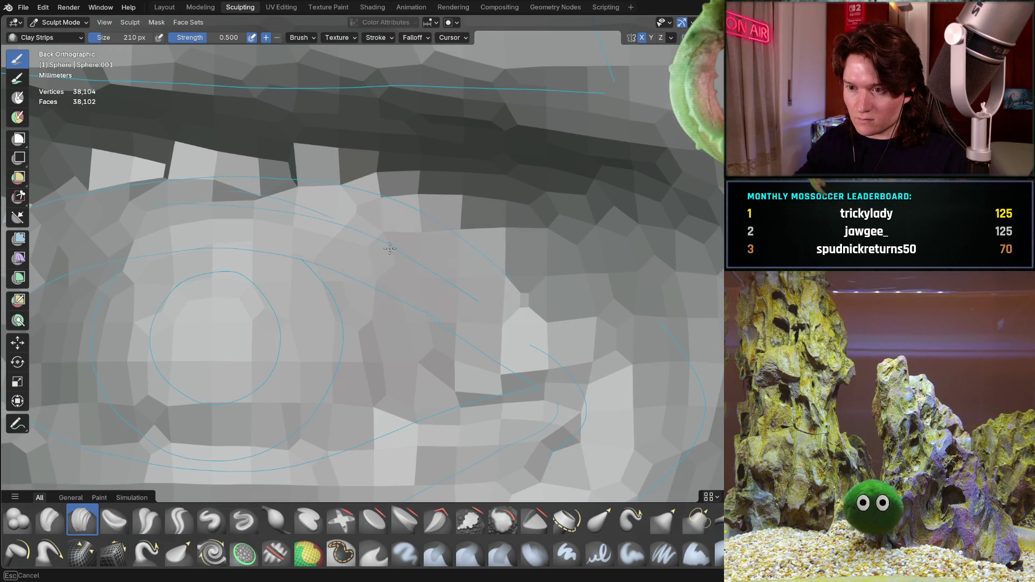
Carve the upper lid, inner corner and lower socket edge with Clay Strips strokes
mouse_move(523, 341)
mouse_down()
mouse_move(522, 326)
mouse_move(554, 376)
mouse_move(549, 340)
mouse_move(485, 293)
mouse_move(564, 351)
mouse_up()
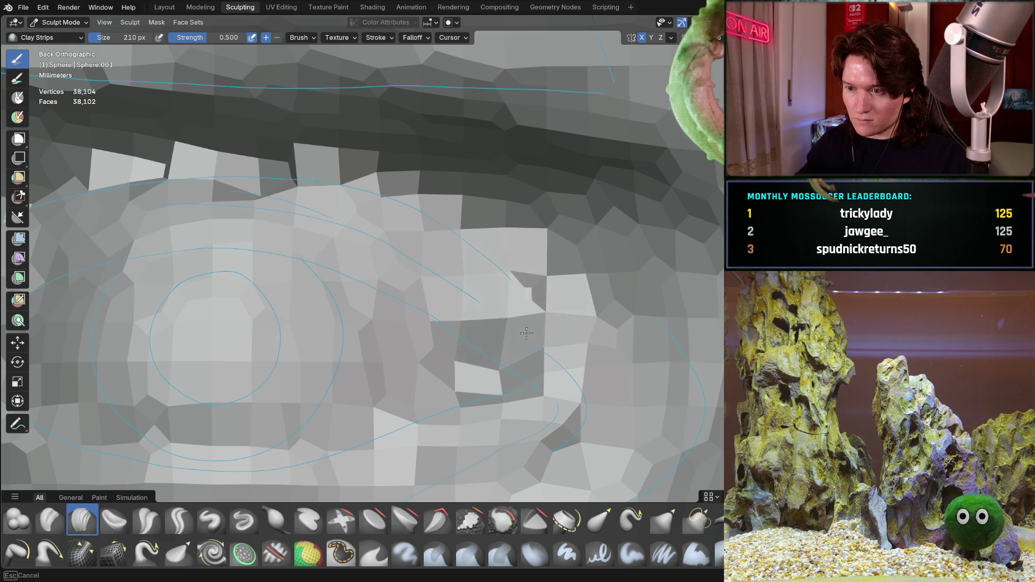
drag(591, 416, 480, 453)
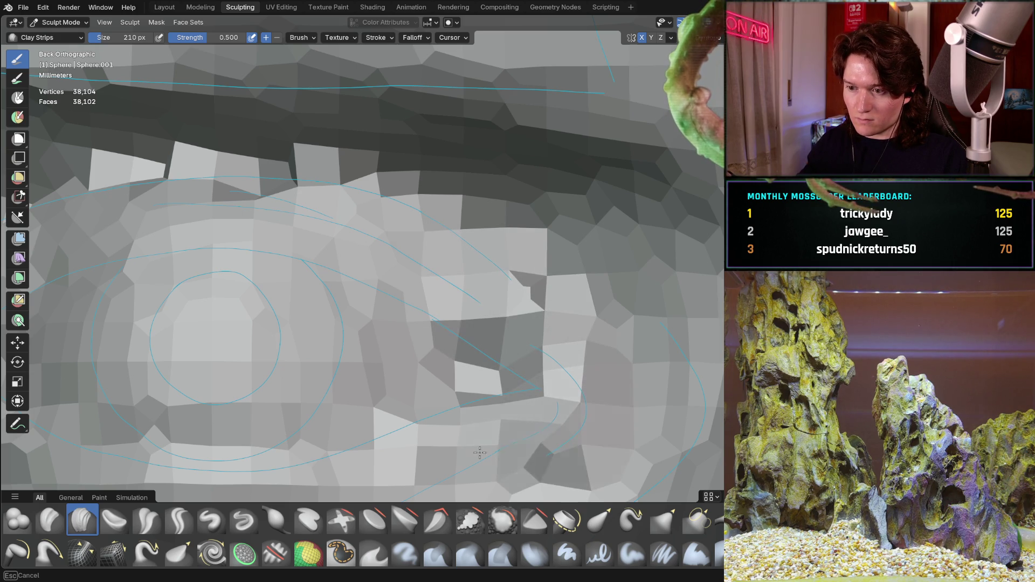
mouse_move(524, 415)
mouse_down()
mouse_move(544, 431)
mouse_move(568, 400)
mouse_up()
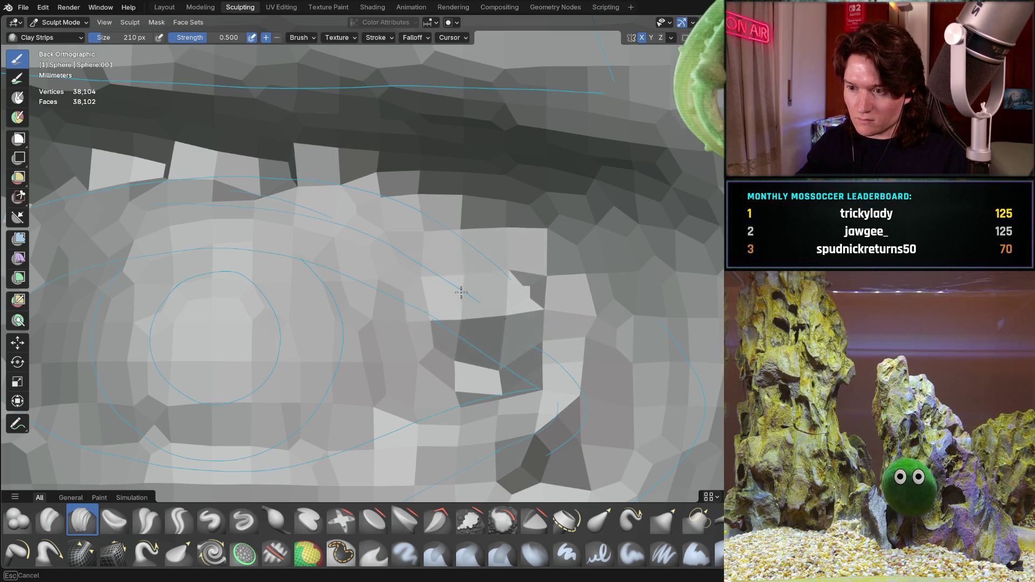
drag(460, 293, 476, 289)
mouse_move(306, 201)
mouse_down()
mouse_move(331, 224)
mouse_move(520, 320)
mouse_up()
shift+middle_drag(350, 243, 473, 249)
mouse_move(252, 268)
mouse_down()
mouse_move(237, 301)
mouse_move(77, 383)
mouse_up()
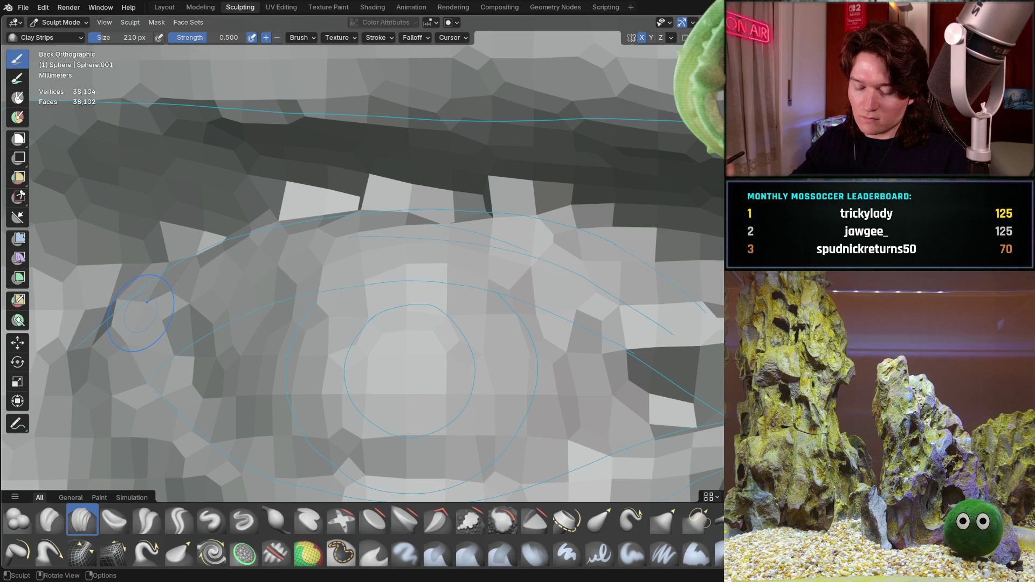
Undo the last socket stroke and orbit to a perspective view of the eye
key(ctrl+z)
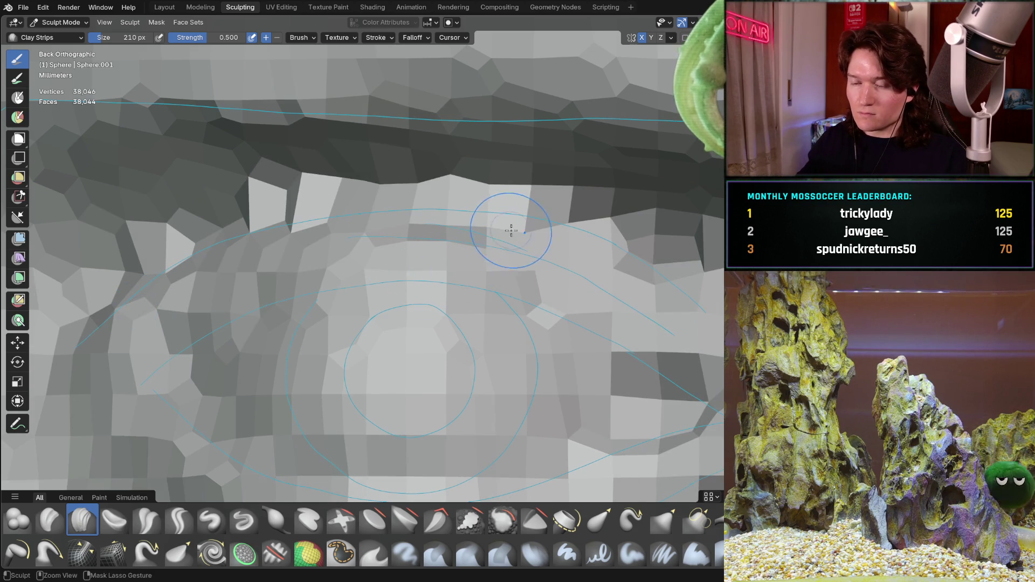
scroll(501, 242, down, 2)
mouse_move(487, 276)
middle_down()
mouse_move(572, 328)
mouse_move(486, 343)
middle_up()
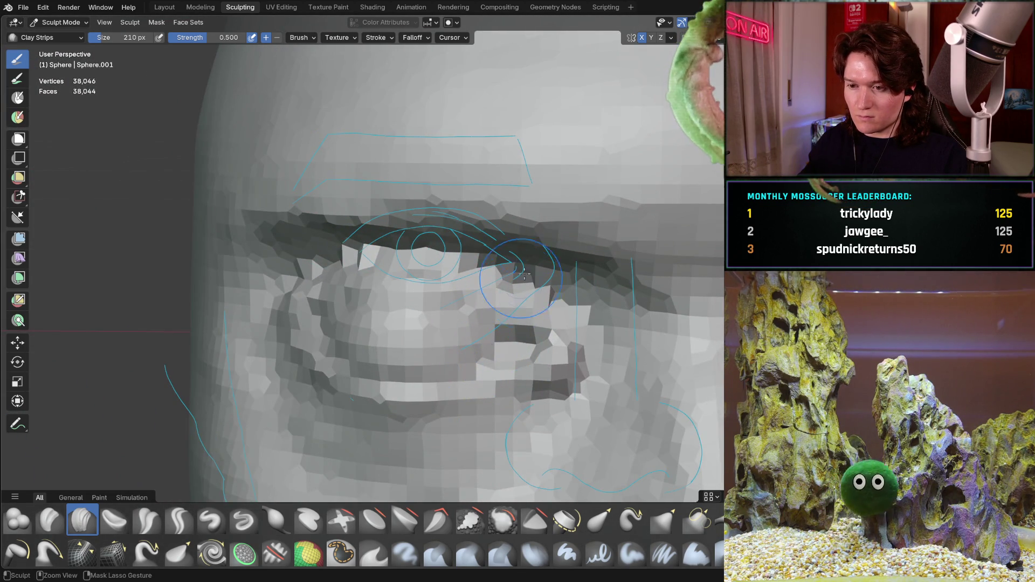
Inspect the nose and viewer-left eye up close, then pull back to a three-quarter head view
scroll(524, 275, down, 6)
middle_drag(468, 330, 345, 284)
scroll(425, 303, up, 5)
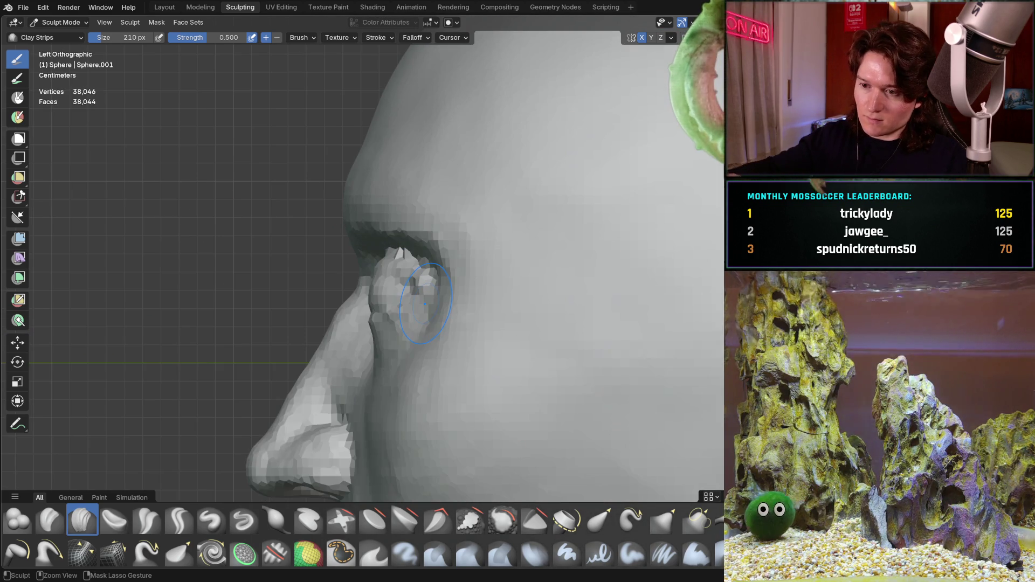
mouse_move(365, 333)
ctrl+middle_down()
mouse_move(342, 270)
mouse_move(367, 303)
mouse_move(340, 291)
ctrl+middle_up()
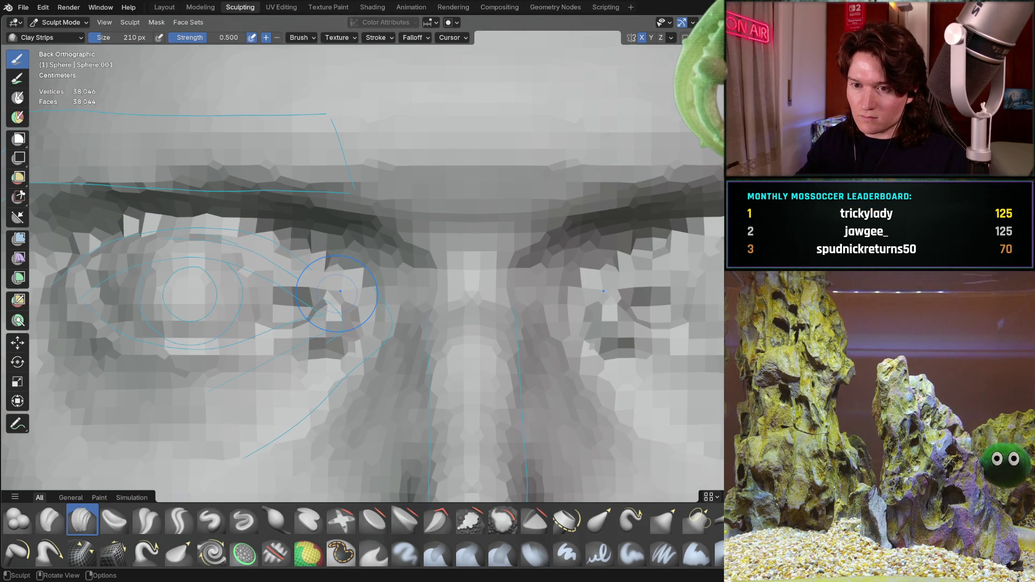
mouse_move(333, 341)
ctrl+middle_down()
mouse_move(329, 323)
mouse_move(332, 356)
mouse_move(451, 353)
mouse_move(431, 348)
ctrl+middle_up()
scroll(432, 345, up, 3)
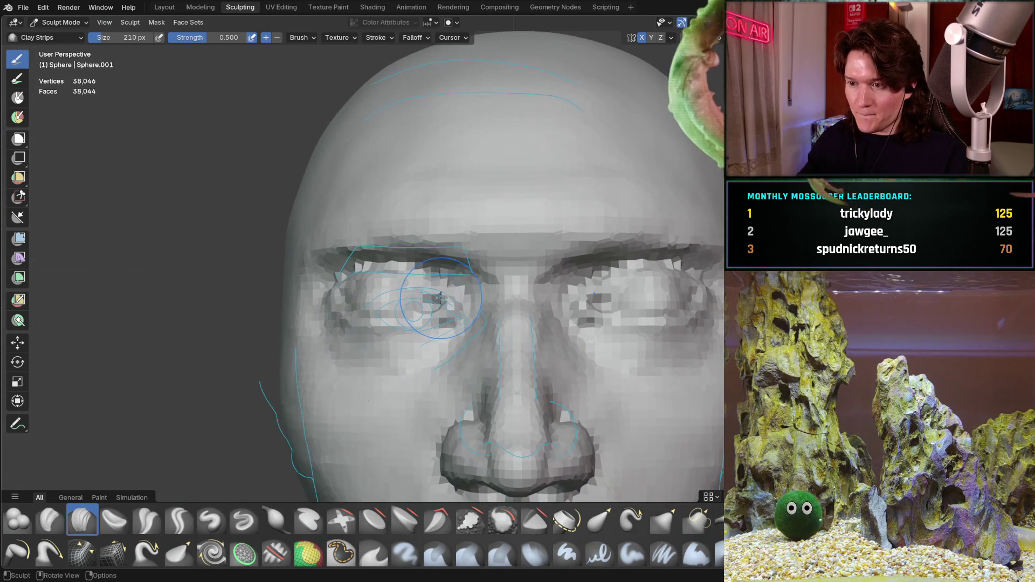
scroll(390, 345, up, 5)
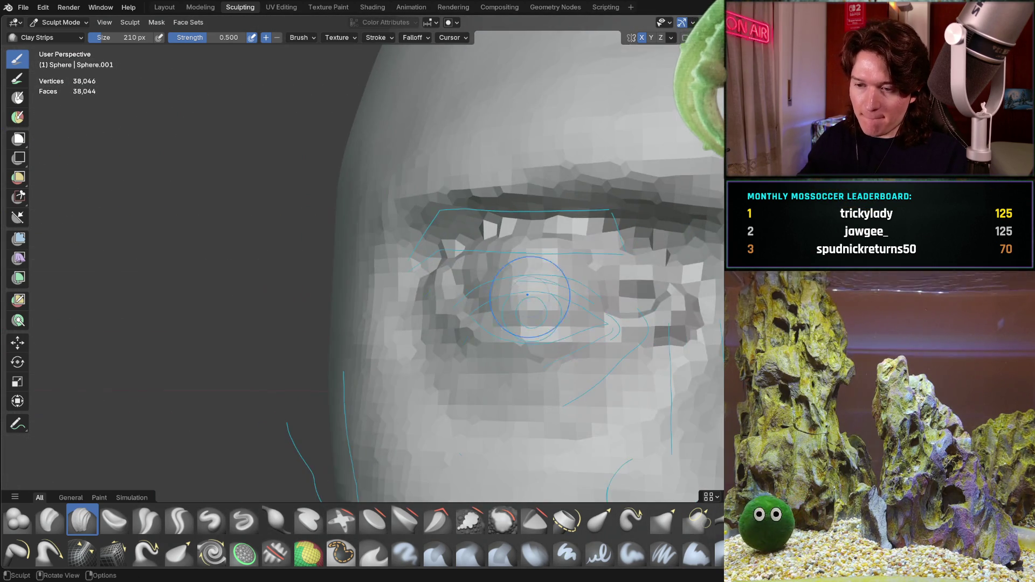
ctrl+middle_drag(530, 296, 458, 257)
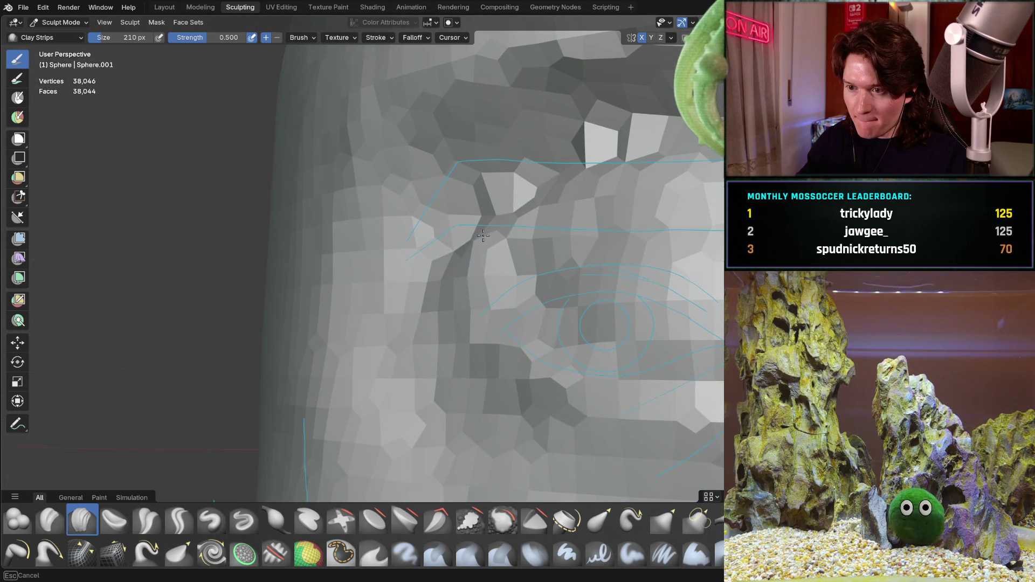
scroll(499, 218, down, 2)
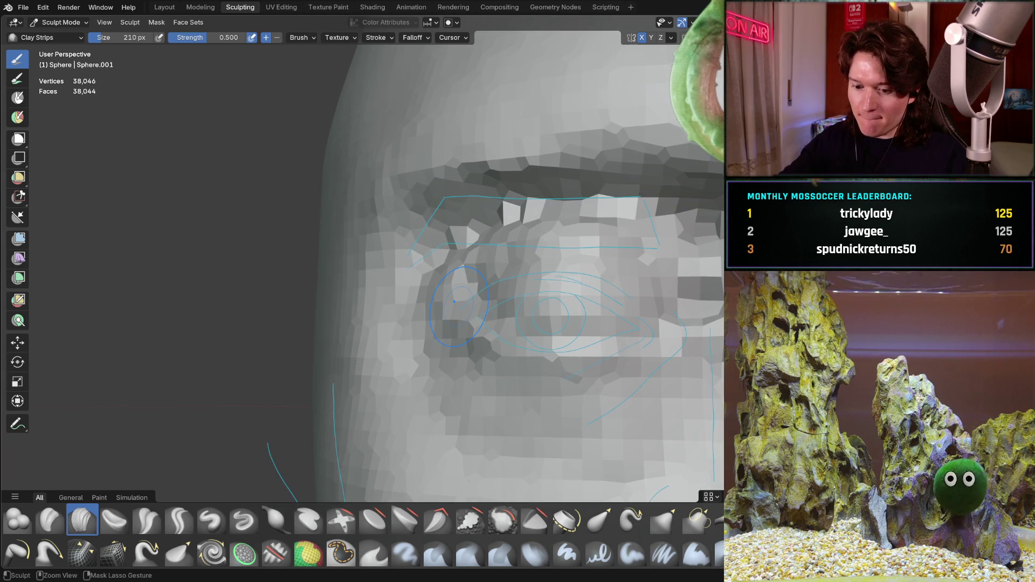
scroll(358, 305, down, 6)
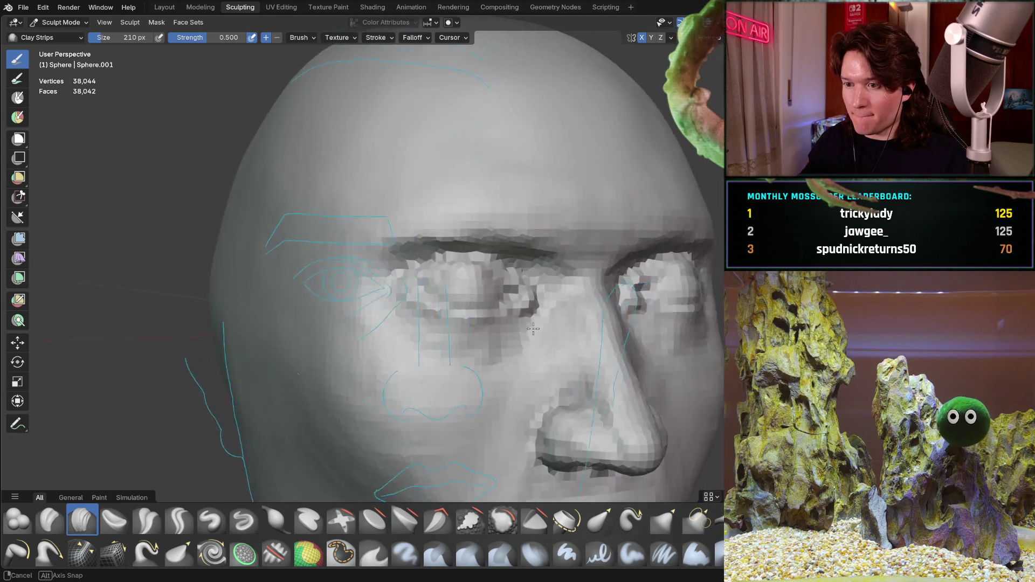
mouse_move(410, 313)
middle_down()
mouse_move(572, 322)
mouse_move(520, 335)
mouse_move(420, 302)
mouse_move(370, 255)
mouse_move(329, 240)
middle_up()
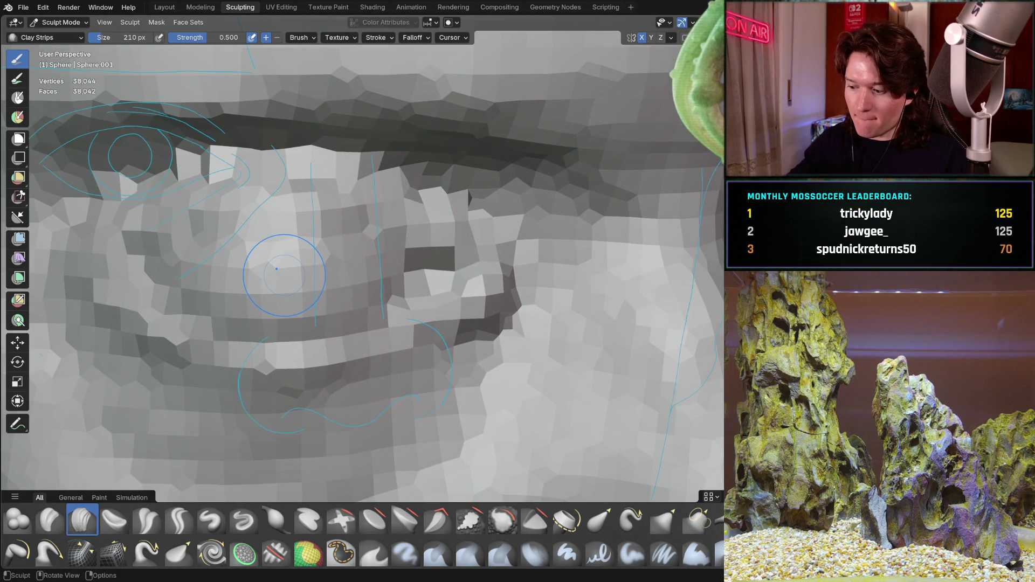
Check the eye socket depth in left side orthographic profile, then orbit to a perspective side view
key(ctrl+KP_3)
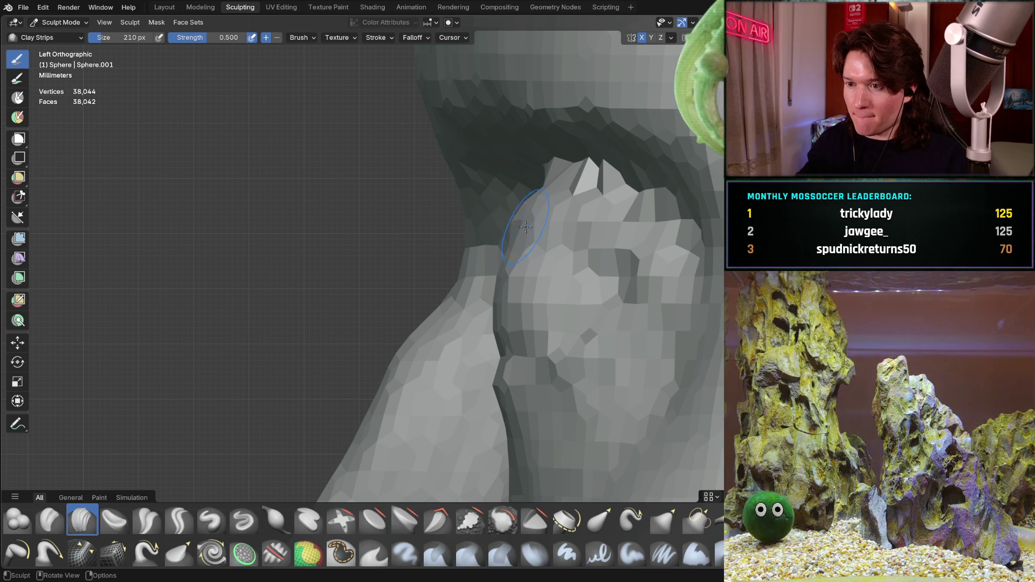
scroll(498, 226, down, 2)
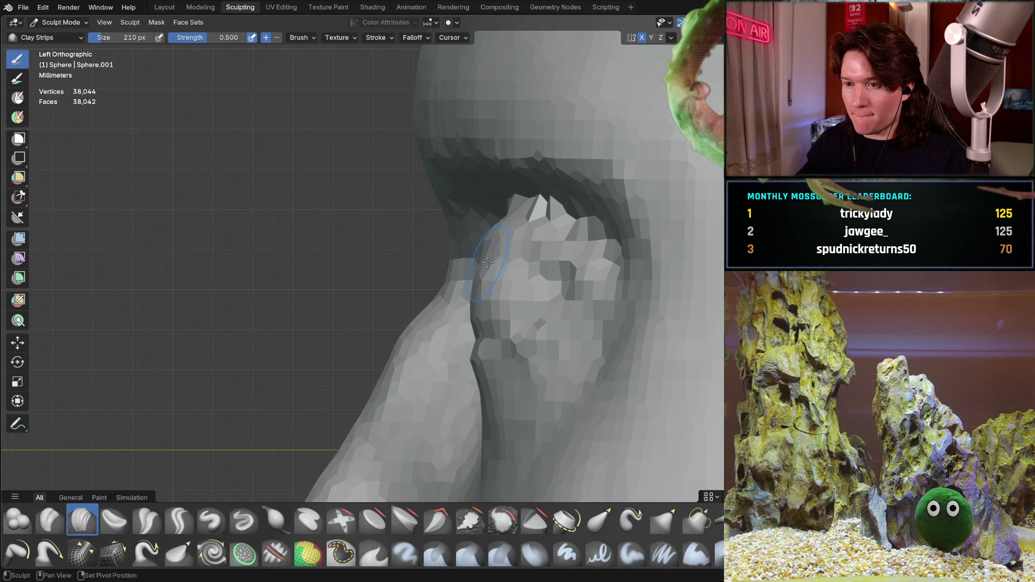
shift+middle_drag(496, 235, 404, 236)
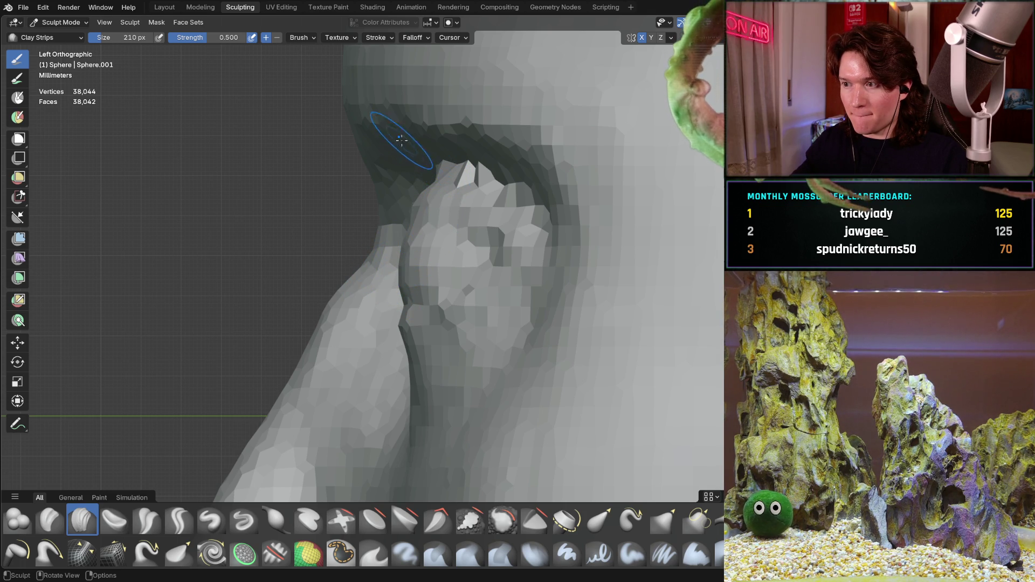
scroll(440, 232, down, 3)
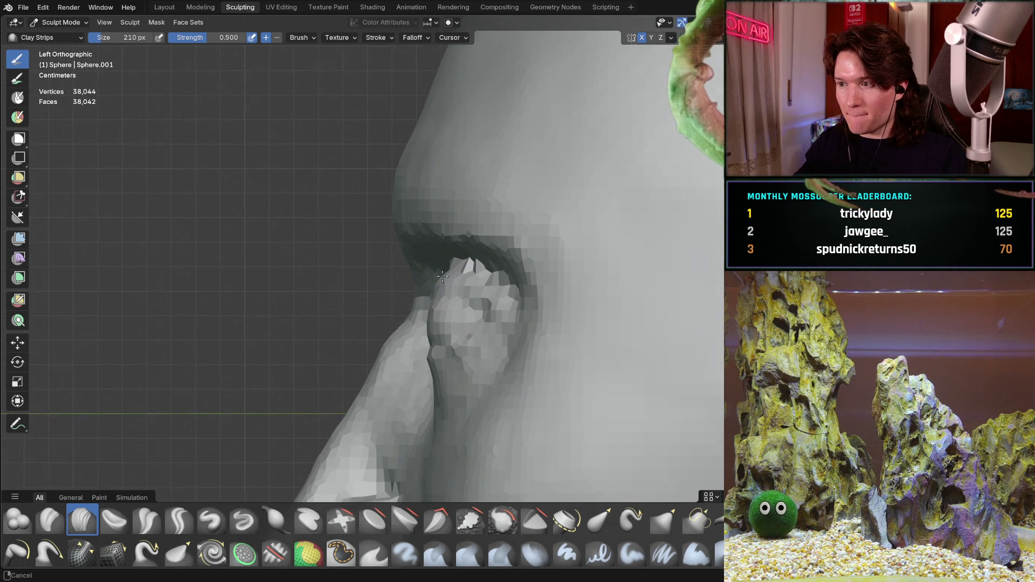
scroll(415, 305, up, 2)
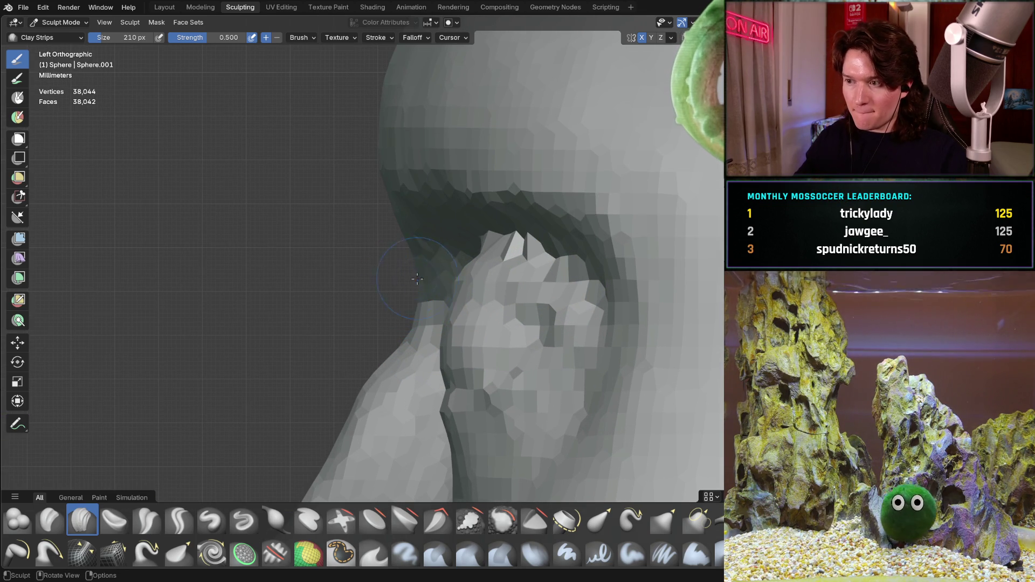
middle_drag(387, 272, 413, 180)
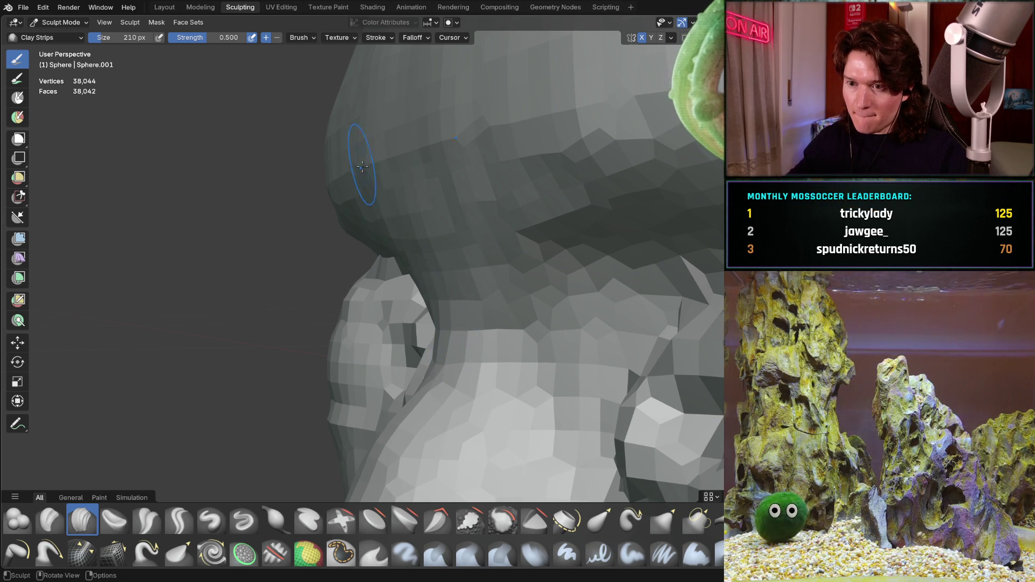
scroll(482, 109, down, 6)
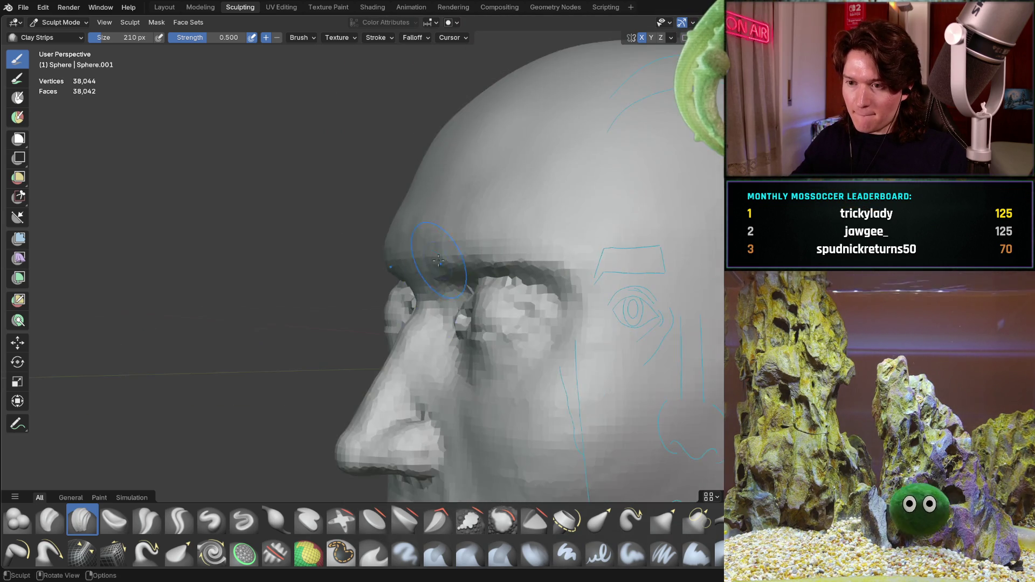
Look at the eye region from the left and right side orthographic profiles
key(ctrl+KP_3)
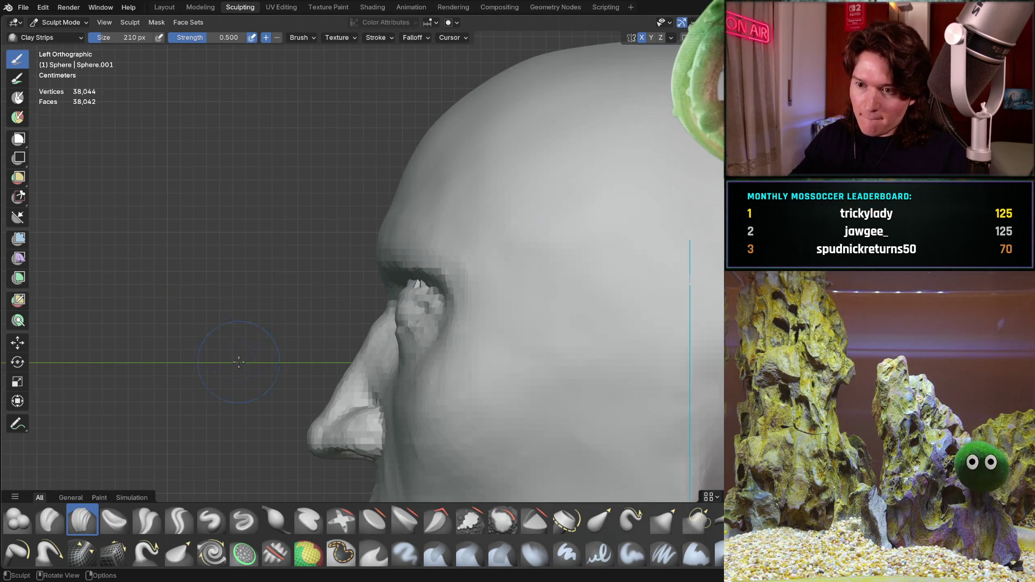
scroll(323, 247, up, 6)
mouse_move(312, 244)
shift+middle_down()
mouse_move(363, 286)
mouse_move(411, 223)
shift+middle_up()
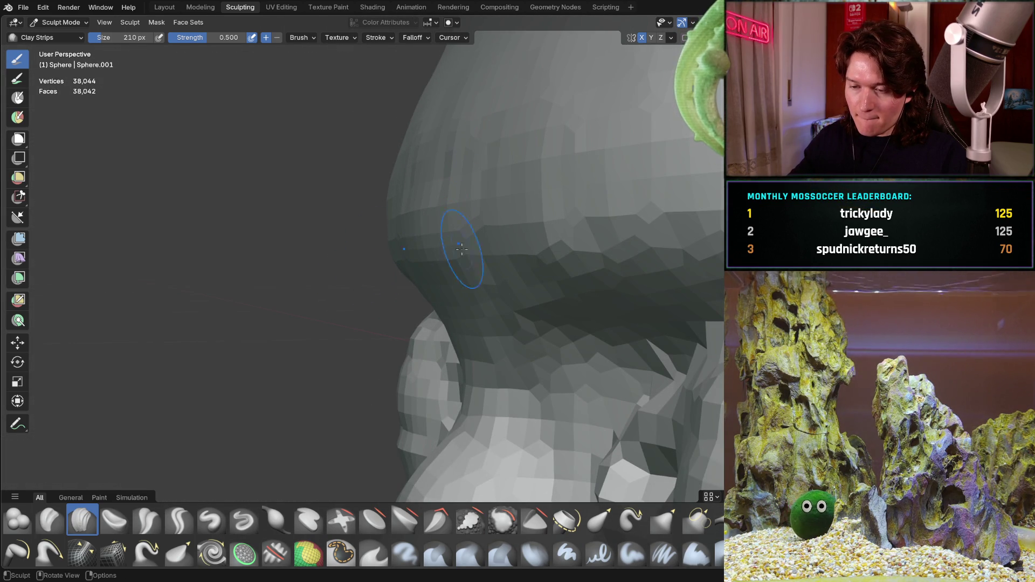
mouse_move(459, 341)
middle_down()
mouse_move(527, 325)
mouse_move(445, 292)
mouse_move(440, 268)
middle_up()
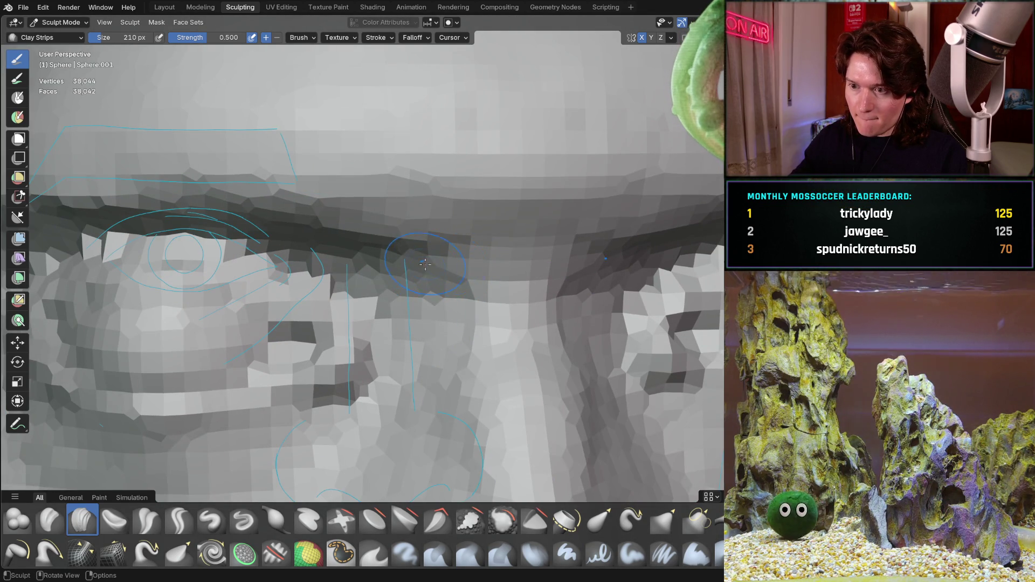
middle_drag(508, 246, 441, 237)
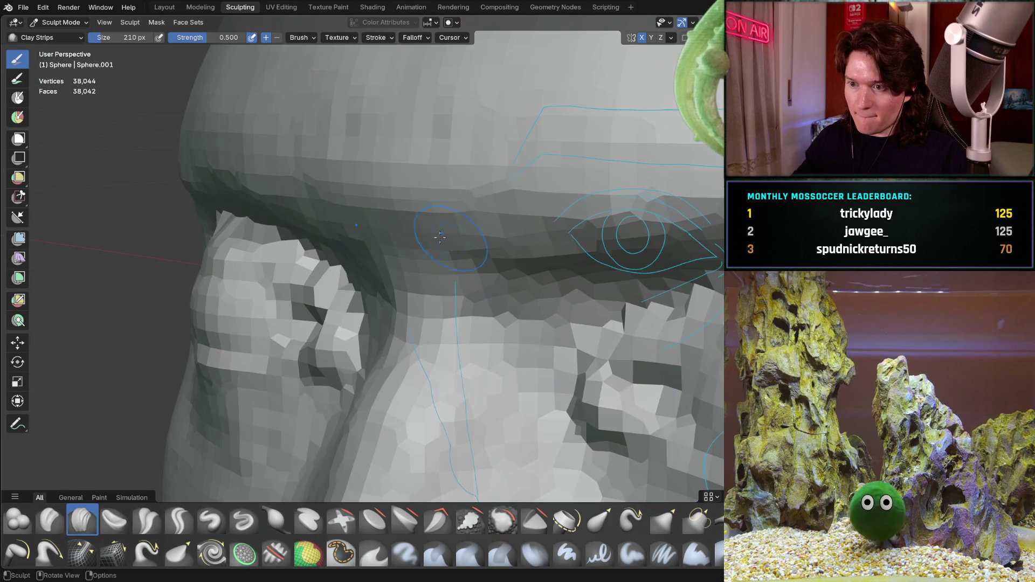
key(KP_3)
key(ctrl+KP_3)
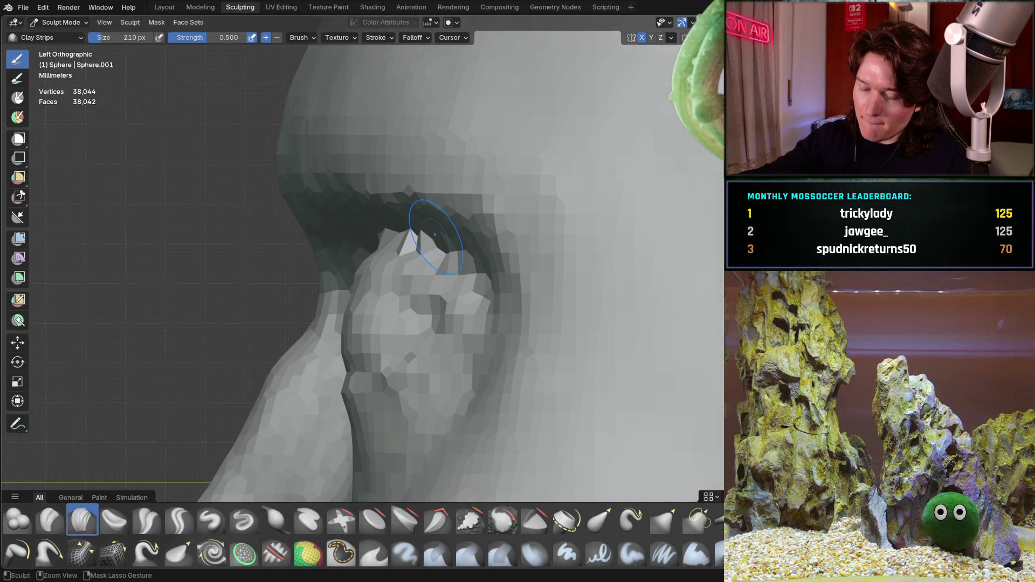
Orbit out of the side view around the brow and zoom out to frame the whole head
scroll(284, 242, up, 2)
mouse_move(284, 242)
shift+middle_down()
mouse_move(328, 274)
mouse_move(286, 211)
mouse_move(341, 262)
shift+middle_up()
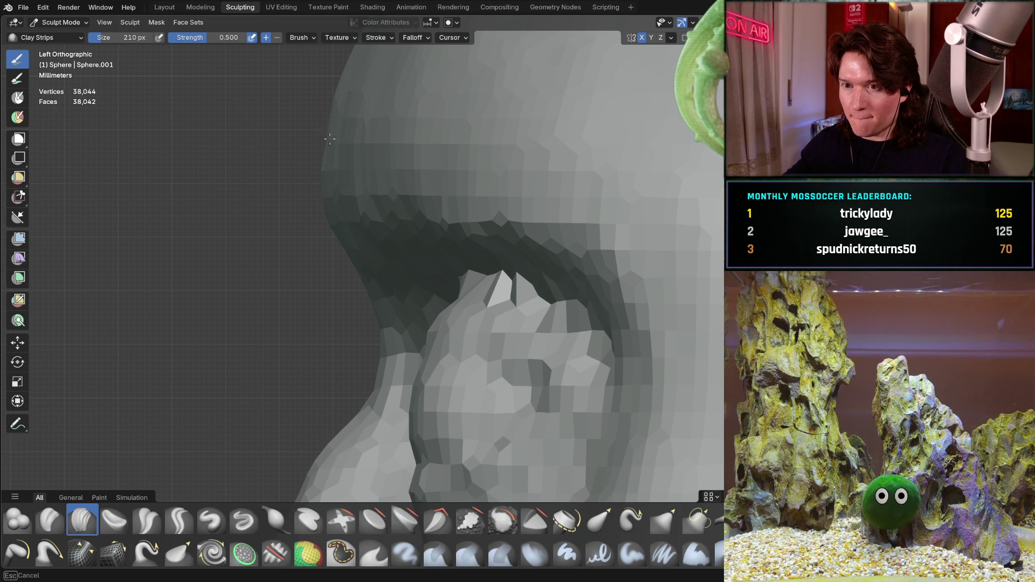
middle_drag(316, 136, 338, 125)
mouse_move(377, 139)
middle_down()
mouse_move(434, 161)
mouse_move(410, 144)
mouse_move(428, 144)
middle_up()
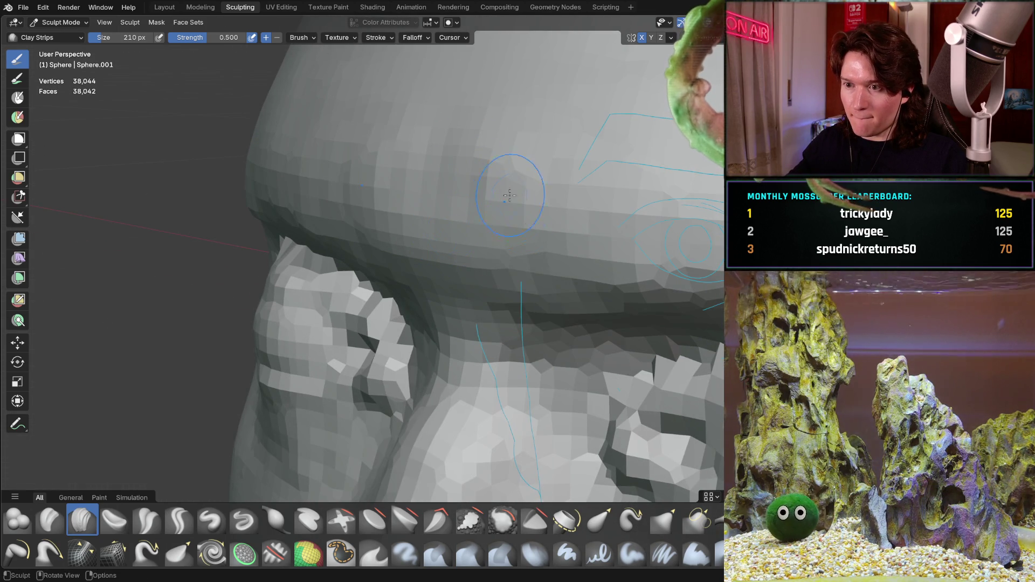
scroll(480, 215, down, 5)
scroll(481, 216, down, 8)
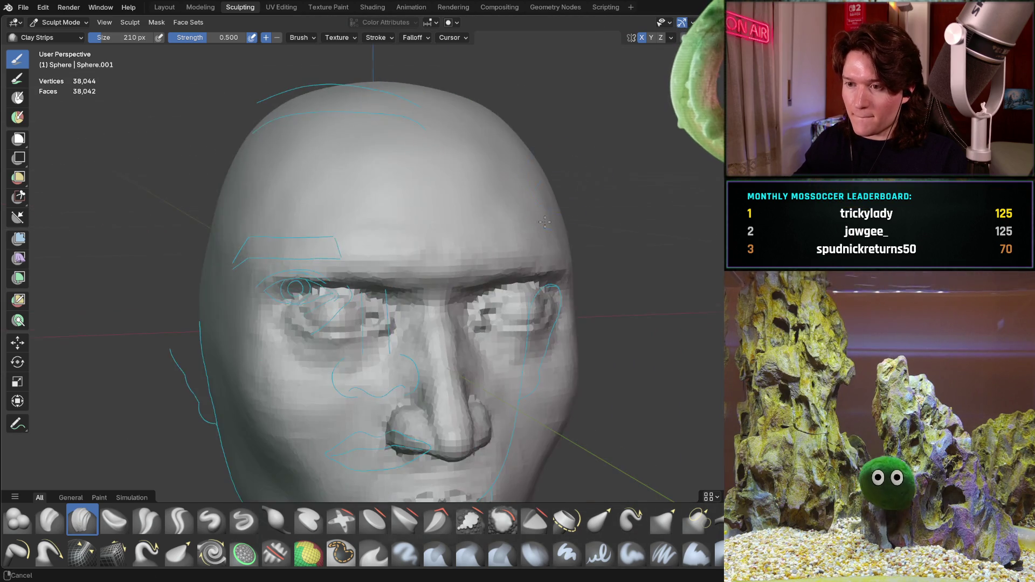
Turn the head around the nose, then snap to Left Orthographic to view the brow and socket profile
middle_drag(420, 298, 424, 300)
scroll(424, 300, up, 8)
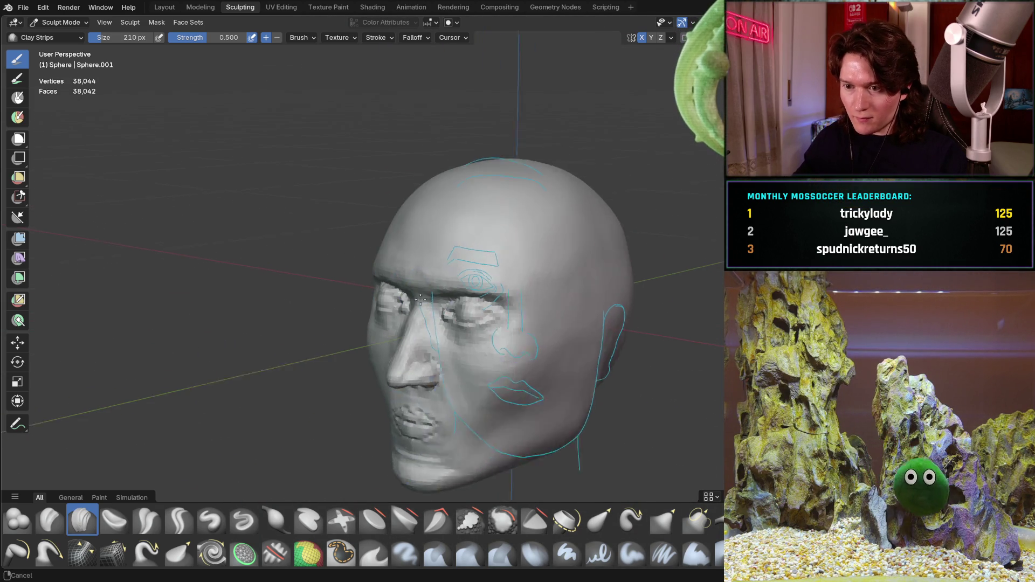
scroll(453, 258, down, 10)
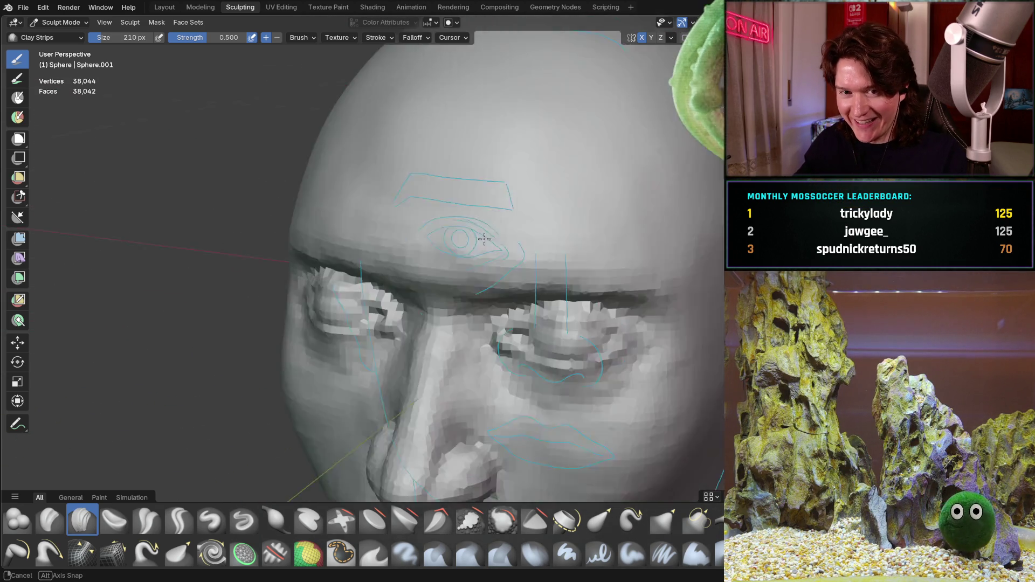
mouse_move(480, 231)
middle_down()
mouse_move(505, 306)
mouse_move(474, 345)
mouse_move(369, 381)
mouse_move(415, 370)
mouse_move(479, 326)
mouse_move(441, 287)
mouse_move(454, 297)
mouse_move(389, 307)
middle_up()
scroll(441, 288, up, 3)
scroll(454, 297, down, 5)
scroll(390, 308, up, 6)
mouse_move(438, 254)
middle_down()
mouse_move(485, 230)
mouse_move(464, 273)
mouse_move(519, 285)
mouse_move(450, 288)
mouse_move(405, 318)
mouse_move(509, 276)
mouse_move(473, 301)
middle_up()
scroll(464, 273, down, 6)
scroll(450, 288, up, 5)
scroll(450, 288, down, 4)
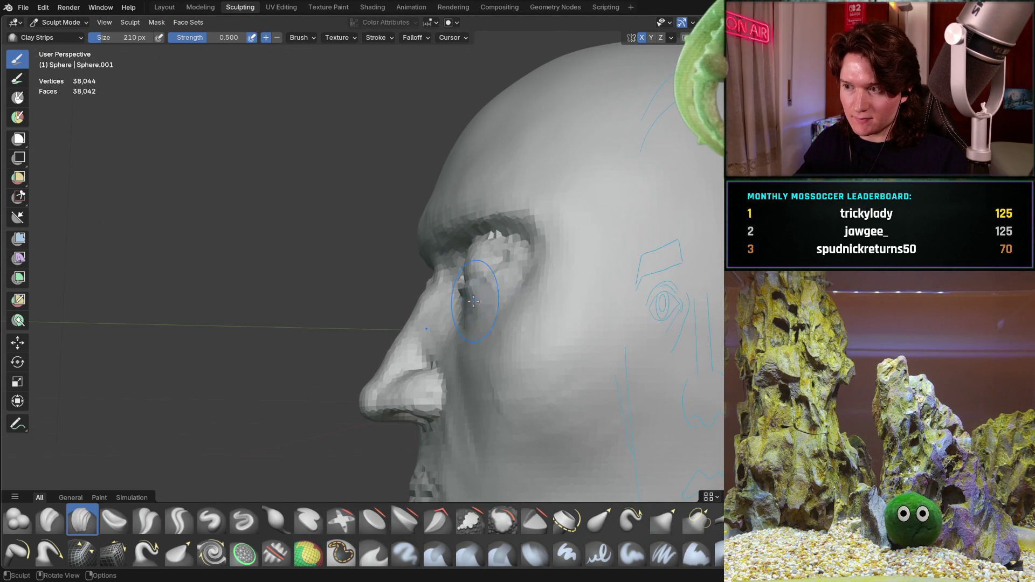
key(ctrl+KP_3)
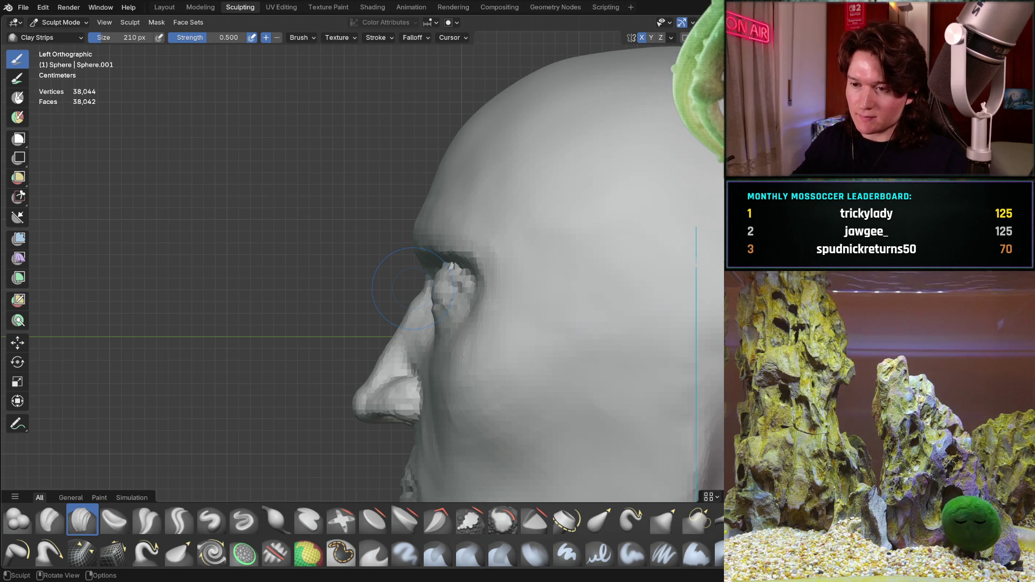
Frame the nose and cheek, then shrink the Clay Strips brush from 210 px to 148 px
mouse_move(385, 369)
ctrl+middle_down()
mouse_move(374, 316)
mouse_move(355, 331)
ctrl+middle_up()
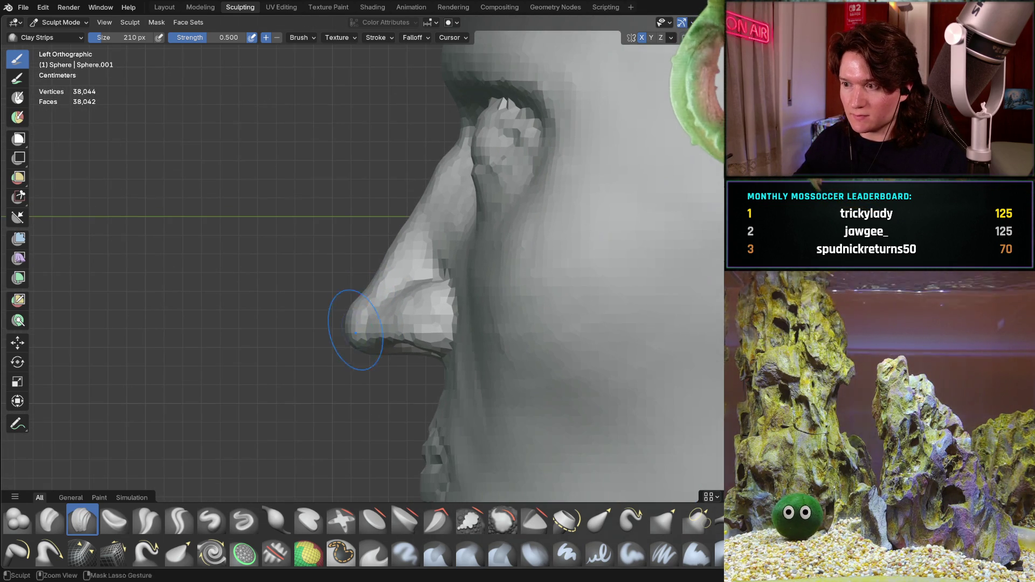
mouse_move(377, 263)
shift+middle_down()
mouse_move(388, 319)
mouse_move(370, 322)
shift+middle_up()
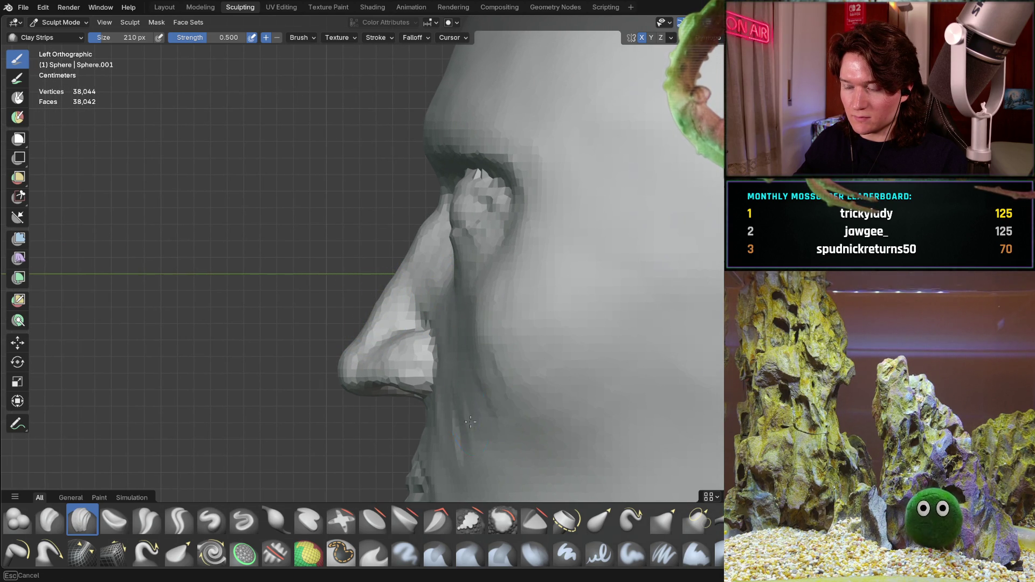
shift+middle_drag(456, 430, 430, 353)
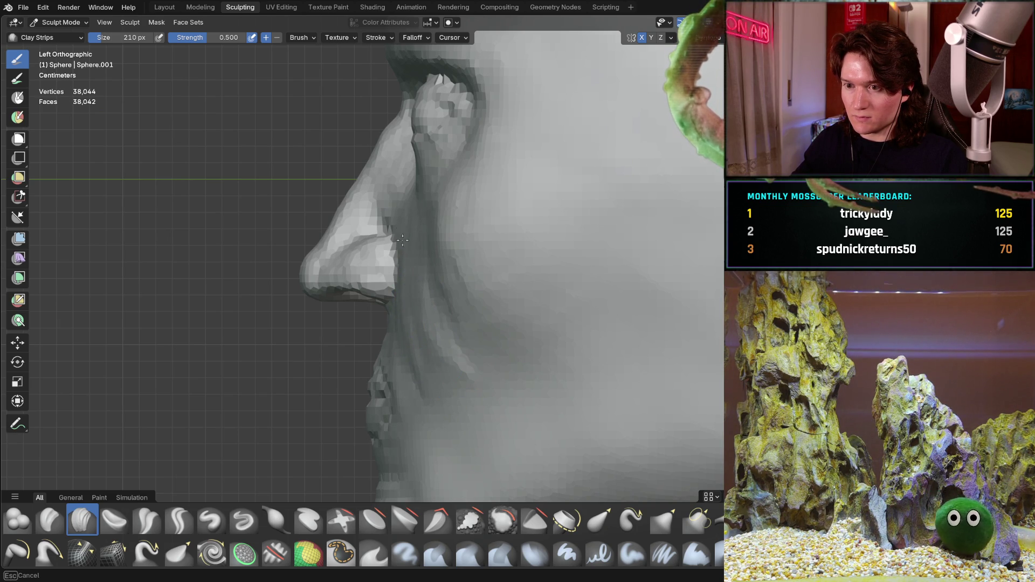
middle_drag(426, 245, 502, 264)
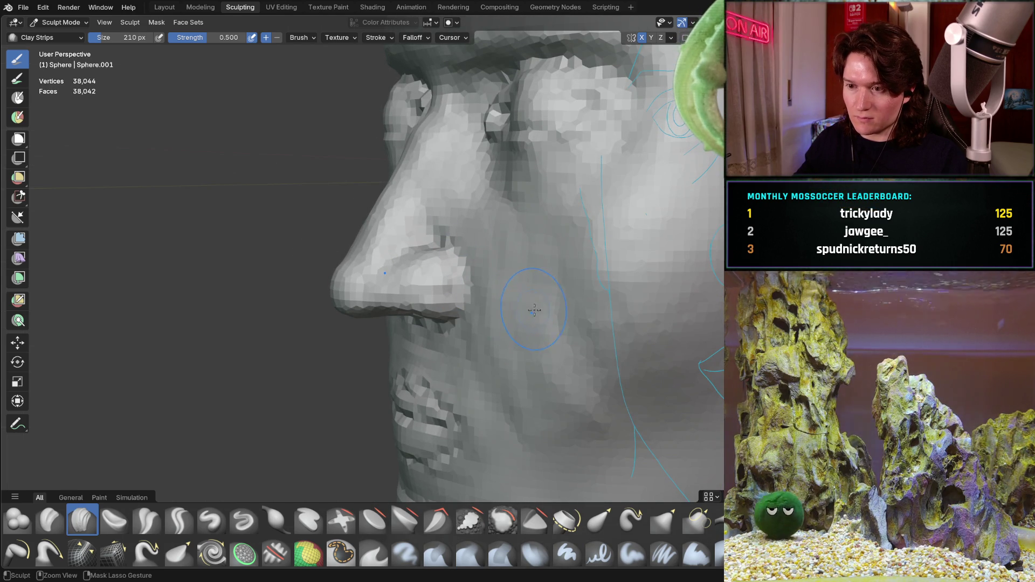
key(f)
click(508, 322)
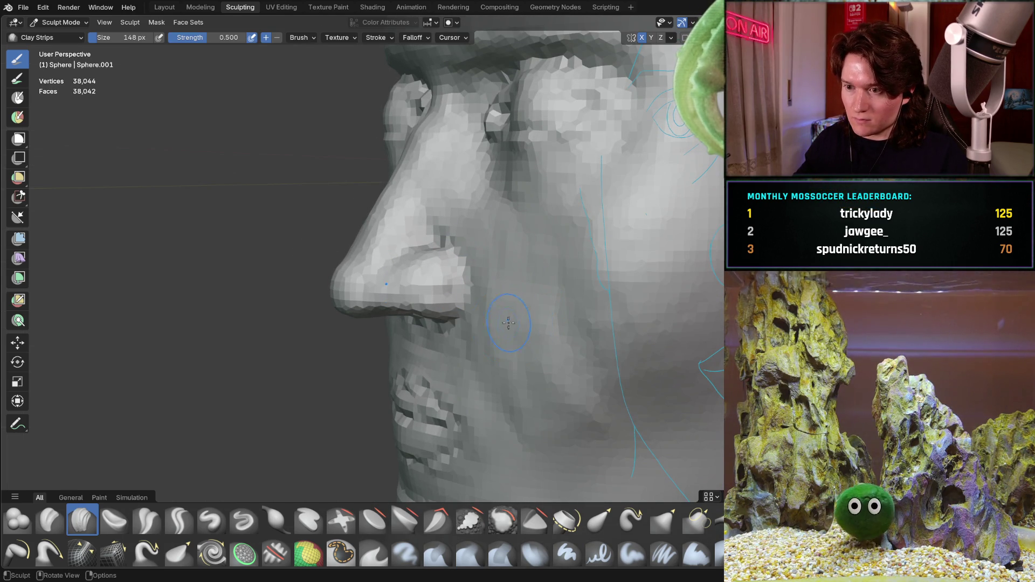
Orbit around the cheek and nose from three-quarter and front angles, then snap to Left Orthographic
mouse_move(458, 267)
middle_down()
mouse_move(431, 254)
mouse_move(439, 241)
mouse_move(432, 266)
middle_up()
mouse_move(423, 182)
middle_down()
mouse_move(411, 206)
mouse_move(515, 221)
middle_up()
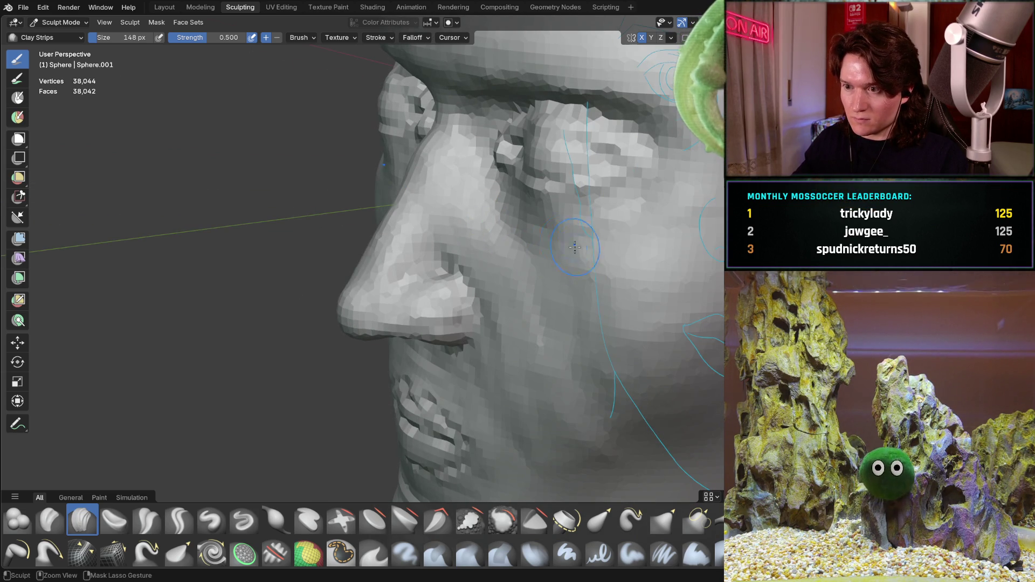
mouse_move(579, 227)
middle_down()
mouse_move(485, 281)
mouse_move(426, 279)
mouse_move(395, 300)
middle_up()
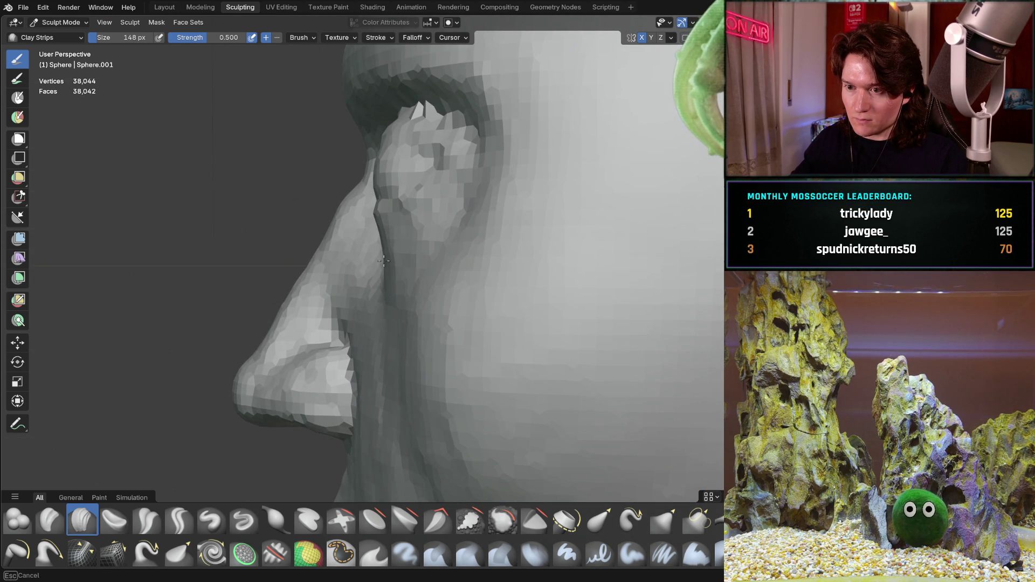
mouse_move(402, 302)
middle_down()
mouse_move(316, 268)
mouse_move(416, 284)
mouse_move(369, 276)
mouse_move(408, 263)
middle_up()
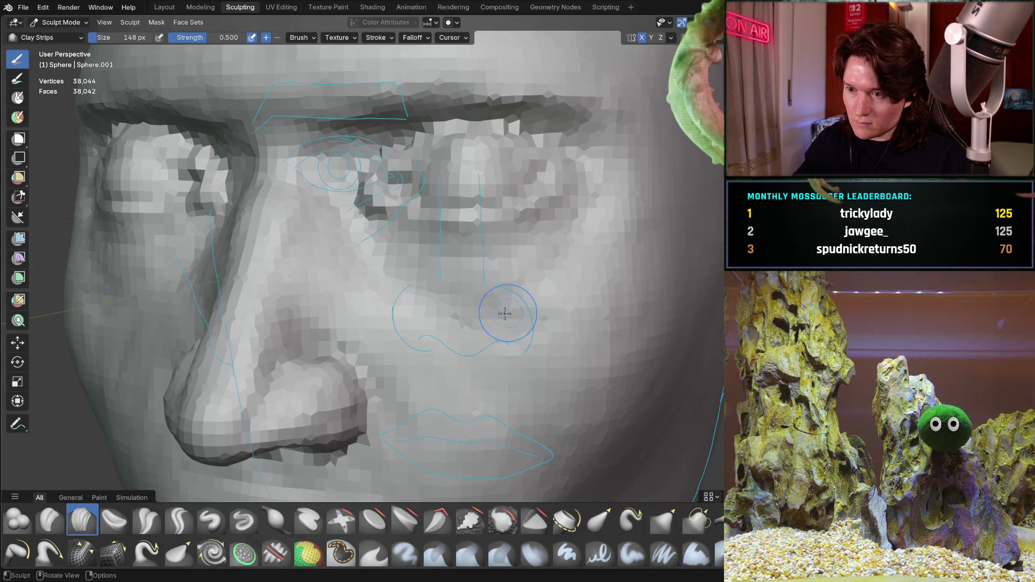
mouse_move(531, 349)
middle_down()
mouse_move(427, 323)
mouse_move(410, 308)
middle_up()
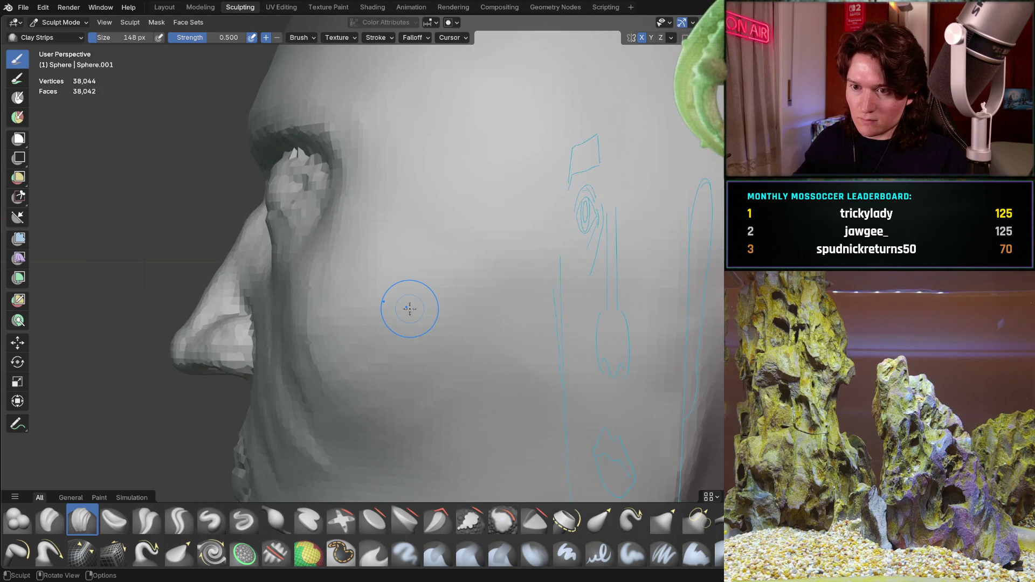
key(ctrl+KP_3)
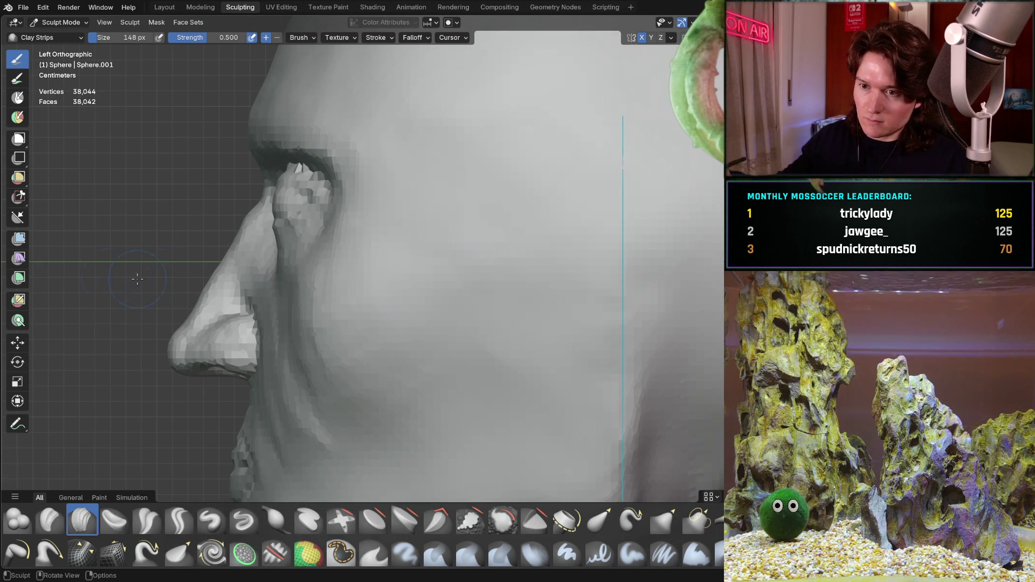
Inspect the crease beside the nose from angled, frontal and side views
scroll(337, 300, up, 2)
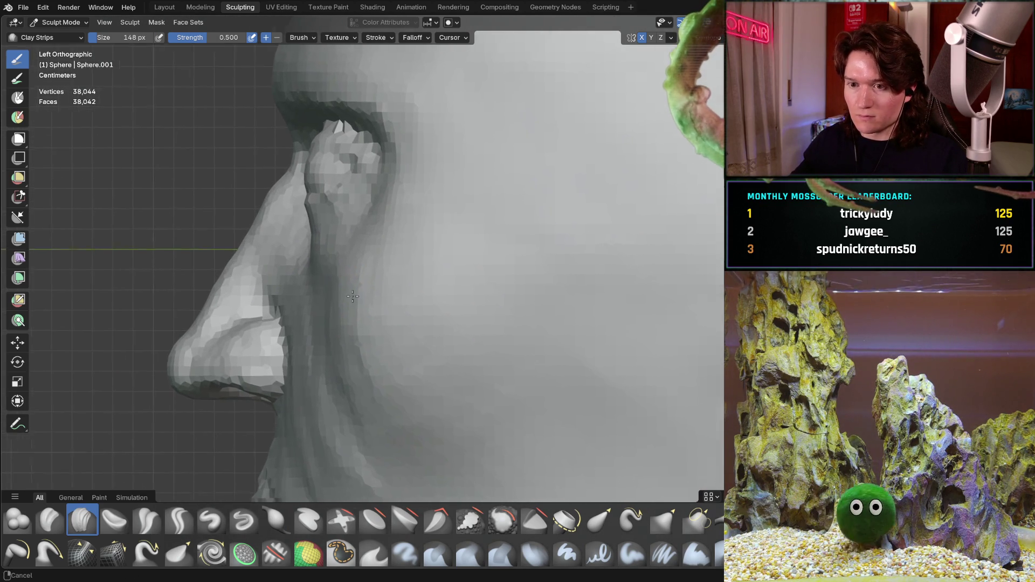
ctrl+middle_drag(346, 284, 358, 258)
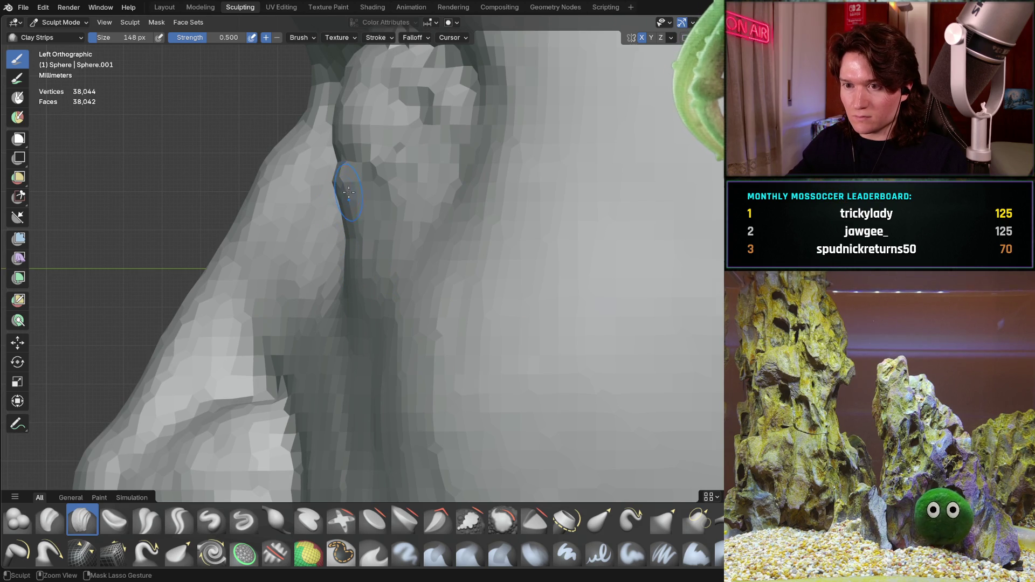
middle_drag(339, 189, 576, 203)
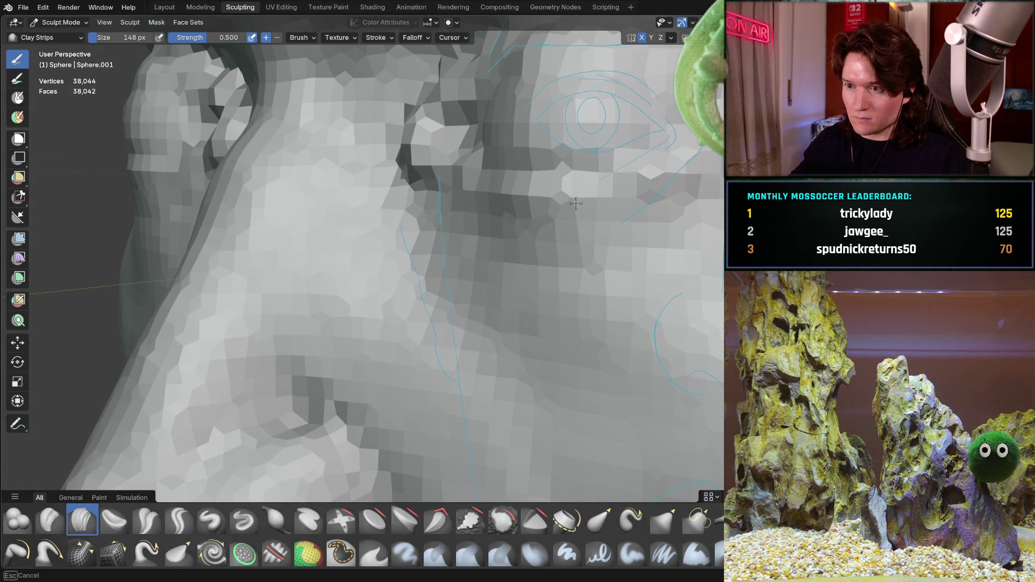
mouse_move(477, 187)
middle_down()
mouse_move(434, 197)
mouse_move(449, 195)
mouse_move(426, 162)
middle_up()
scroll(413, 144, up, 4)
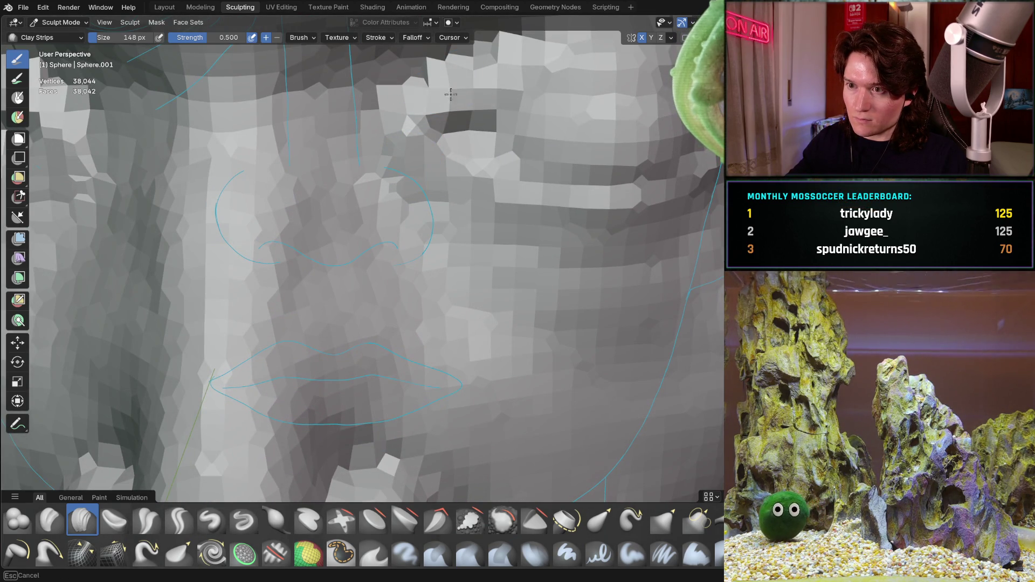
scroll(458, 202, down, 3)
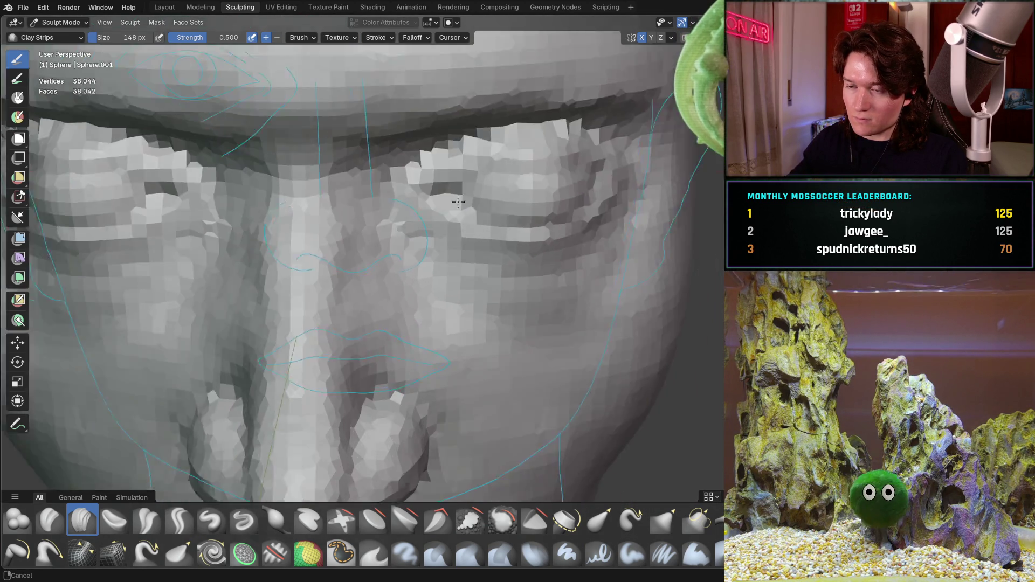
scroll(459, 202, down, 3)
mouse_move(459, 201)
middle_down()
mouse_move(418, 207)
mouse_move(457, 204)
middle_up()
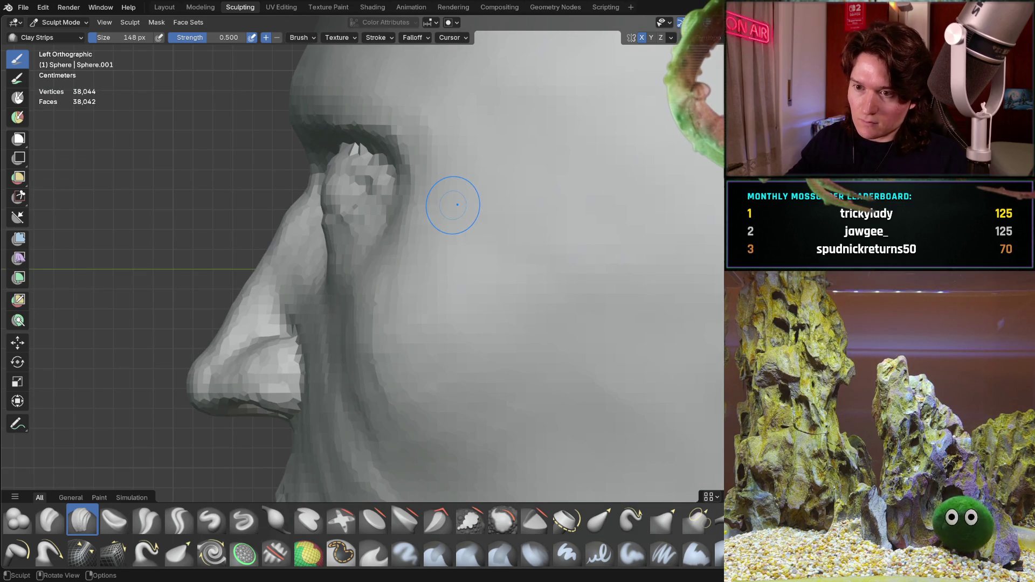
scroll(345, 280, down, 2)
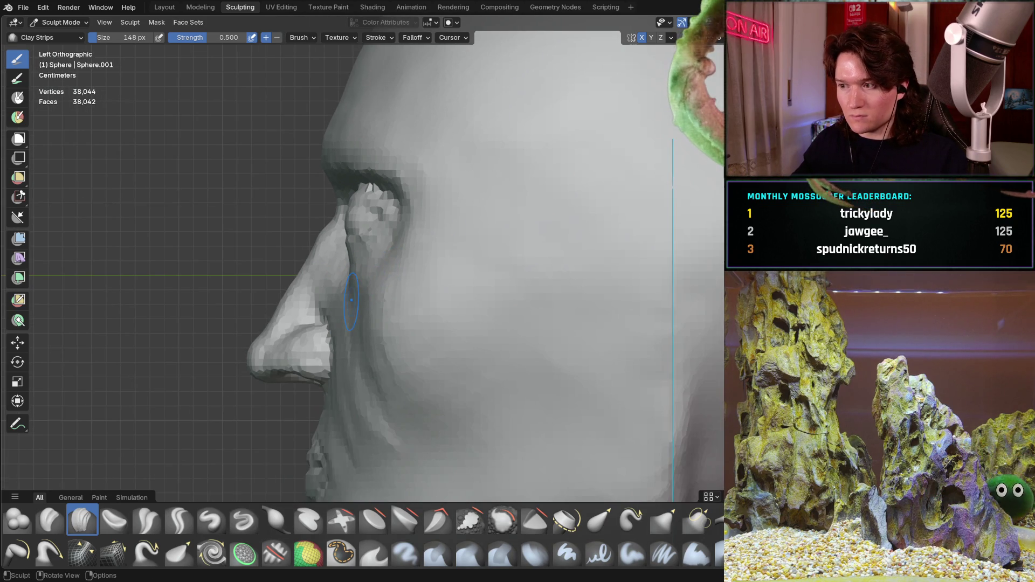
shift+middle_drag(344, 280, 365, 290)
scroll(409, 259, up, 3)
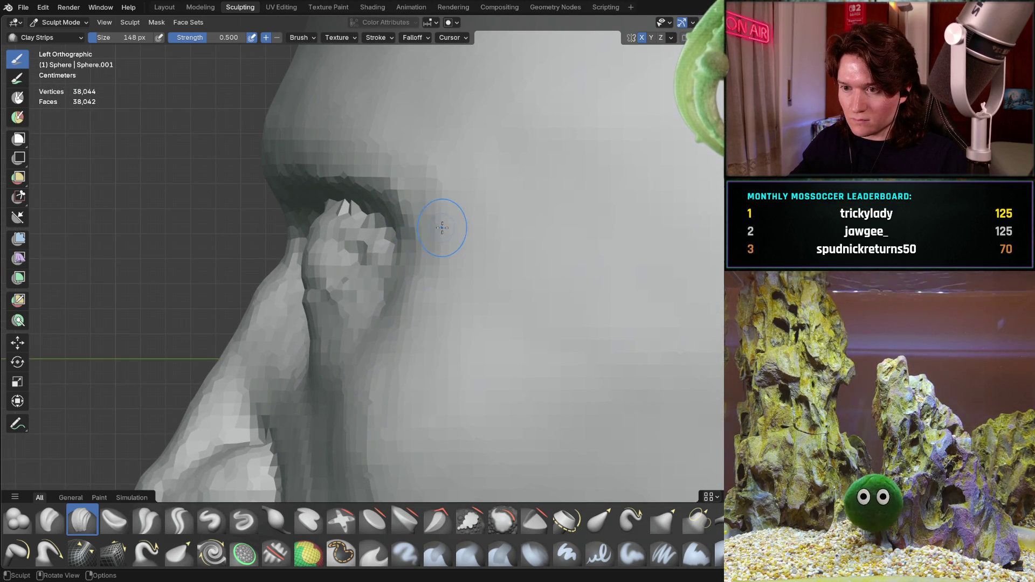
Pull back against the guide lines, snap to left side view, then orbit to a front three-quarter head view
mouse_move(455, 224)
middle_down()
mouse_move(451, 233)
mouse_move(530, 261)
mouse_move(351, 283)
mouse_move(377, 296)
mouse_move(445, 251)
middle_up()
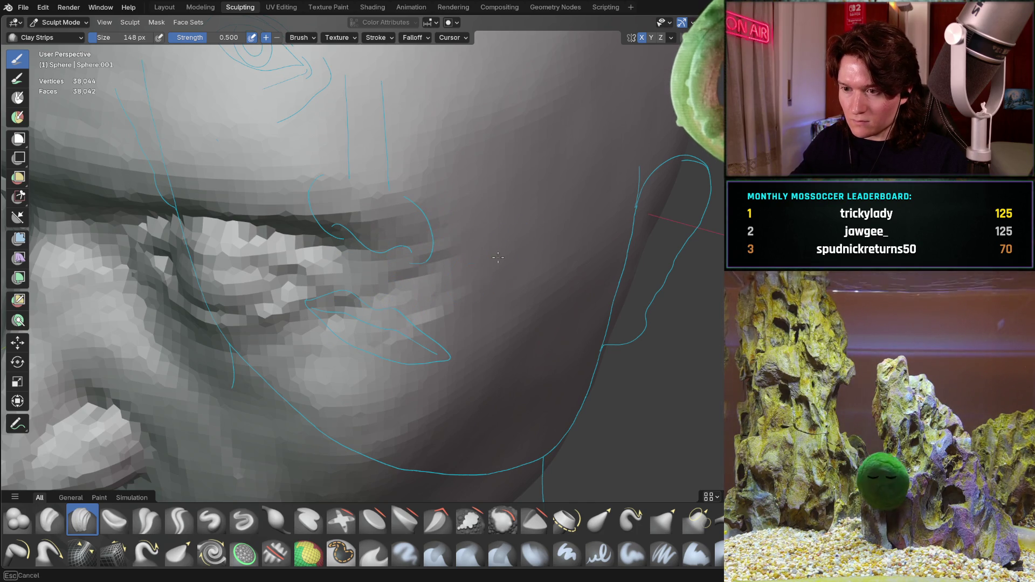
mouse_move(484, 251)
middle_down()
mouse_move(432, 276)
mouse_move(453, 279)
mouse_move(329, 284)
middle_up()
mouse_move(423, 282)
ctrl+middle_down()
mouse_move(461, 272)
mouse_move(411, 275)
ctrl+middle_up()
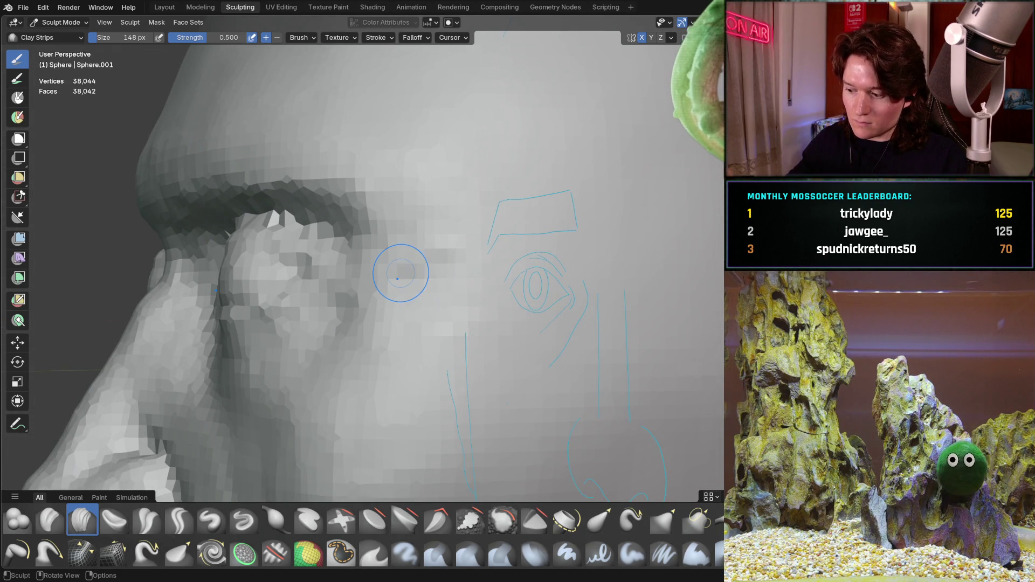
key(ctrl+KP_3)
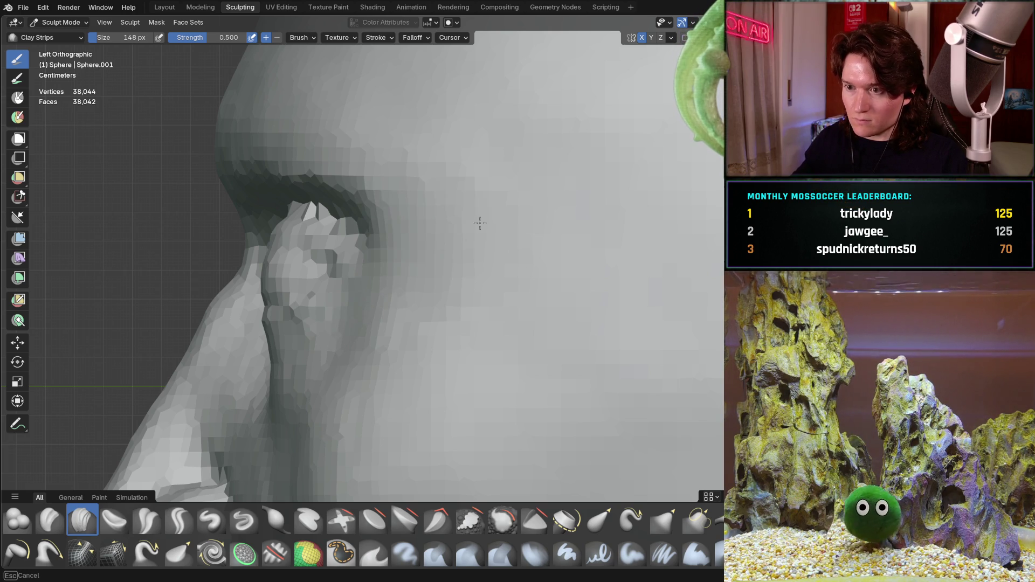
middle_drag(488, 236, 604, 251)
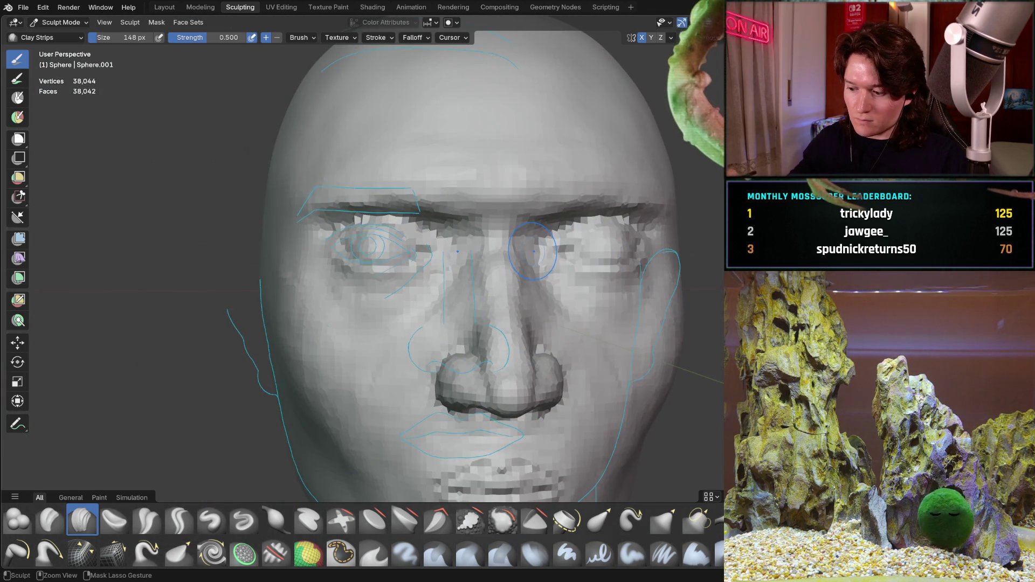
Snap to an orthographic face-on view and zoom in on the brow and eye
key(ctrl+KP_1)
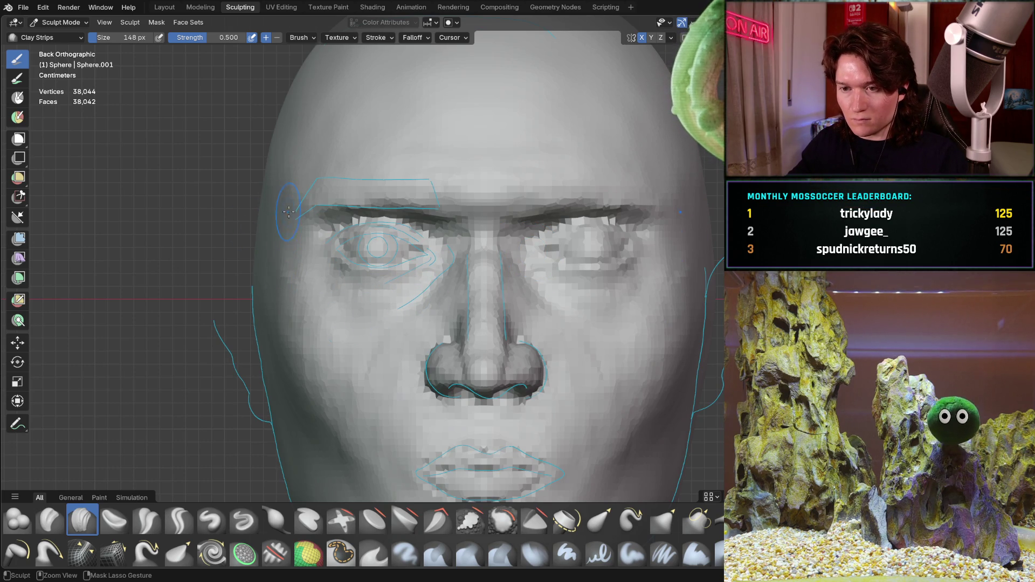
scroll(282, 279, up, 3)
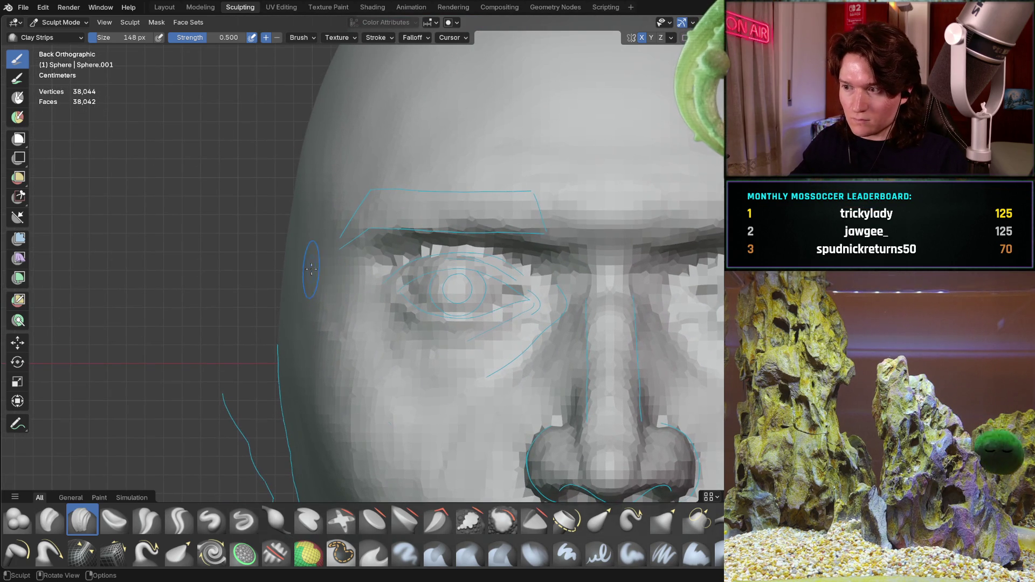
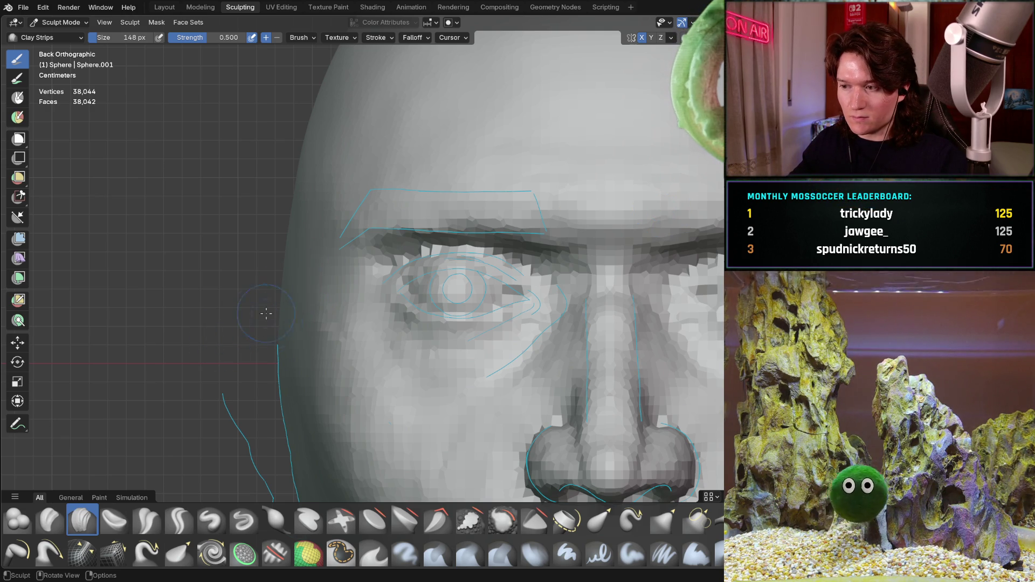
Inspect the head from front, side-profile and three-quarter views, zooming in on the nose and mouth
scroll(305, 357, down, 3)
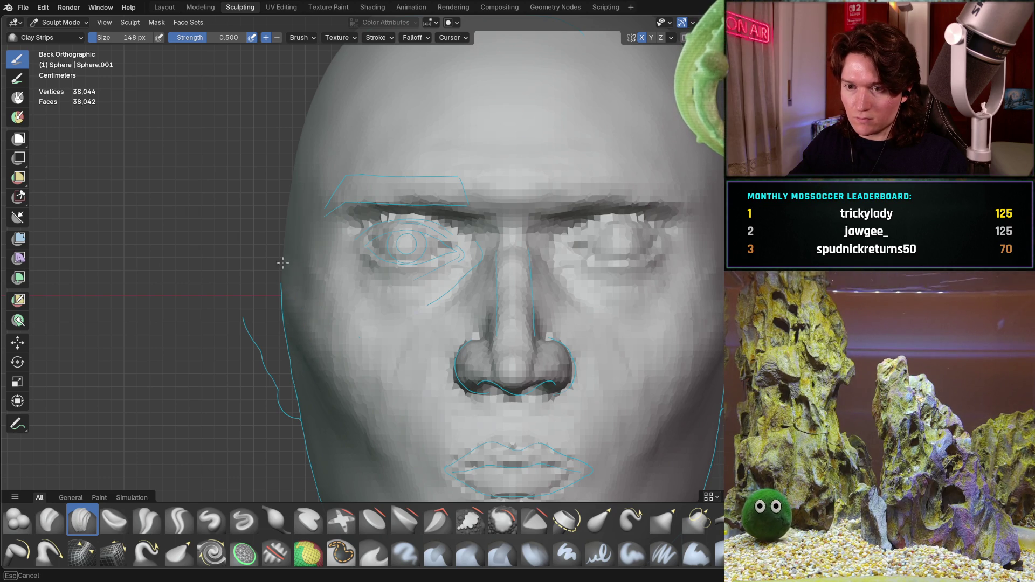
middle_drag(312, 317, 404, 296)
middle_drag(340, 313, 408, 346)
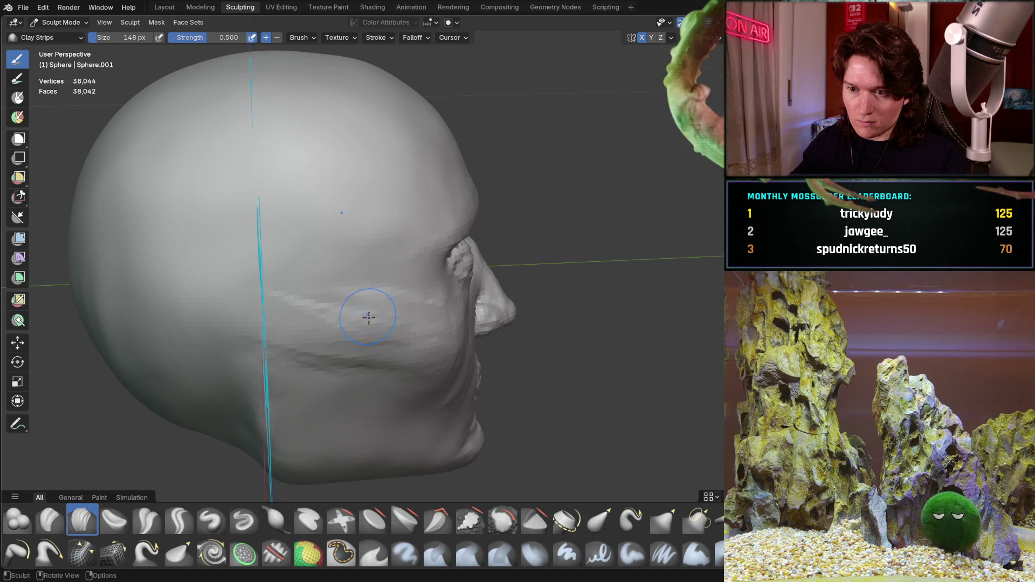
middle_drag(350, 308, 258, 293)
middle_drag(317, 274, 363, 300)
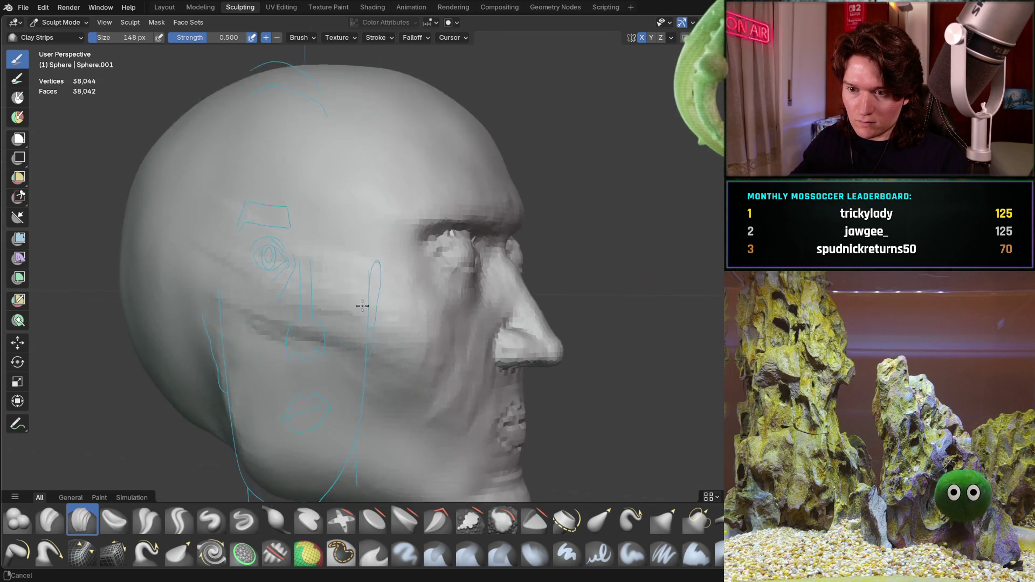
scroll(362, 307, up, 2)
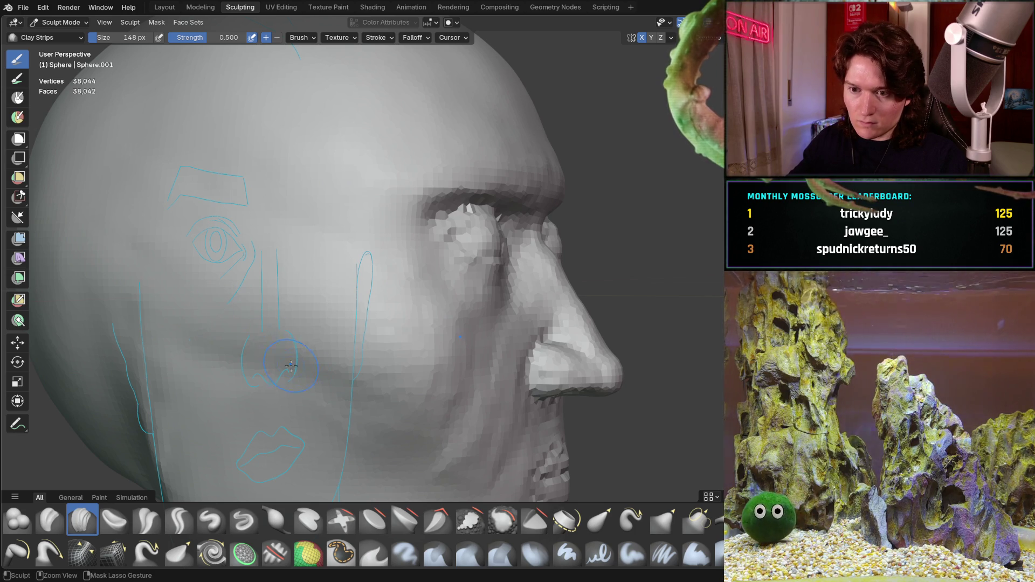
middle_drag(231, 262, 230, 263)
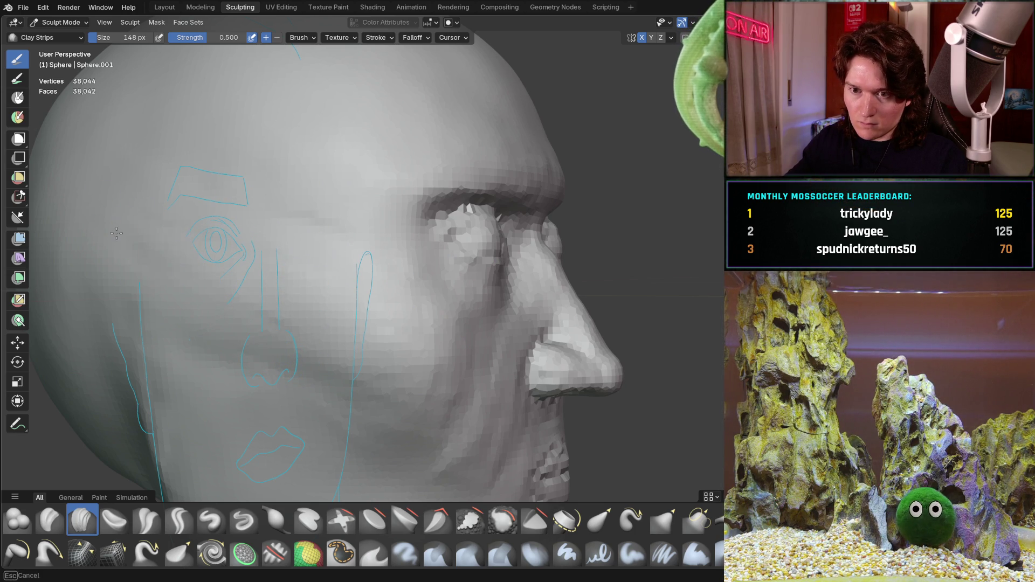
middle_drag(183, 290, 182, 290)
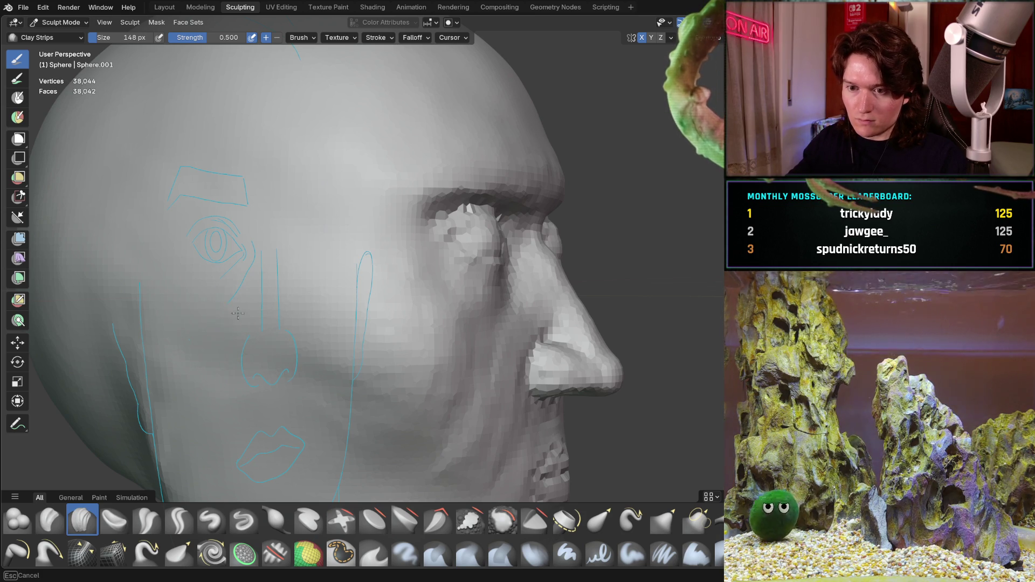
key(ctrl+KP_1)
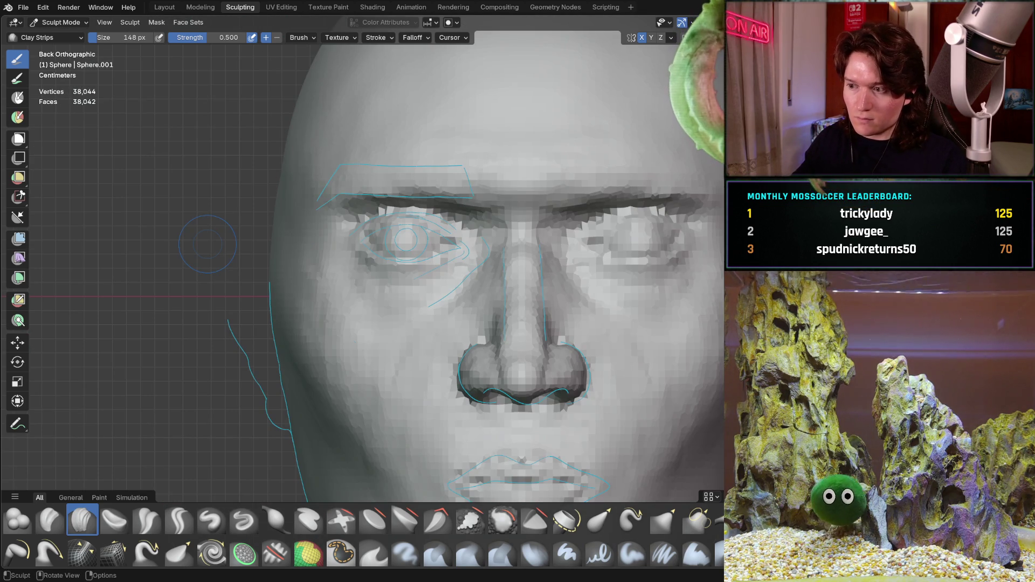
mouse_move(337, 288)
ctrl+middle_down()
mouse_move(325, 319)
mouse_move(352, 305)
ctrl+middle_up()
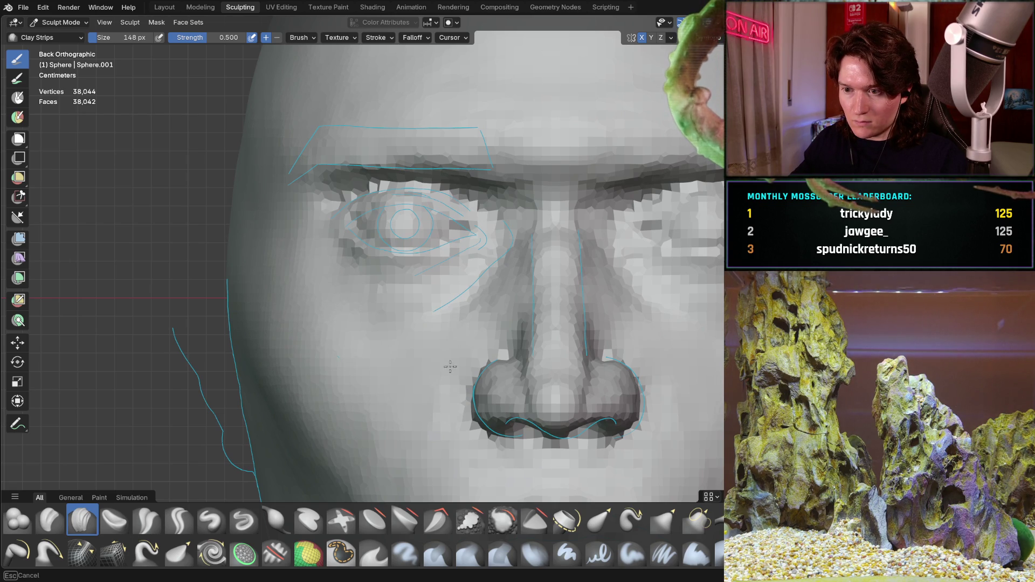
mouse_move(361, 431)
ctrl+middle_down()
mouse_move(411, 318)
mouse_move(425, 337)
mouse_move(410, 324)
mouse_move(370, 338)
mouse_move(381, 356)
mouse_move(353, 347)
mouse_move(345, 334)
mouse_move(364, 318)
ctrl+middle_up()
key(ctrl+KP_1)
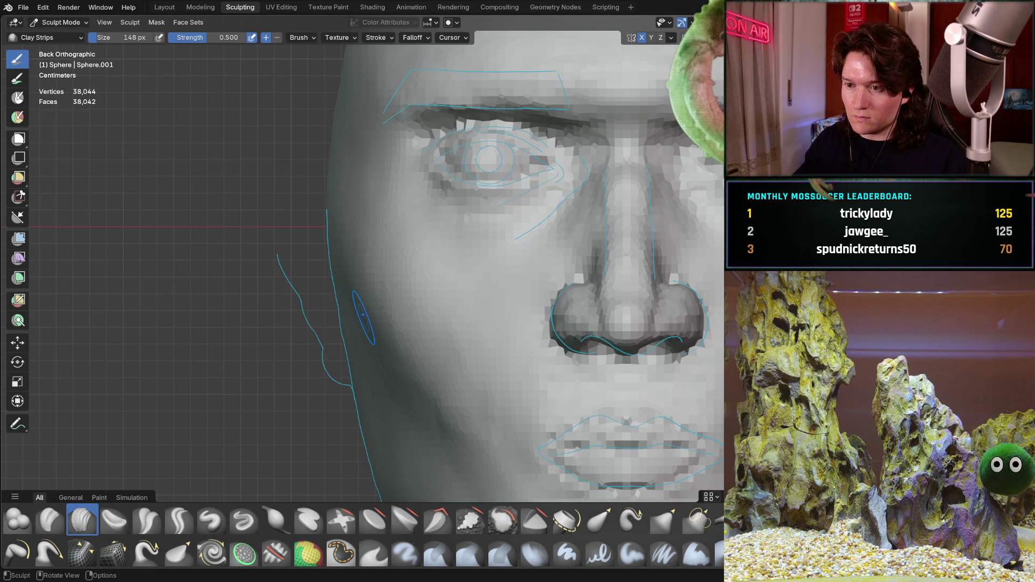
mouse_move(431, 358)
shift+middle_down()
mouse_move(368, 328)
mouse_move(368, 282)
mouse_move(325, 346)
shift+middle_up()
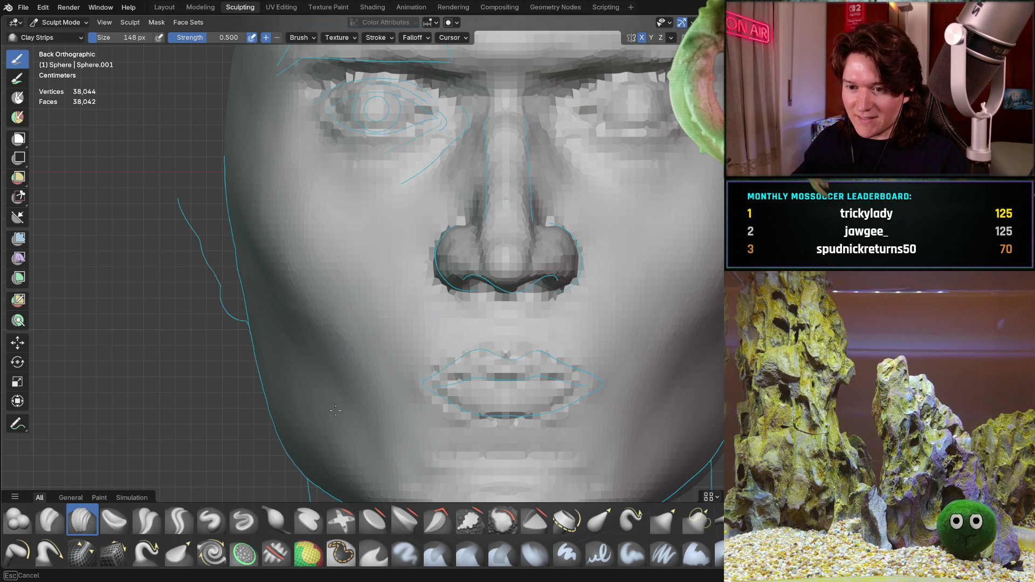
middle_drag(316, 399, 268, 356)
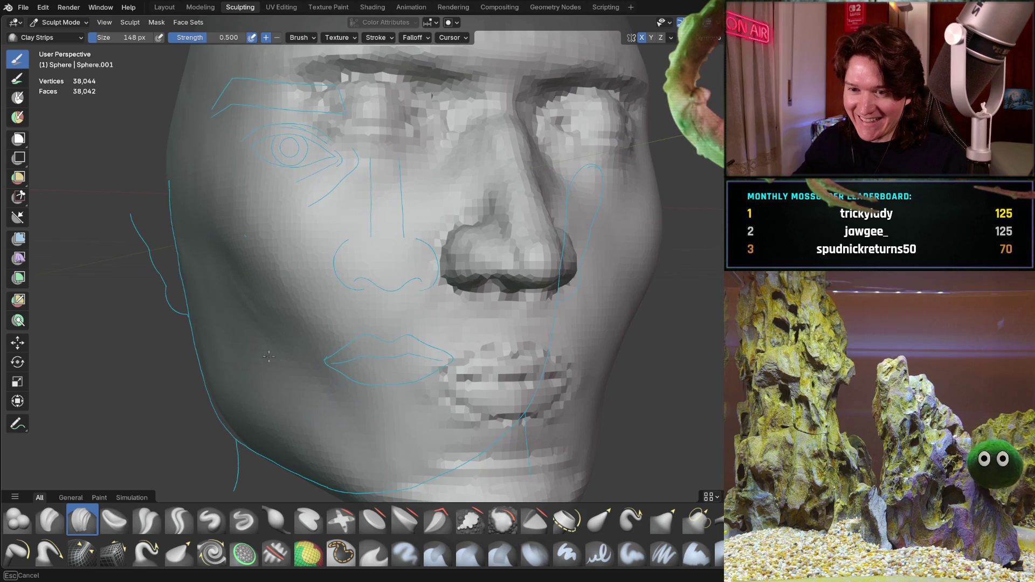
scroll(280, 269, down, 3)
middle_drag(281, 269, 408, 284)
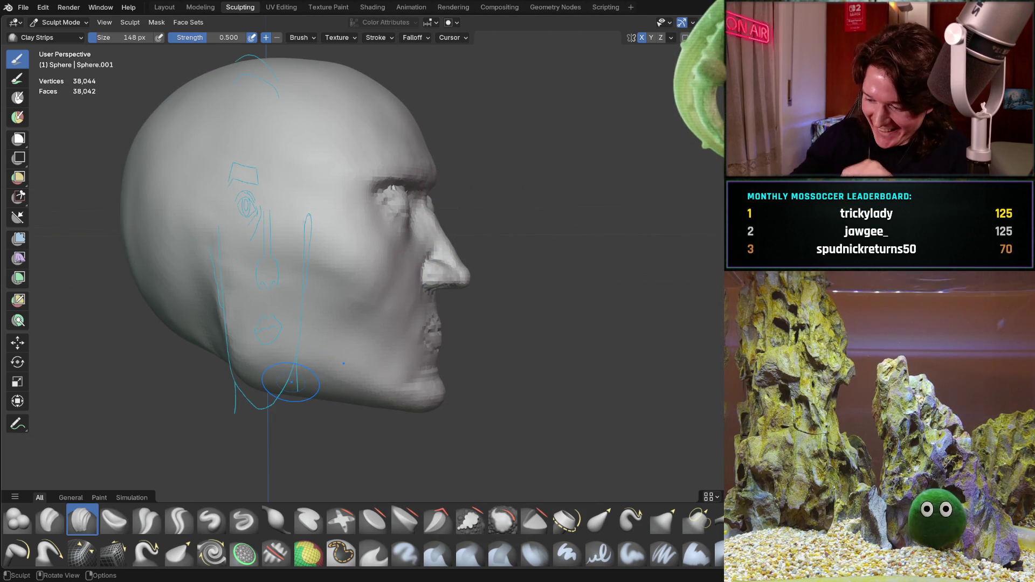
key(ctrl+KP_3)
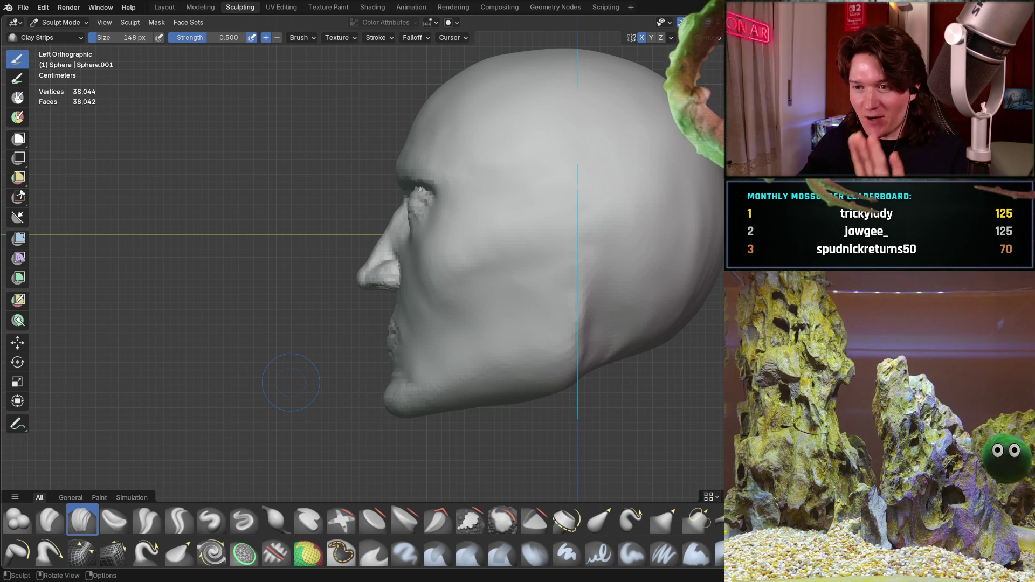
key(ctrl+KP_1)
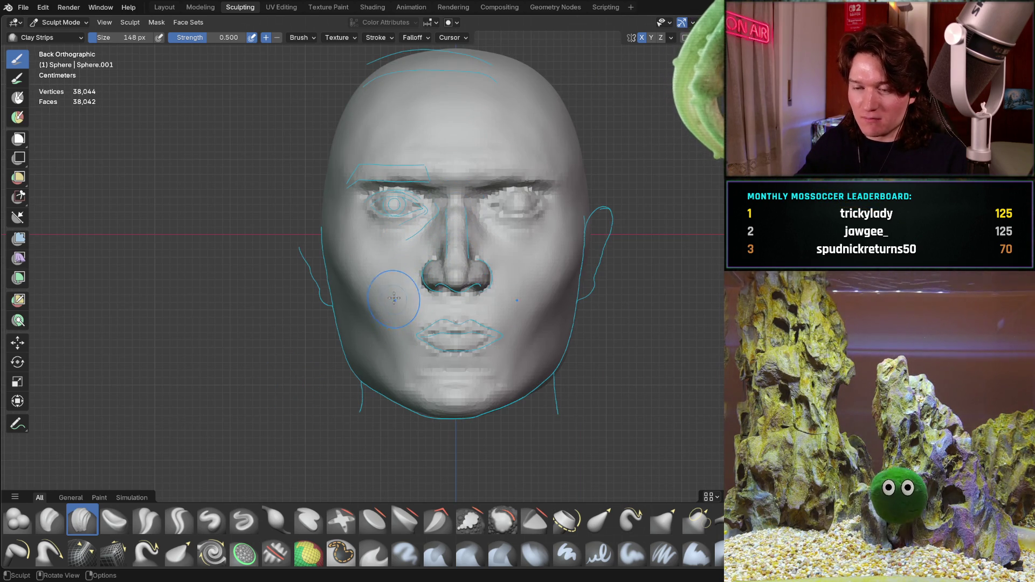
middle_drag(335, 247, 382, 322)
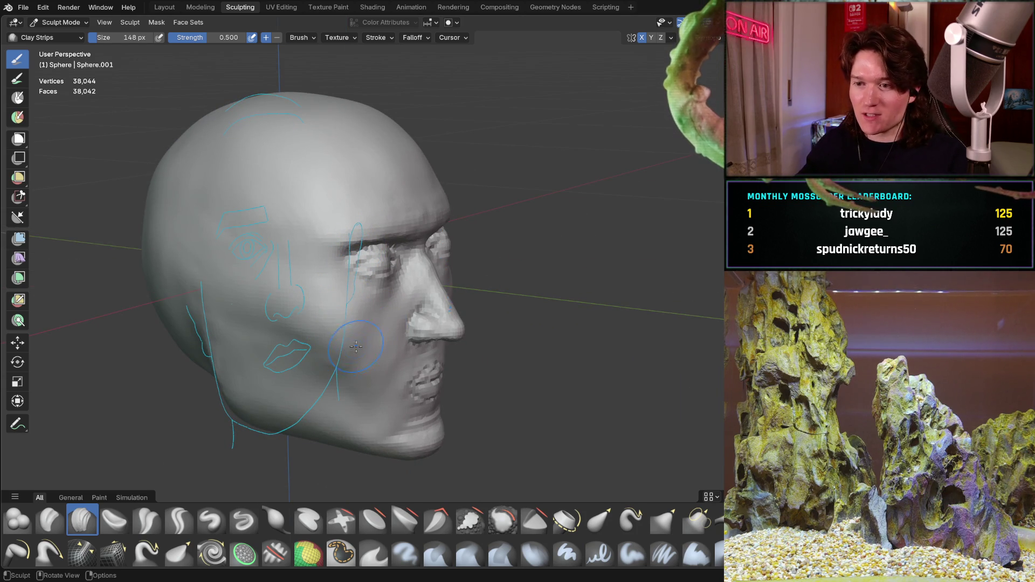
scroll(366, 340, up, 5)
shift+middle_drag(391, 279, 386, 338)
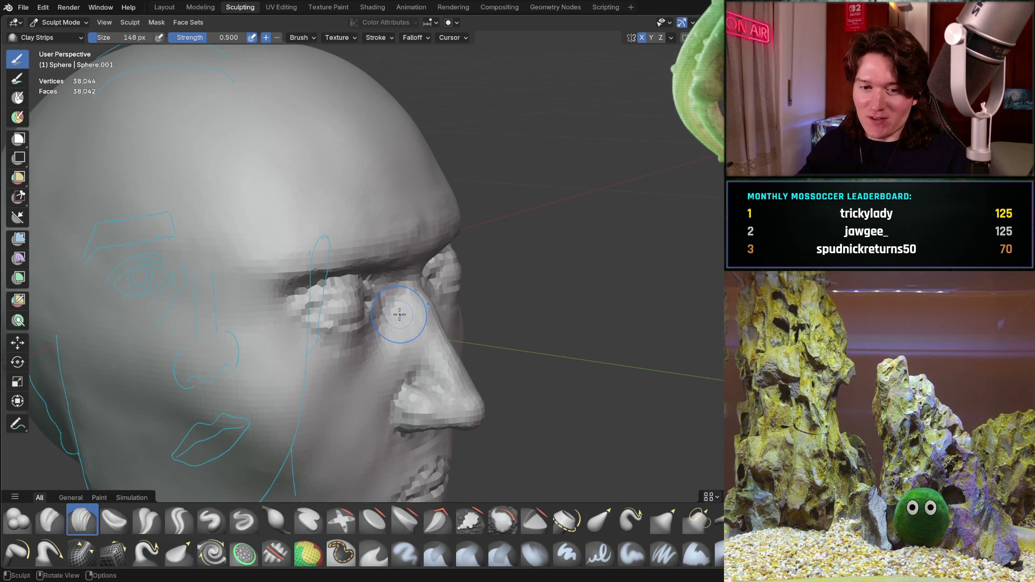
scroll(400, 315, down, 5)
mouse_move(377, 345)
middle_down()
mouse_move(349, 385)
mouse_move(449, 341)
mouse_move(427, 296)
middle_up()
scroll(427, 296, up, 2)
scroll(416, 324, up, 3)
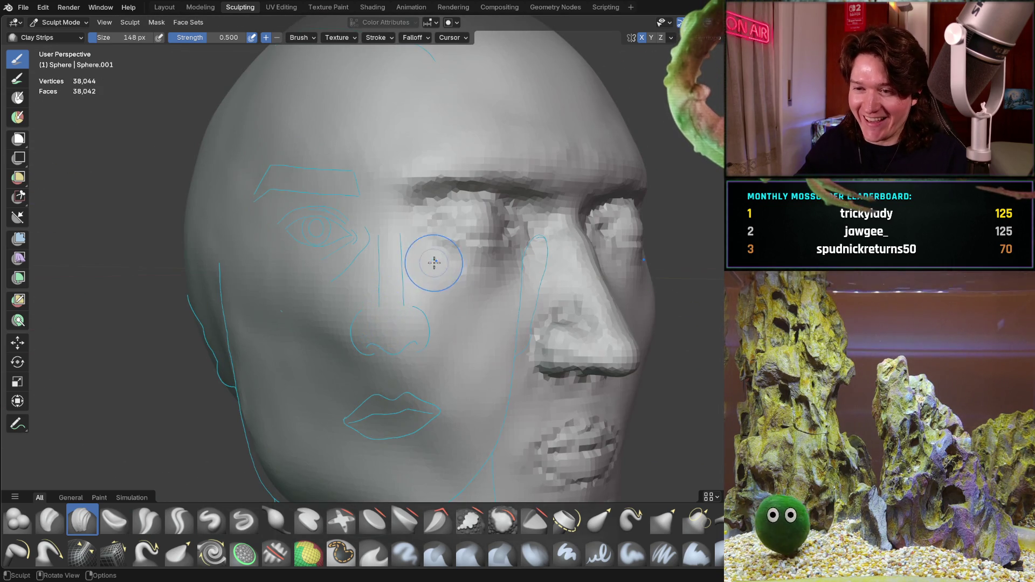
scroll(433, 263, down, 2)
mouse_move(416, 270)
middle_down()
mouse_move(468, 278)
mouse_move(464, 285)
middle_up()
scroll(411, 328, up, 3)
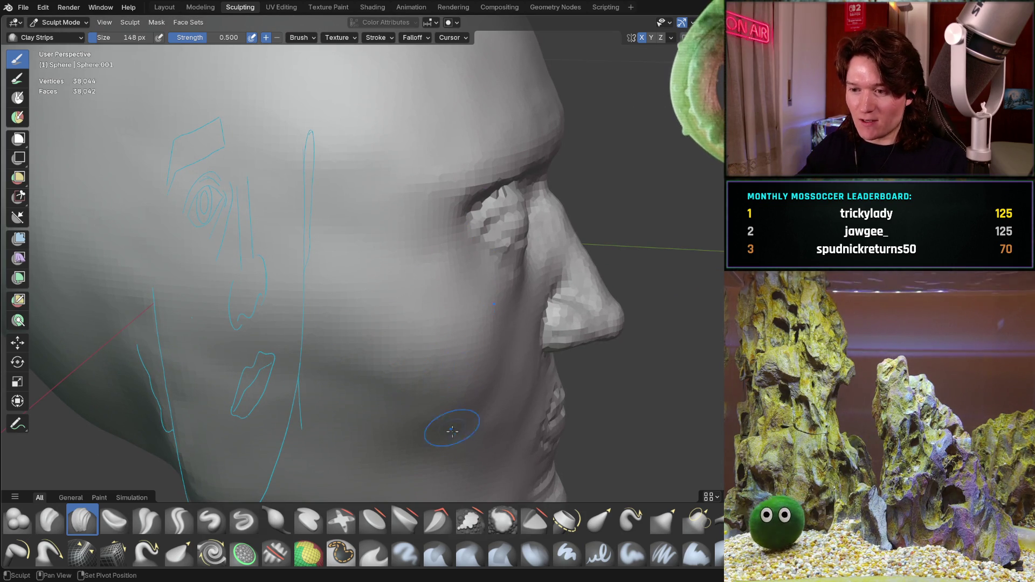
drag(215, 391, 213, 389)
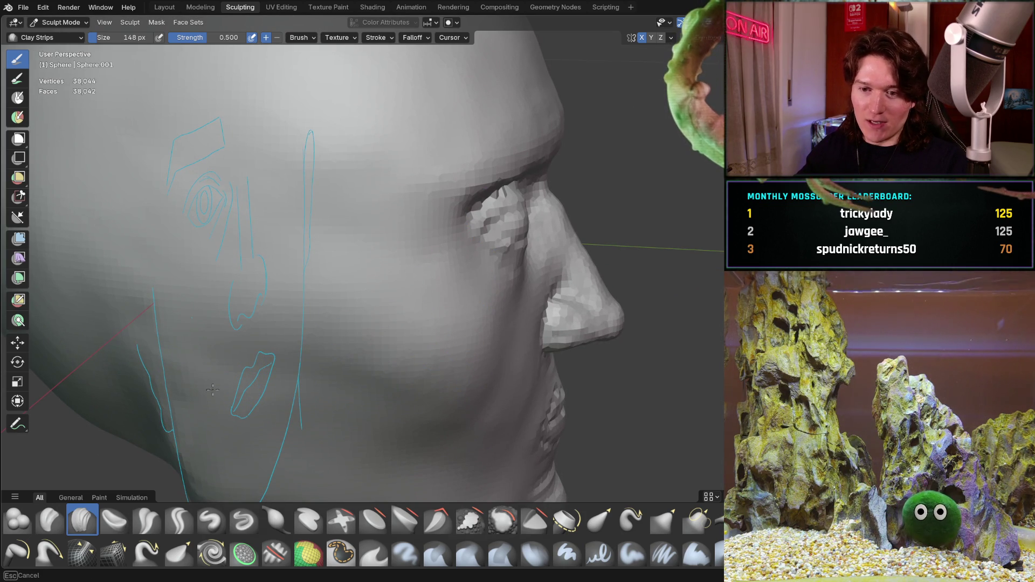
shift+middle_drag(252, 362, 313, 282)
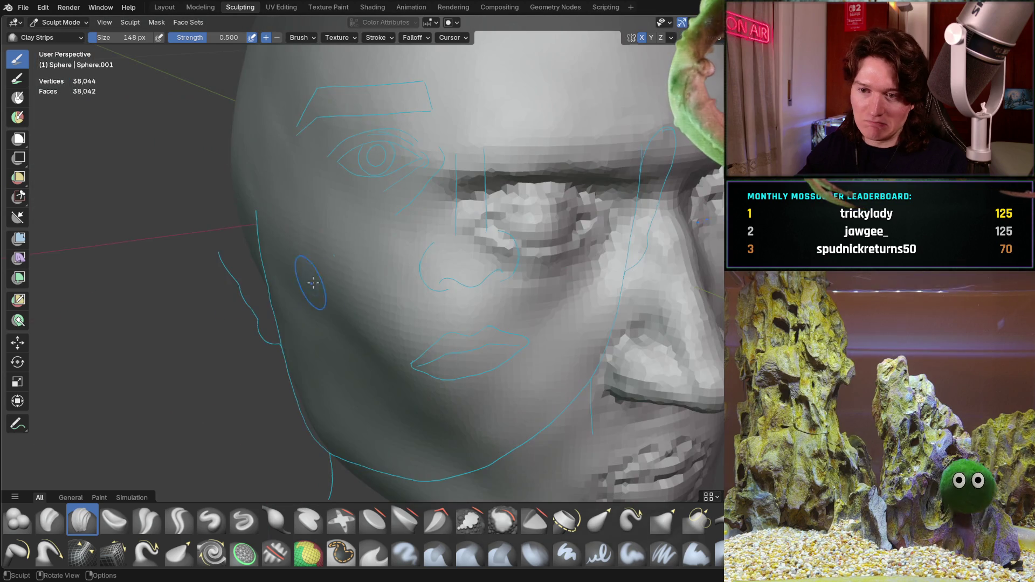
ctrl+middle_drag(374, 231, 368, 292)
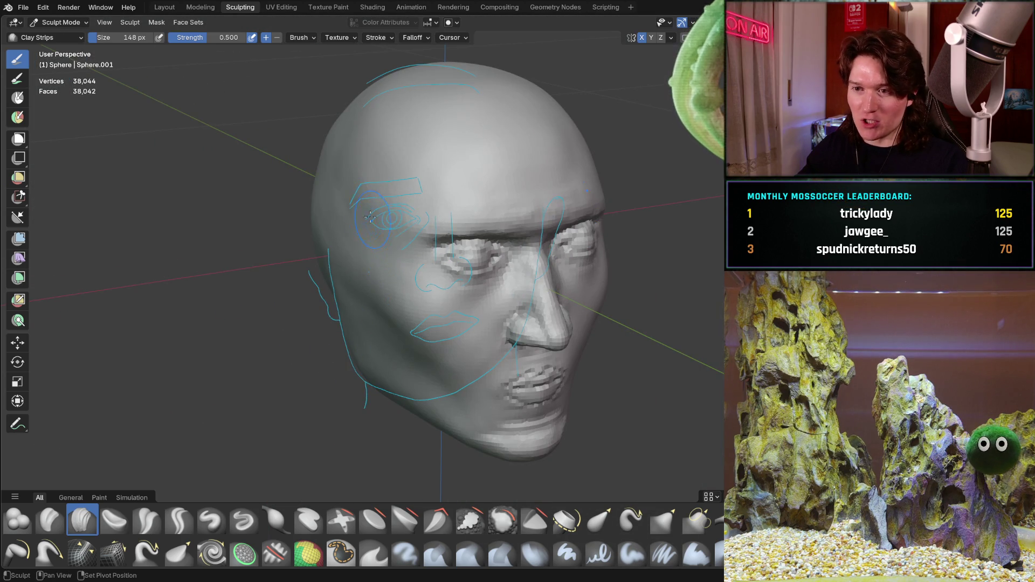
shift+middle_drag(370, 217, 399, 335)
ctrl+middle_drag(376, 294, 353, 251)
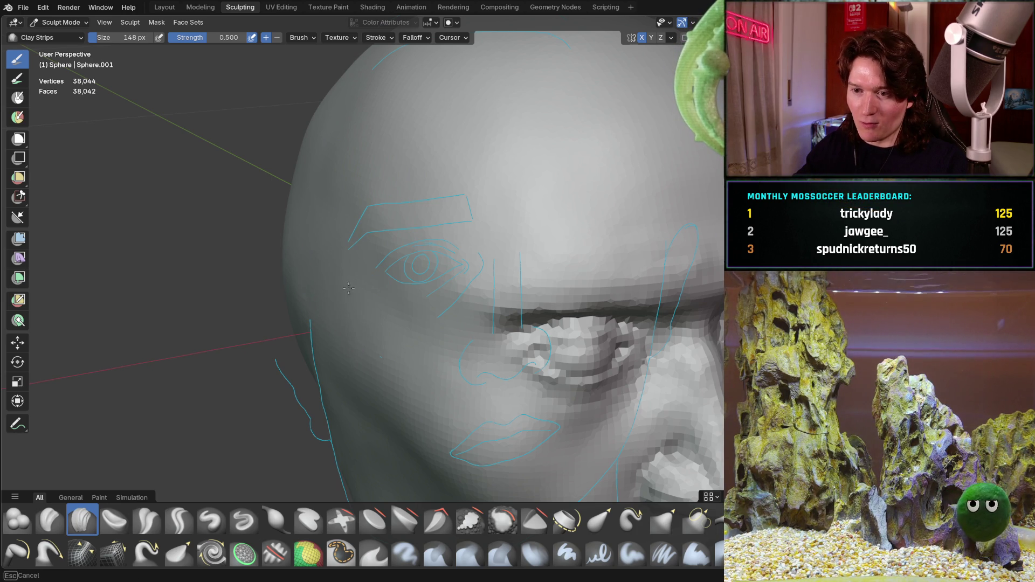
middle_drag(322, 316, 392, 241)
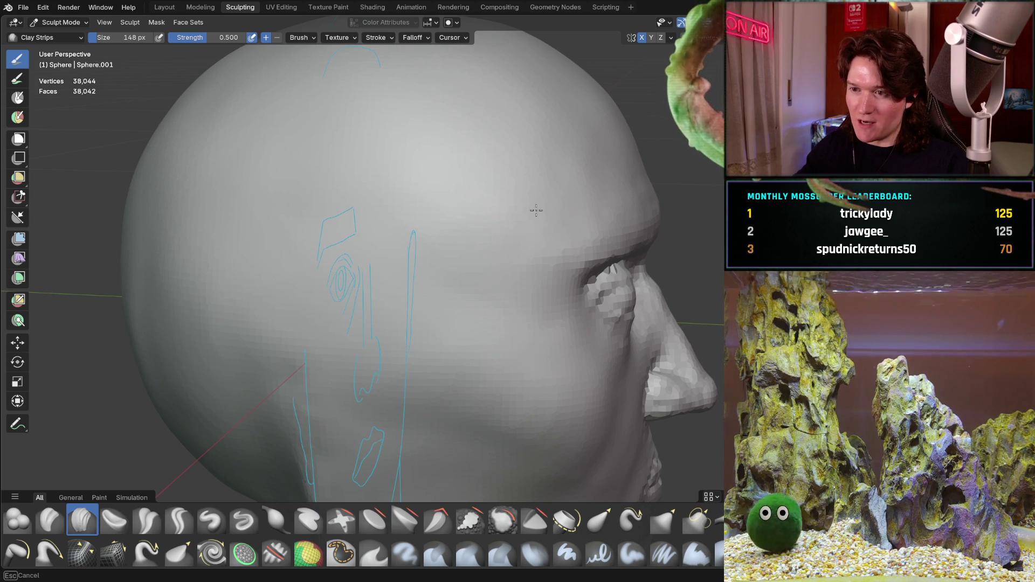
scroll(471, 213, down, 3)
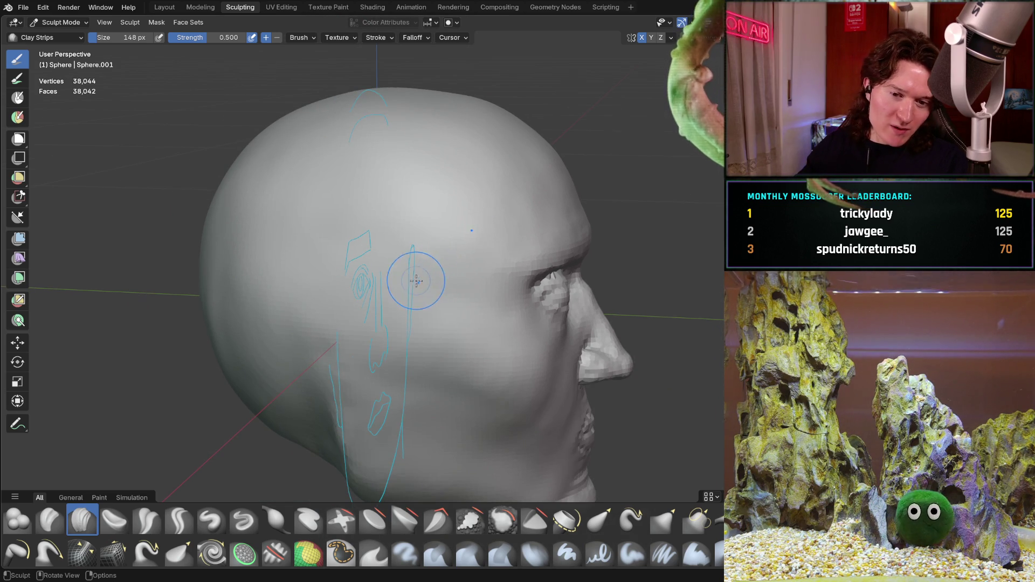
mouse_move(484, 256)
middle_down()
mouse_move(446, 278)
mouse_move(387, 280)
middle_up()
middle_drag(401, 348, 434, 309)
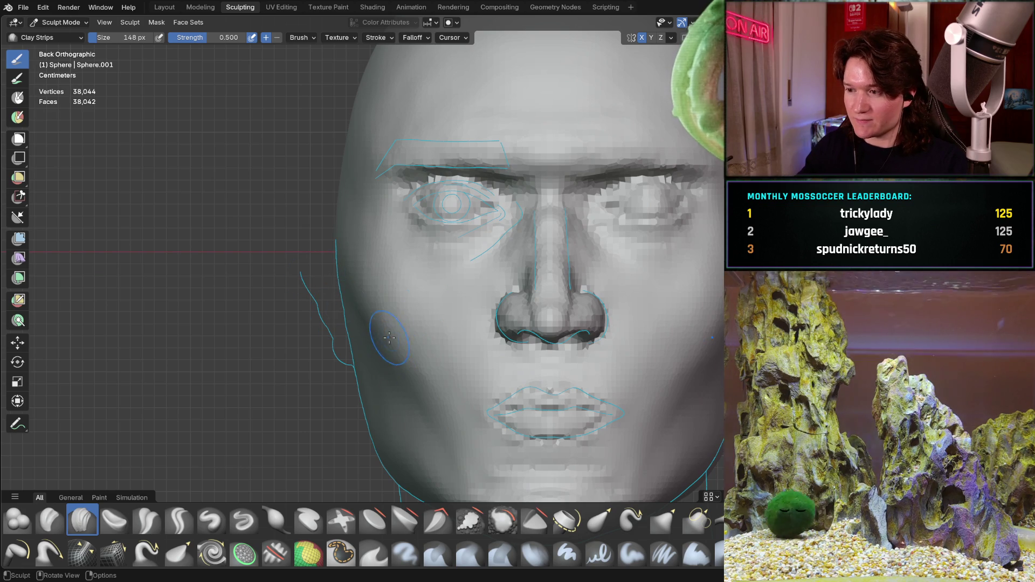
ctrl+middle_drag(373, 342, 372, 303)
scroll(373, 303, down, 2)
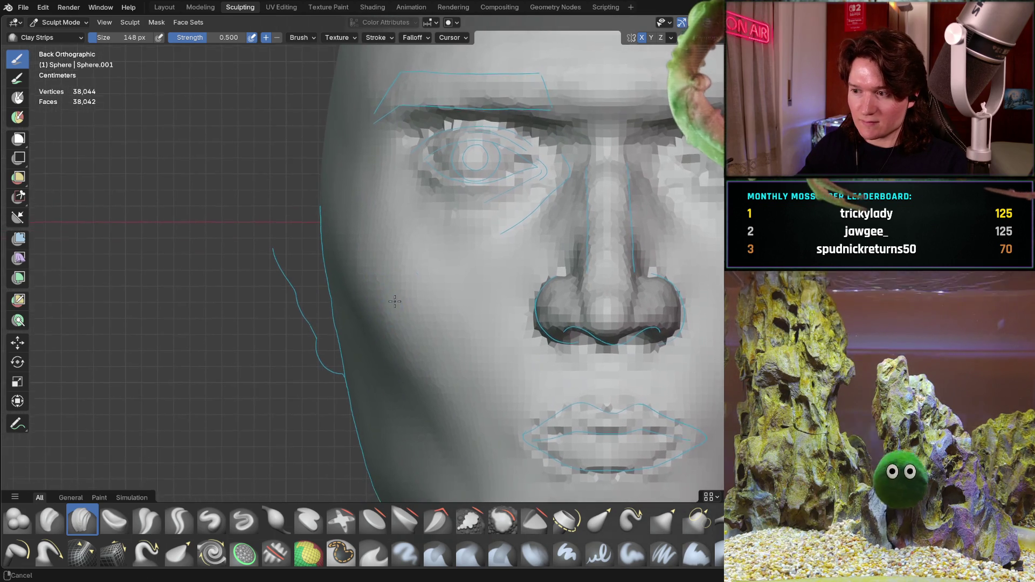
scroll(344, 281, up, 2)
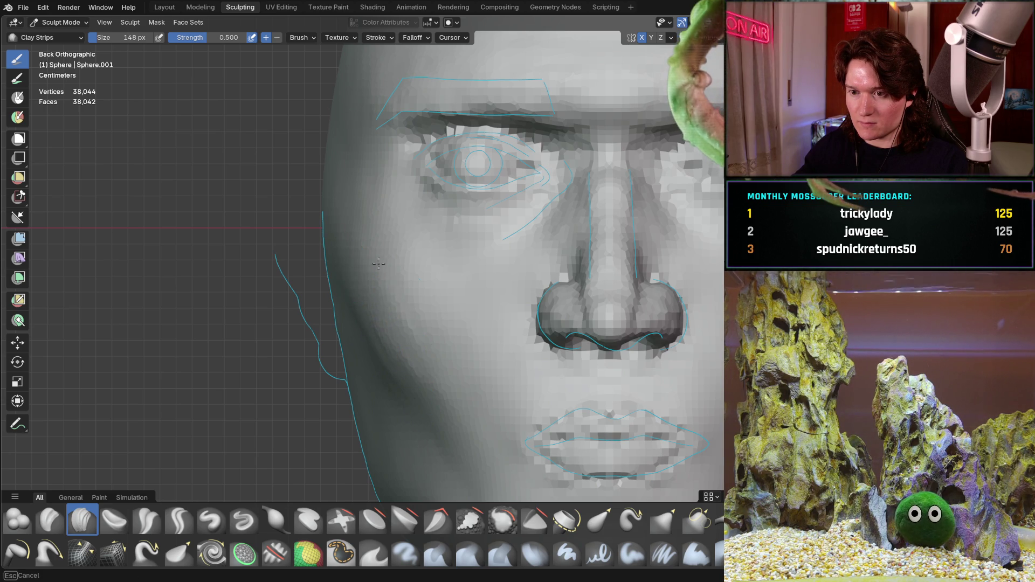
middle_drag(363, 341, 467, 318)
mouse_move(428, 356)
ctrl+middle_down()
mouse_move(451, 296)
mouse_move(464, 307)
mouse_move(497, 272)
mouse_move(440, 312)
mouse_move(408, 285)
mouse_move(302, 309)
mouse_move(381, 239)
ctrl+middle_up()
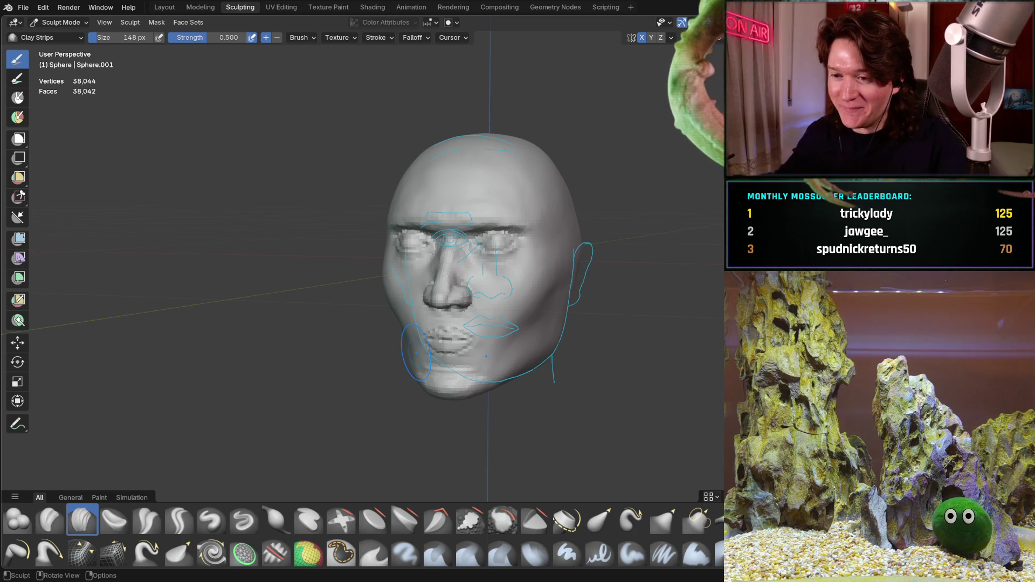
middle_drag(398, 278, 397, 268)
scroll(404, 277, up, 5)
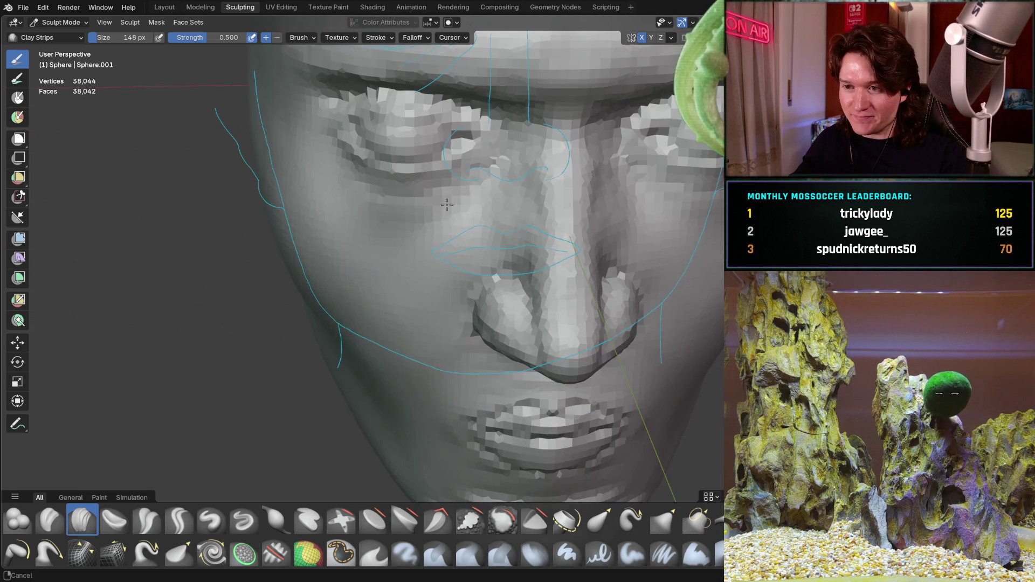
scroll(398, 269, up, 6)
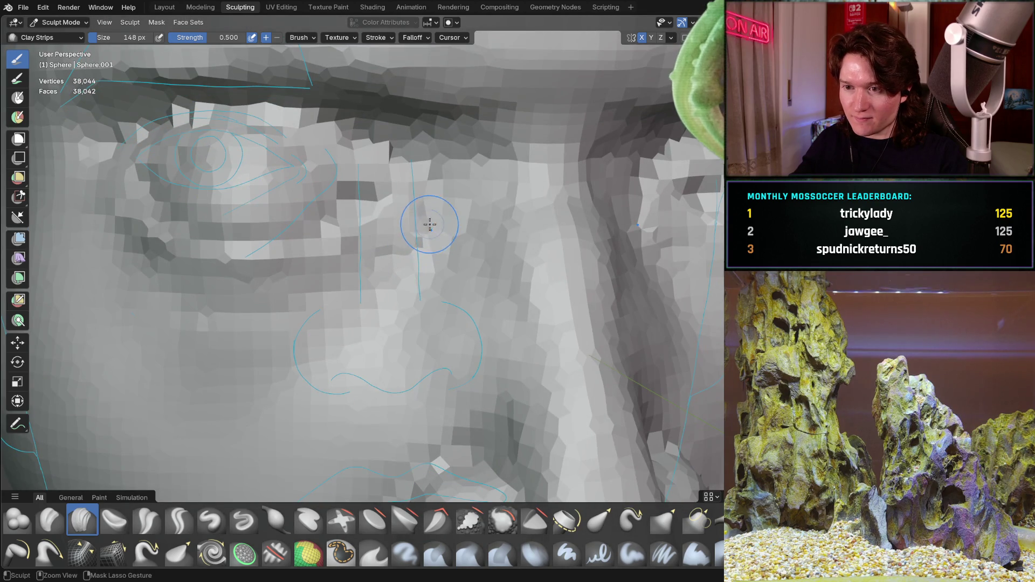
Build up clay along the nose bridge and check it from a three-quarter view
mouse_move(408, 266)
mouse_down()
mouse_move(421, 238)
mouse_move(416, 249)
mouse_up()
mouse_move(404, 266)
middle_down()
mouse_move(313, 346)
mouse_move(377, 253)
mouse_move(448, 291)
mouse_move(388, 261)
middle_up()
scroll(406, 230, down, 8)
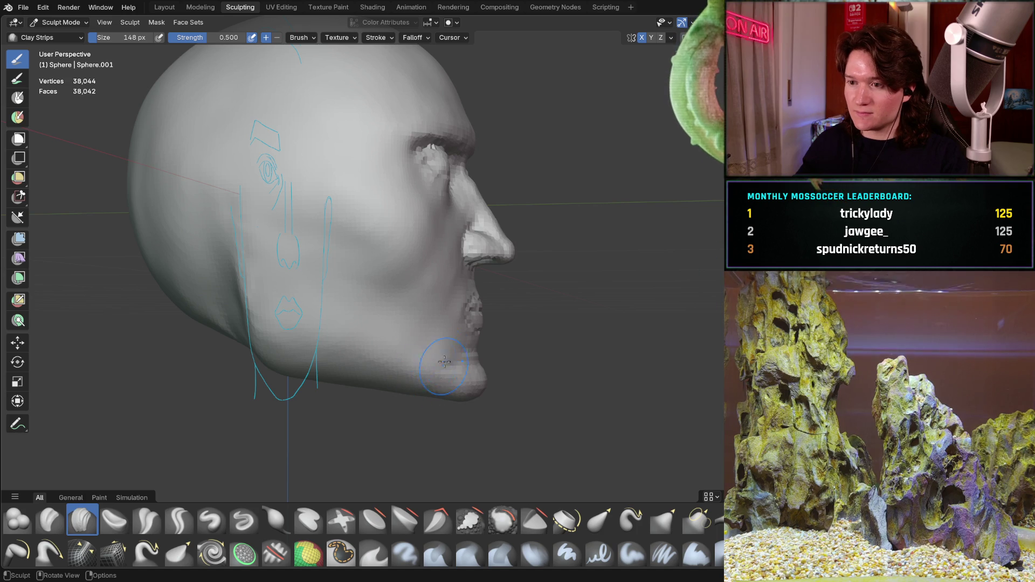
scroll(475, 323, up, 1)
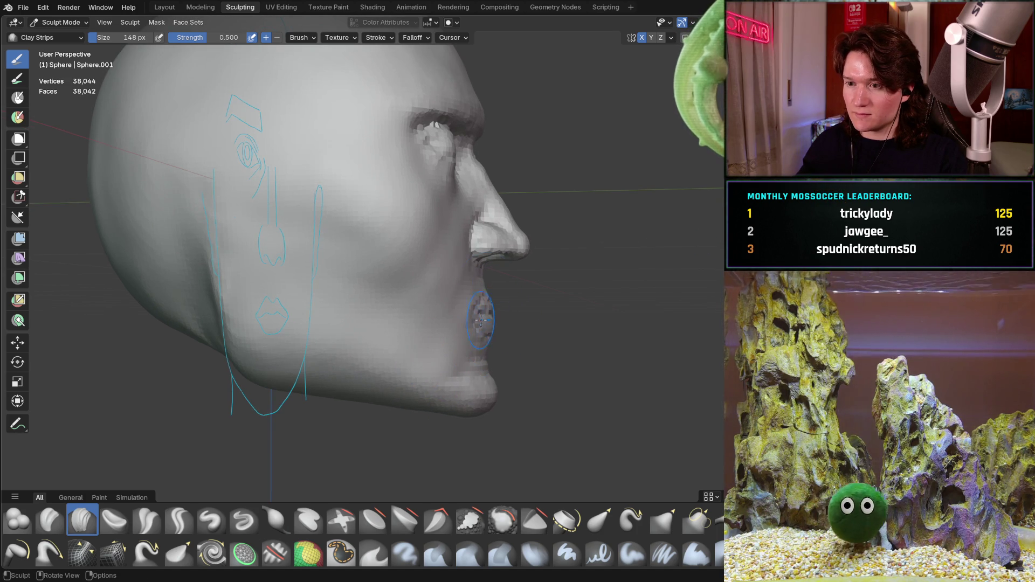
mouse_move(480, 320)
middle_down()
mouse_move(447, 263)
mouse_move(433, 275)
mouse_move(449, 274)
middle_up()
scroll(433, 275, up, 2)
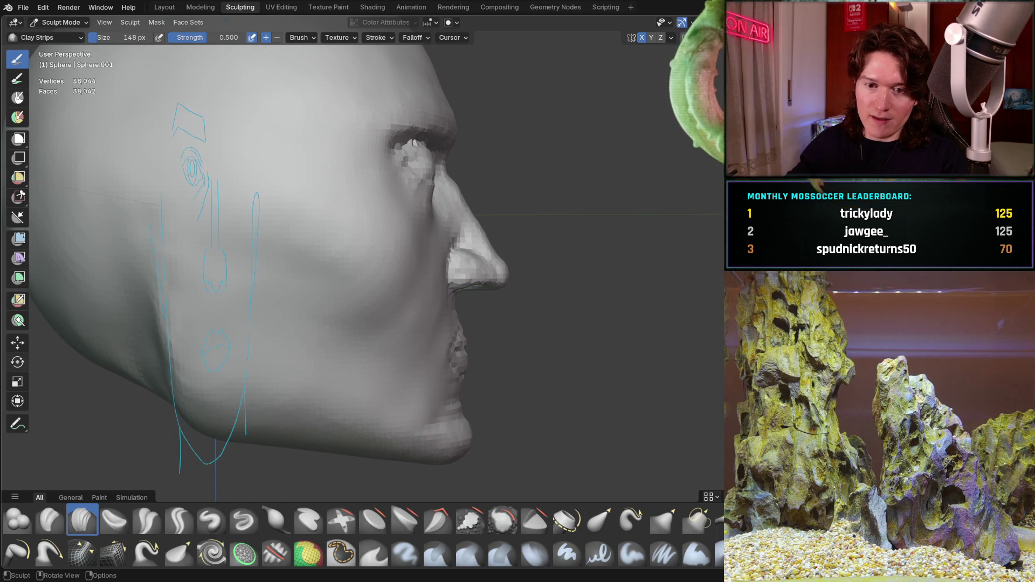
Rotate the whole head mesh 6.94° around the X axis, then switch to the Grab brush
click(17, 362)
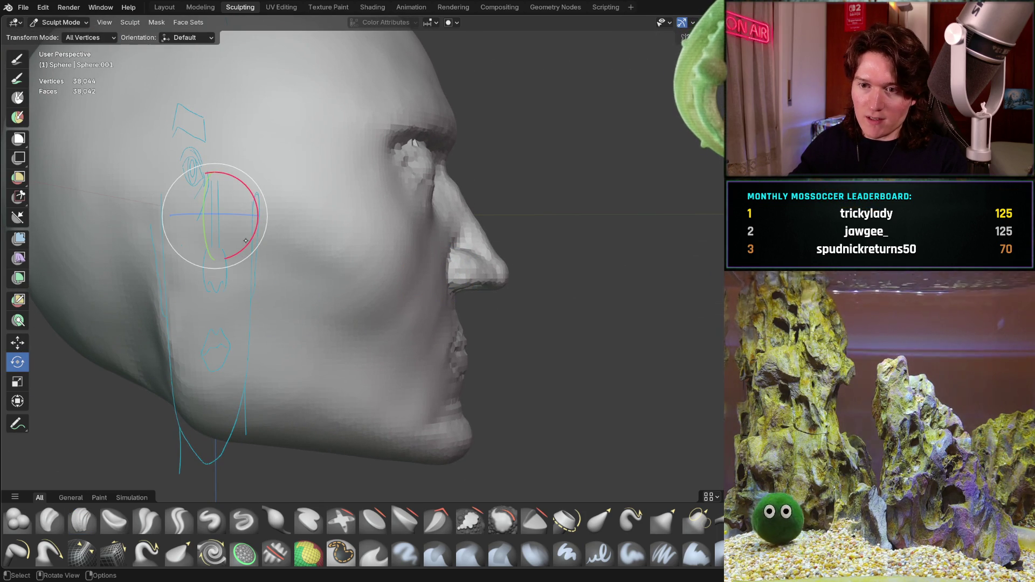
drag(245, 244, 323, 248)
shift+middle_drag(563, 223, 482, 246)
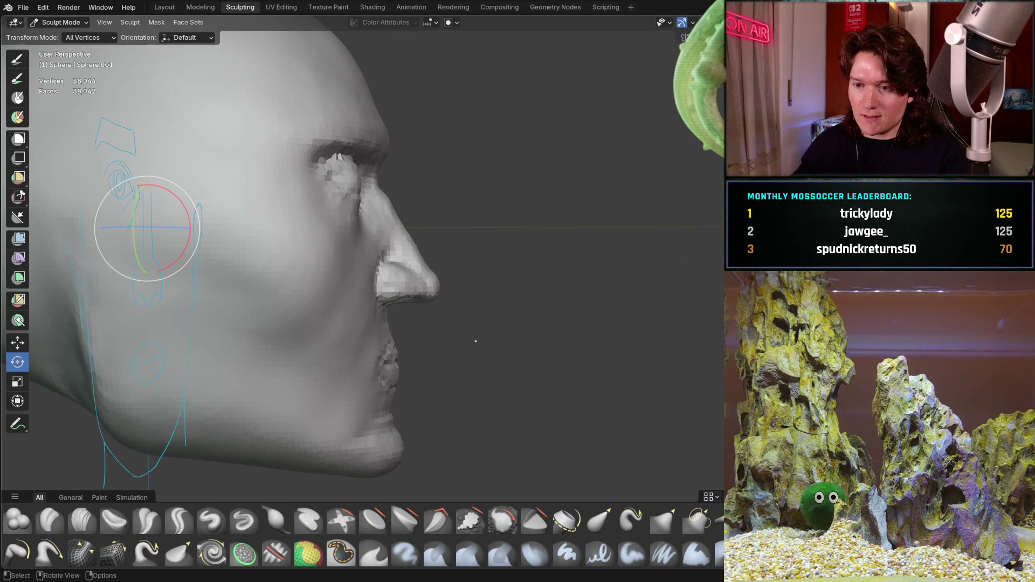
key(g)
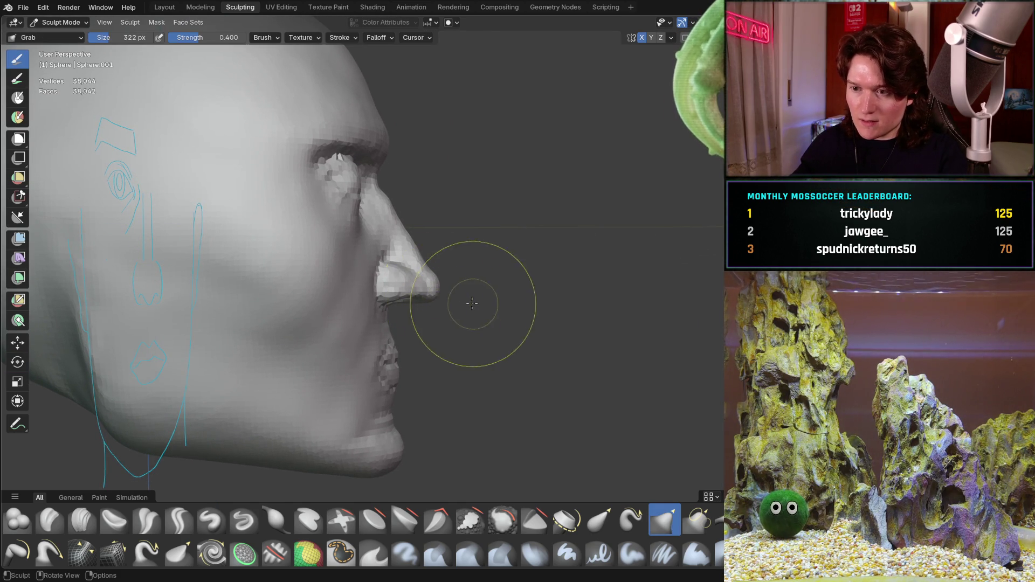
Pull the nose tip in Left Orthographic view, undoing the attempt that didn't work
mouse_move(428, 291)
mouse_down()
mouse_move(441, 273)
mouse_move(382, 302)
mouse_move(391, 269)
mouse_up()
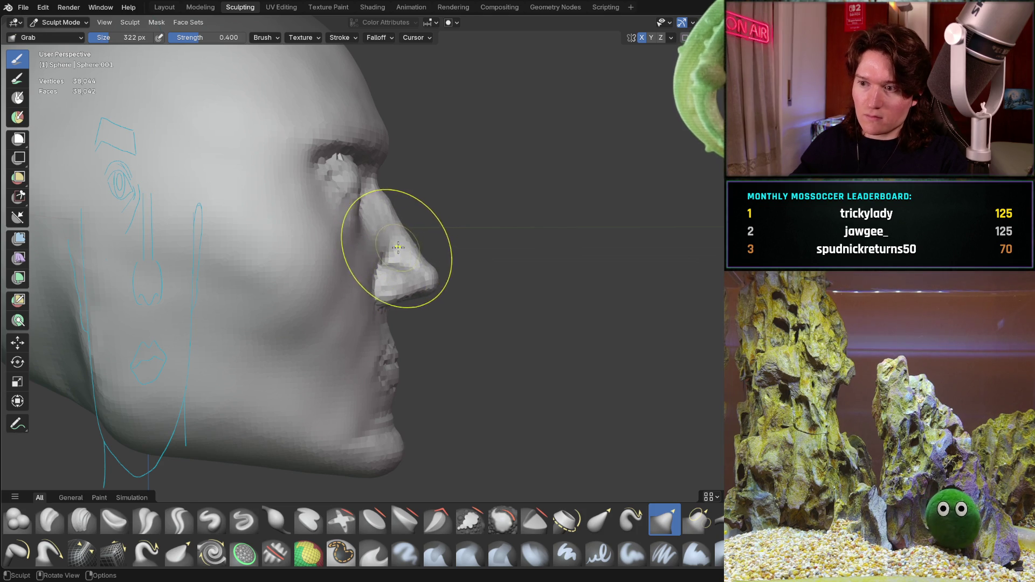
middle_drag(397, 247, 404, 232)
key(ctrl+KP_3)
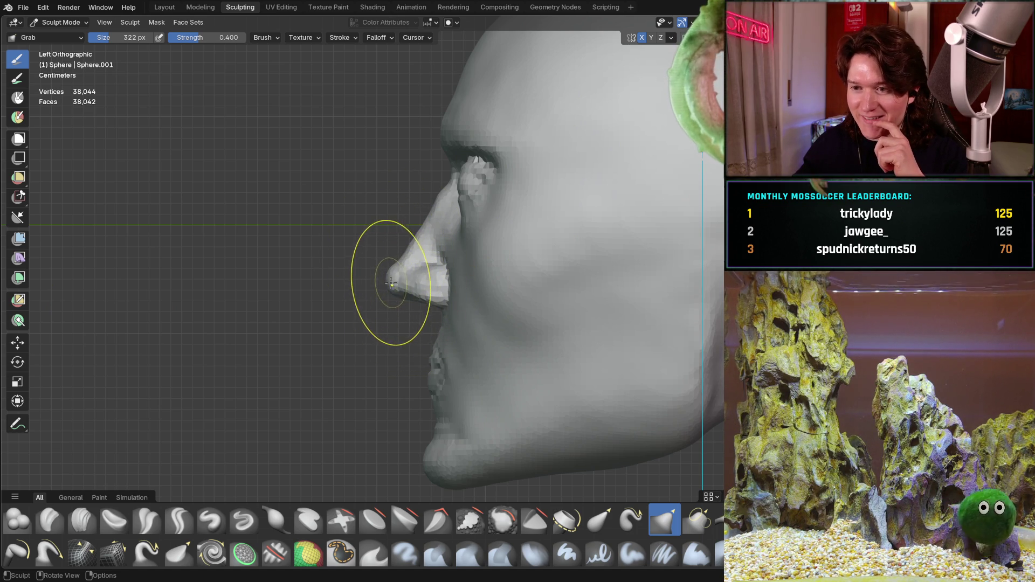
drag(403, 253, 449, 286)
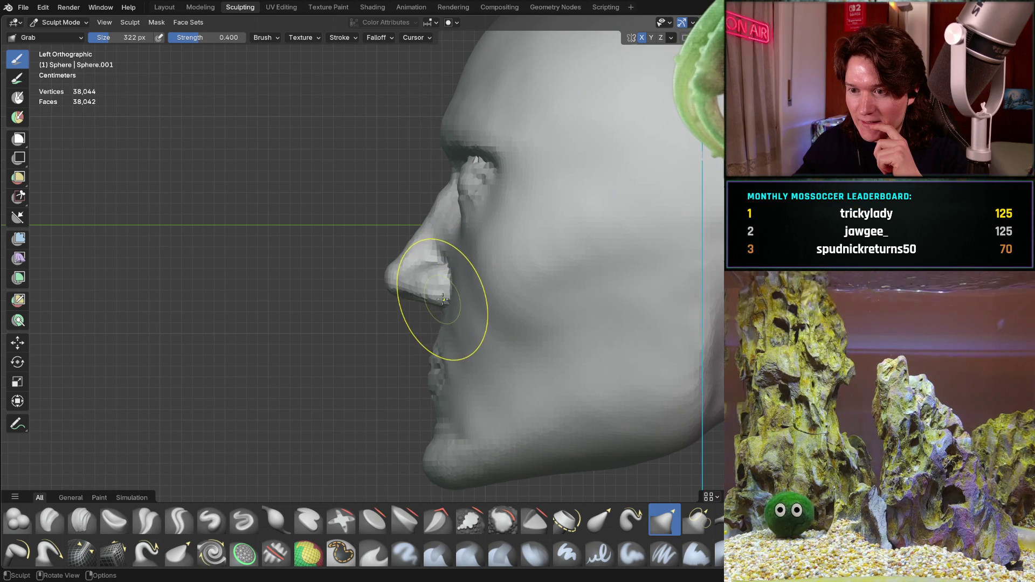
key(ctrl+z)
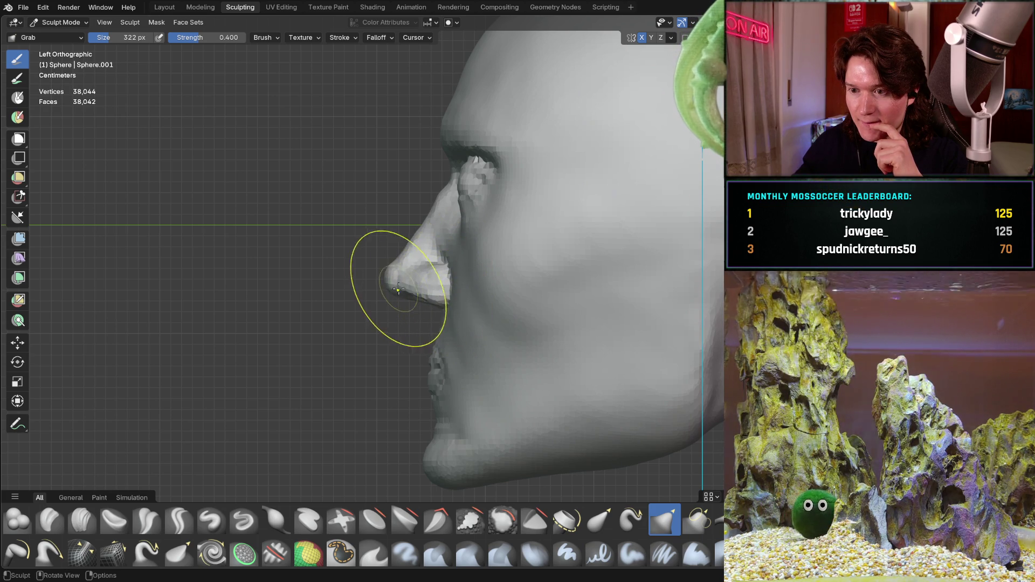
Undo and redo nose-tip edits from the front view to restore the earlier head mesh
mouse_move(380, 271)
middle_down()
mouse_move(535, 260)
mouse_move(462, 319)
mouse_move(342, 287)
mouse_move(415, 296)
mouse_move(381, 272)
mouse_move(450, 220)
middle_up()
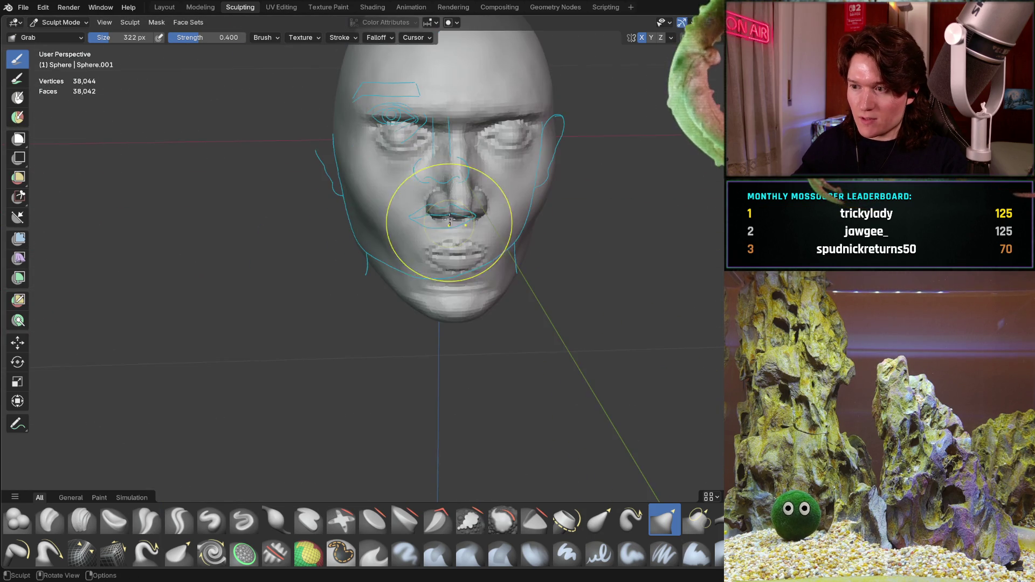
scroll(450, 220, up, 6)
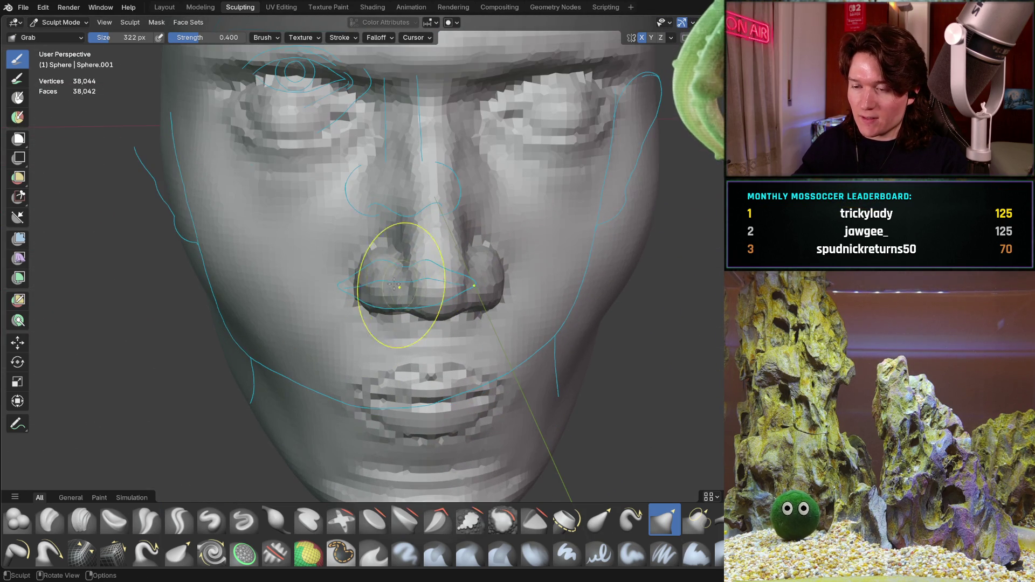
key(ctrl+KP_1)
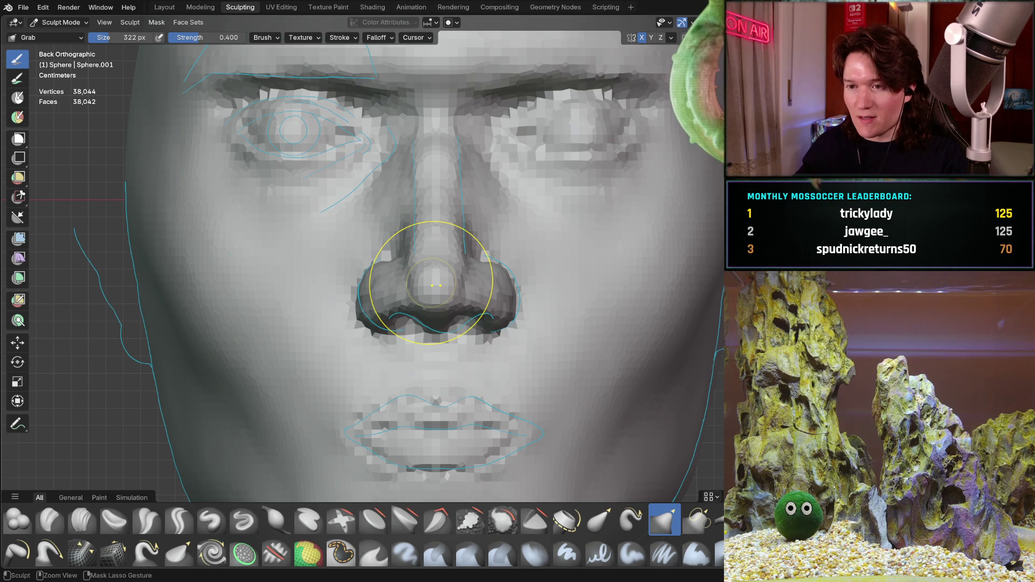
scroll(440, 308, down, 5)
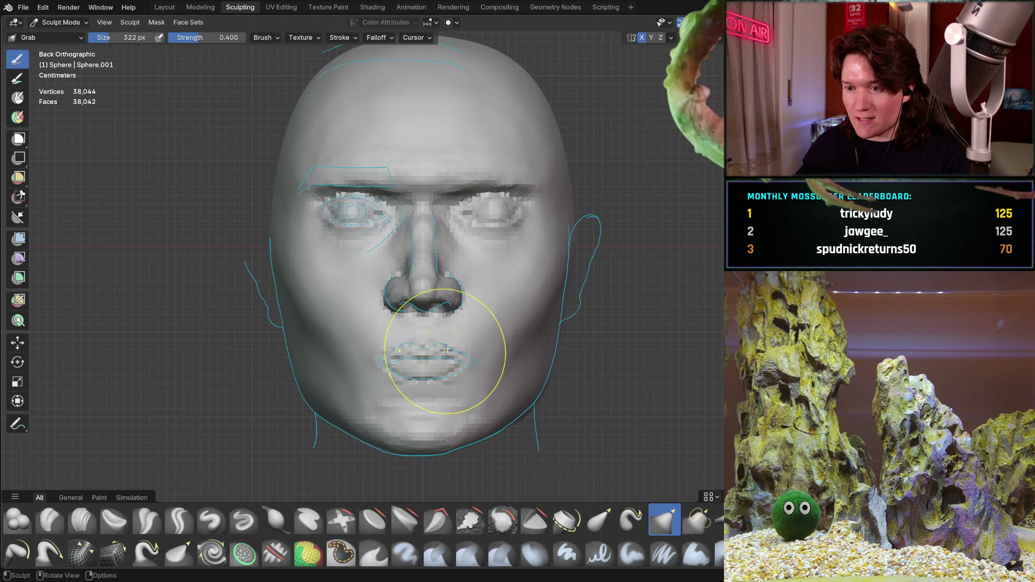
scroll(425, 259, up, 4)
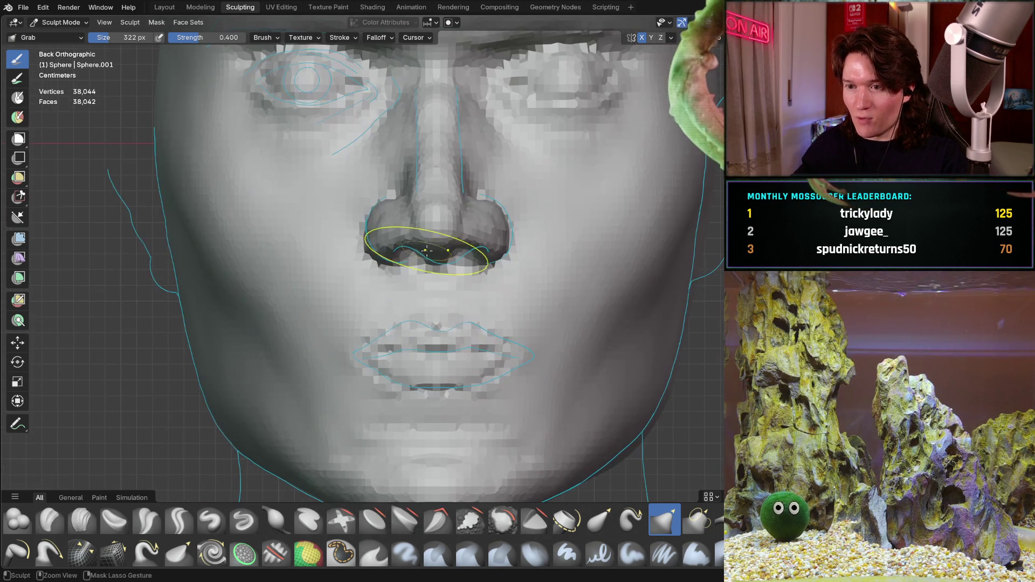
scroll(426, 250, up, 3)
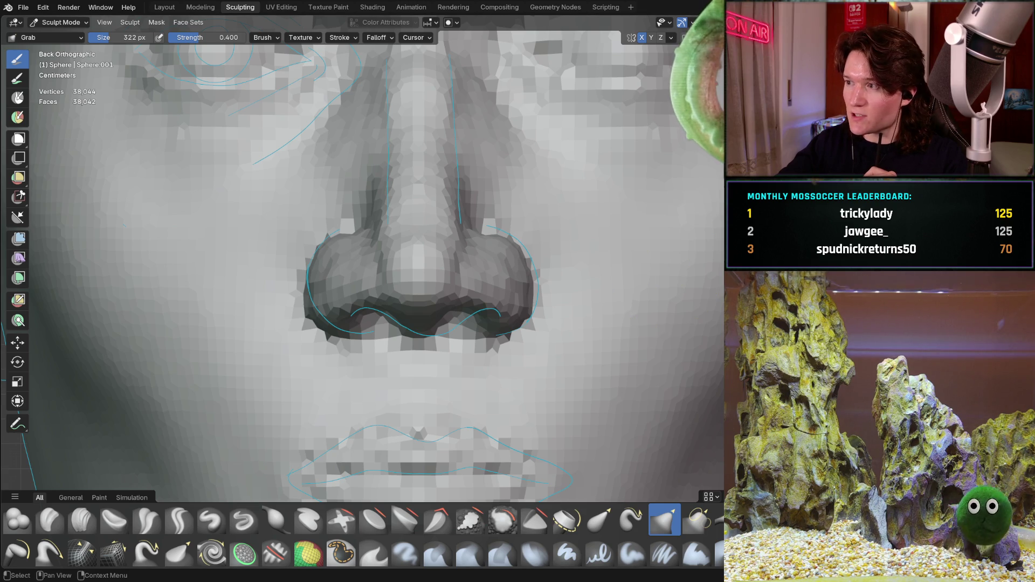
key(ctrl+z)
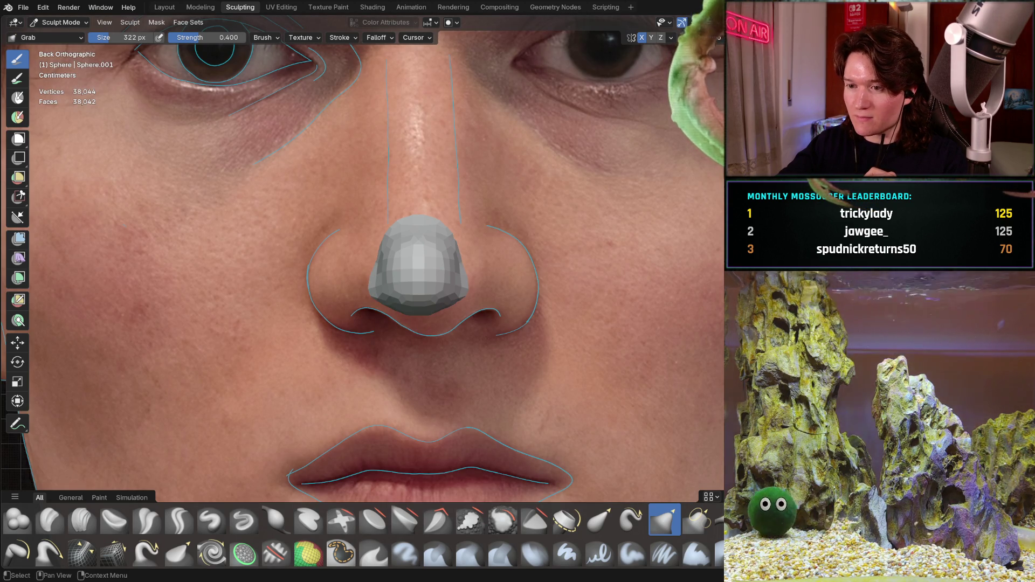
key(ctrl+shift+z)
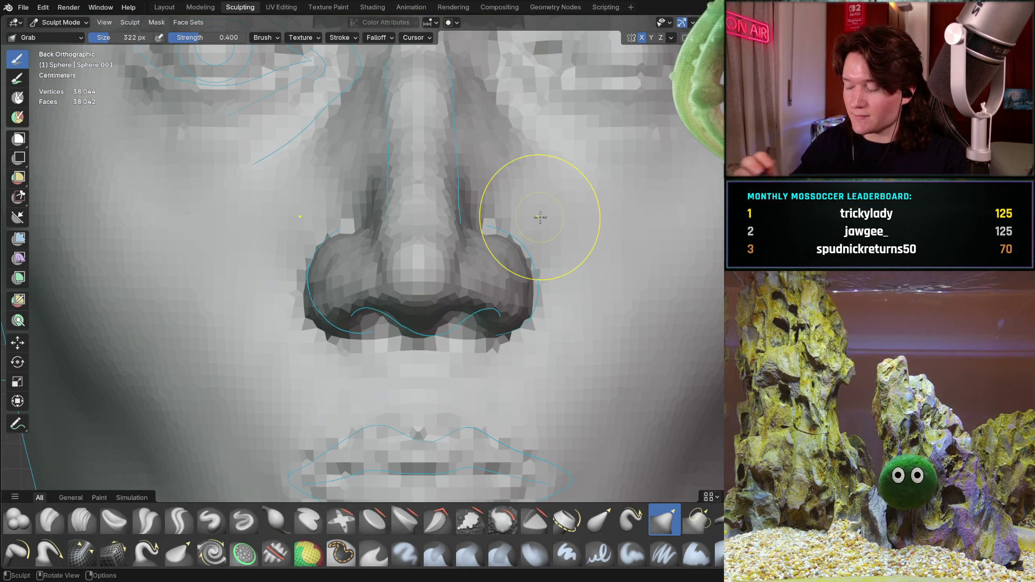
drag(403, 290, 400, 291)
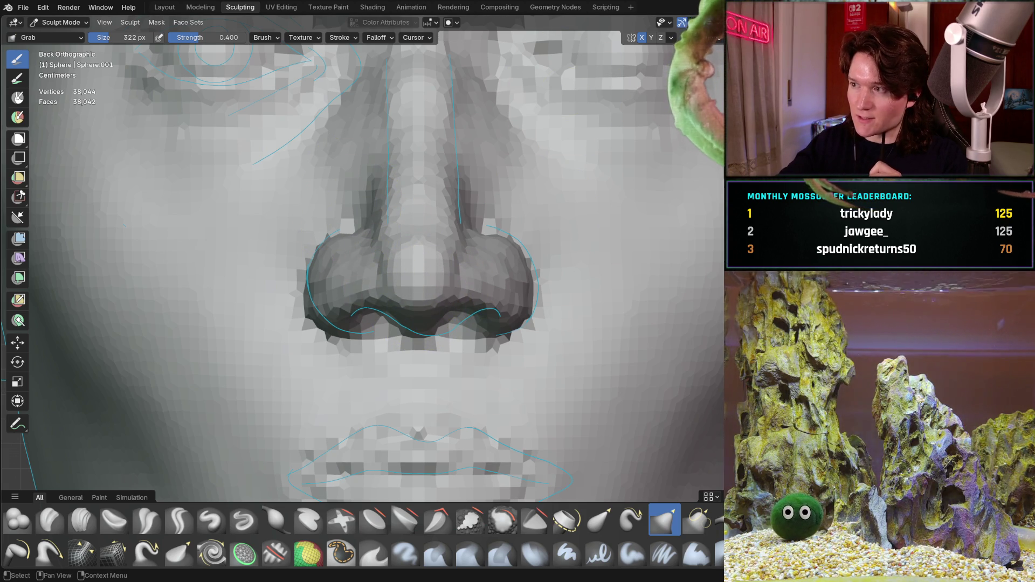
key(z)
key(KP_4)
key(KP_4)
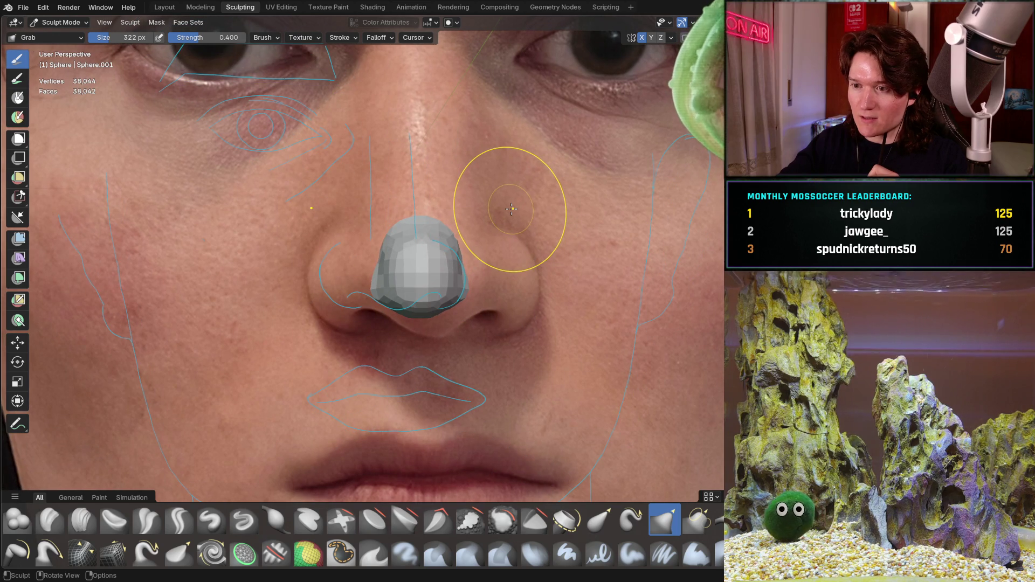
scroll(510, 209, down, 3)
key(KP_6)
key(KP_6)
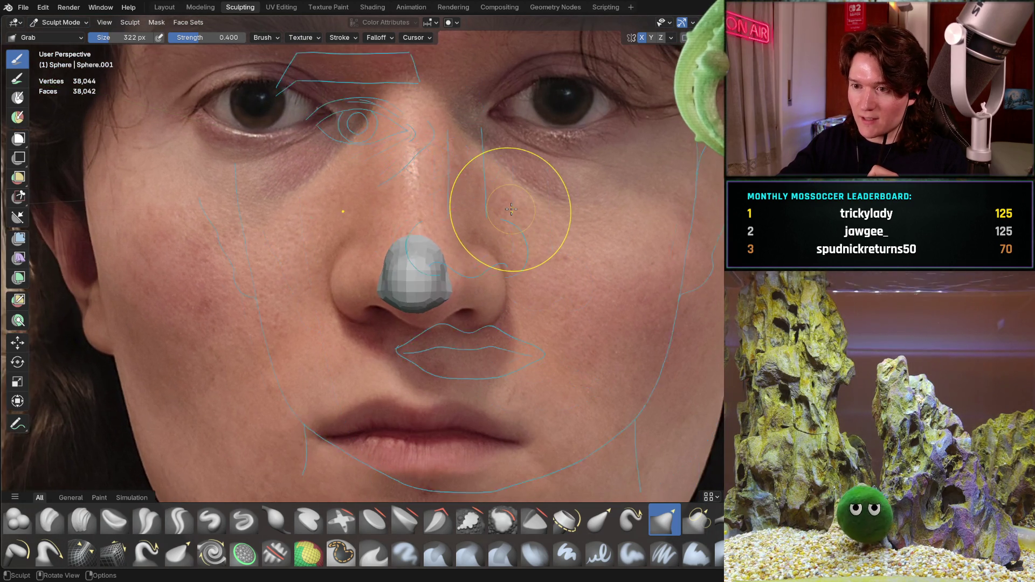
scroll(511, 209, down, 5)
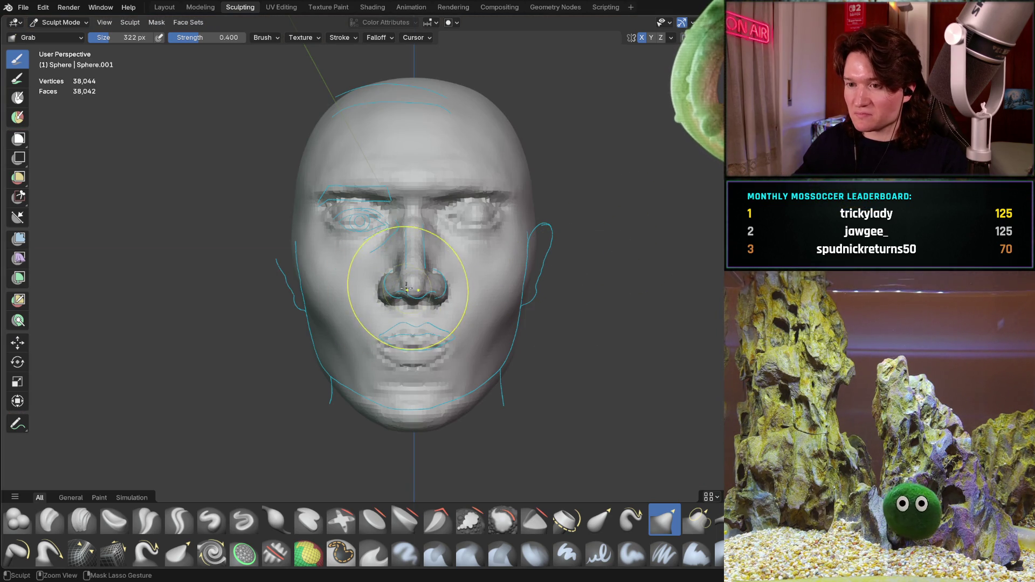
ctrl+middle_drag(406, 288, 408, 259)
mouse_move(418, 299)
middle_down()
mouse_move(414, 243)
mouse_move(541, 254)
mouse_move(408, 297)
mouse_move(424, 298)
middle_up()
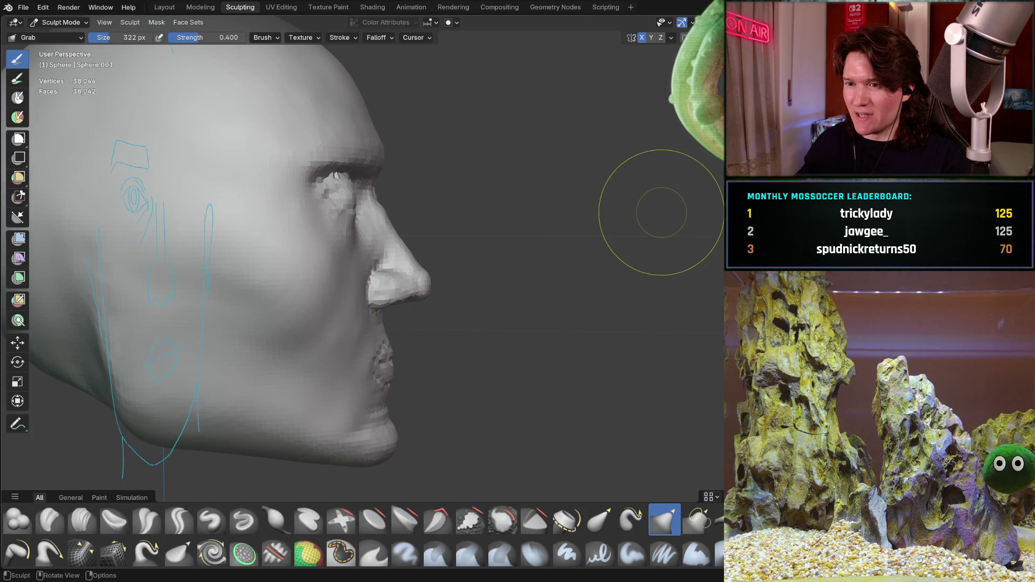
mouse_move(435, 306)
middle_down()
mouse_move(409, 277)
mouse_move(357, 301)
mouse_move(415, 305)
mouse_move(411, 290)
middle_up()
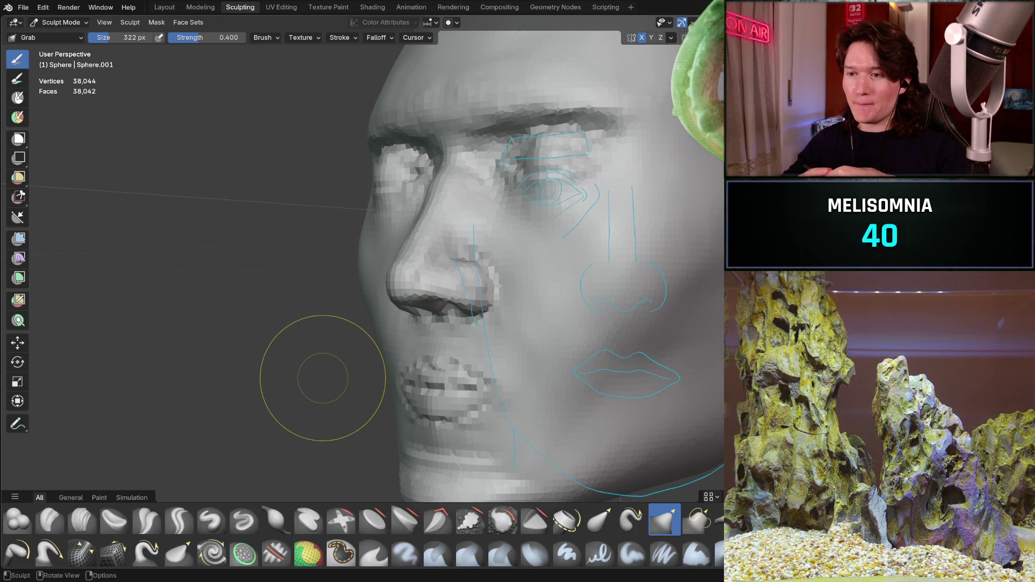
middle_drag(394, 210, 492, 240)
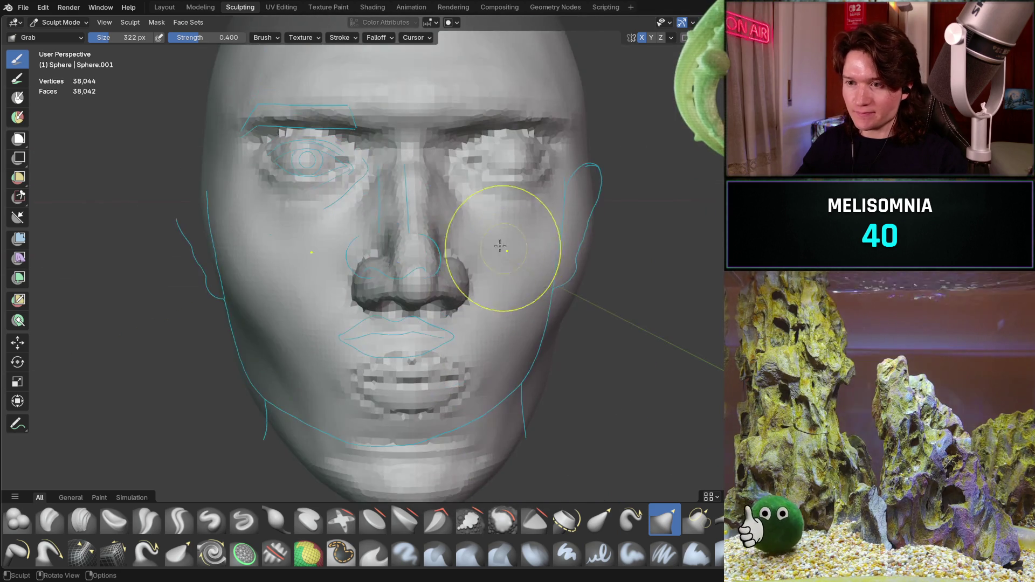
scroll(492, 241, up, 4)
middle_drag(521, 289, 553, 257)
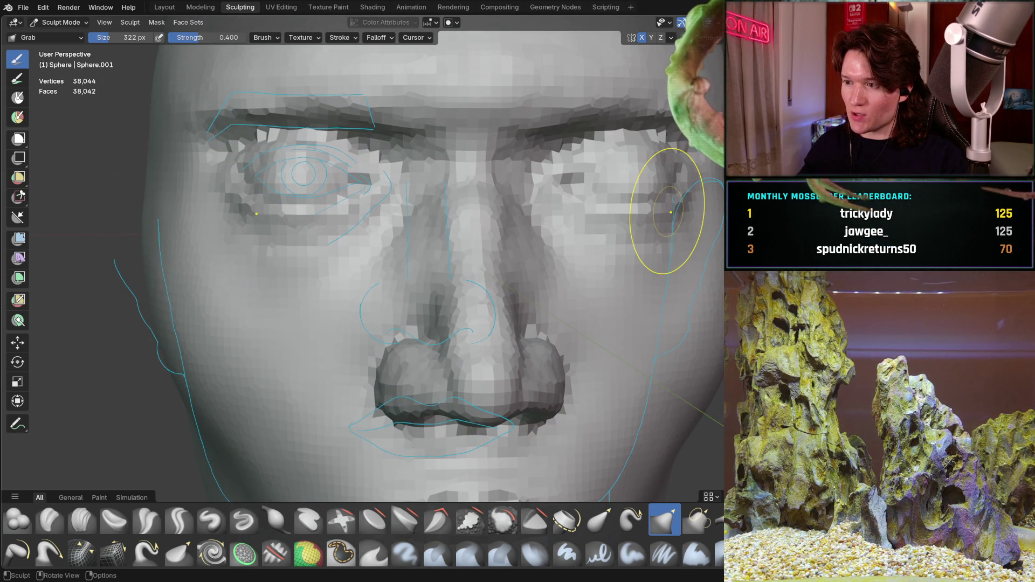
mouse_move(434, 227)
middle_down()
mouse_move(420, 280)
mouse_move(439, 323)
mouse_move(301, 277)
mouse_move(354, 250)
mouse_move(358, 219)
mouse_move(363, 312)
mouse_move(377, 293)
mouse_move(389, 243)
mouse_move(377, 270)
mouse_move(323, 313)
mouse_move(253, 345)
mouse_move(322, 273)
mouse_move(291, 372)
mouse_move(335, 289)
mouse_move(313, 282)
middle_up()
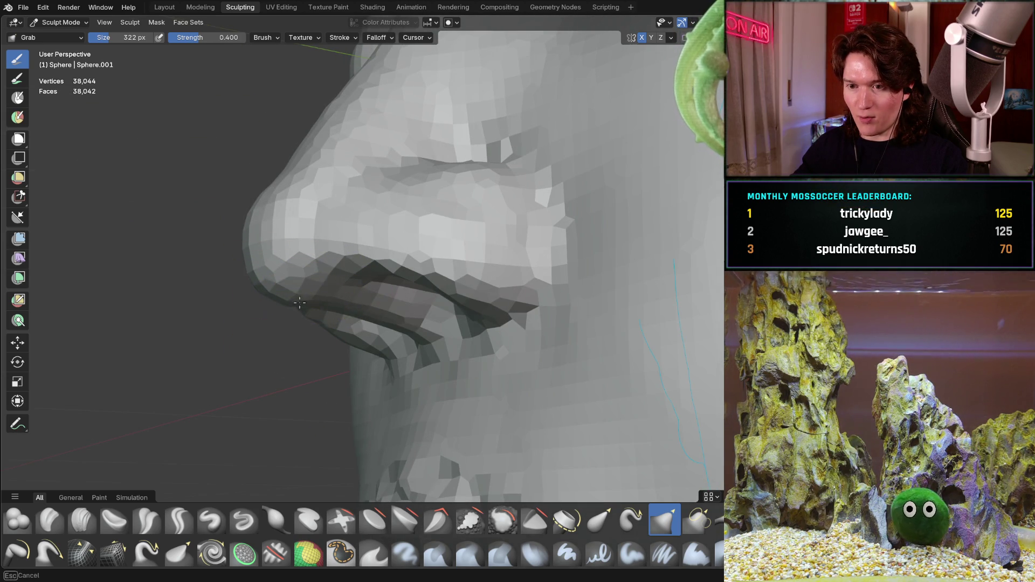
Reshape the underside of the nostril from a side view of the nose
middle_drag(357, 259, 324, 292)
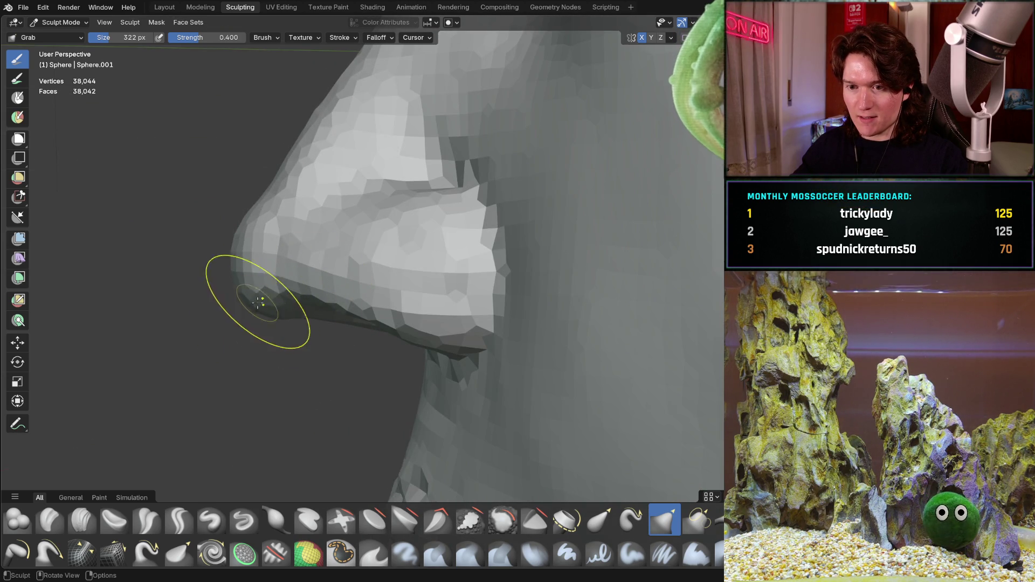
mouse_move(312, 322)
middle_down()
mouse_move(358, 270)
mouse_move(375, 272)
middle_up()
mouse_move(395, 362)
middle_down()
mouse_move(415, 326)
mouse_move(339, 319)
mouse_move(296, 297)
mouse_move(304, 295)
middle_up()
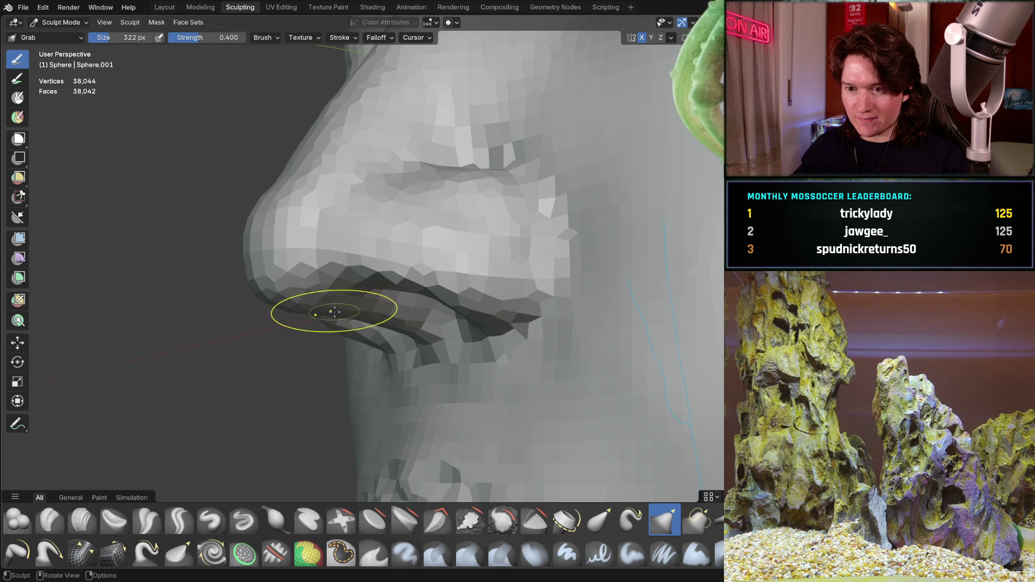
drag(374, 307, 370, 323)
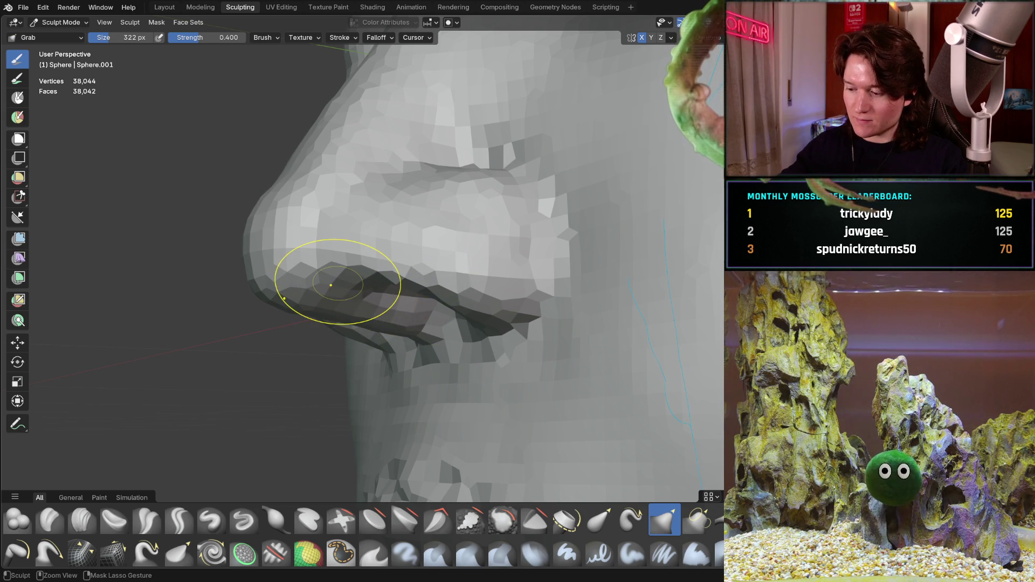
In a straight-on orthographic front view, pull the left nostril wing into shape
key(ctrl+KP_1)
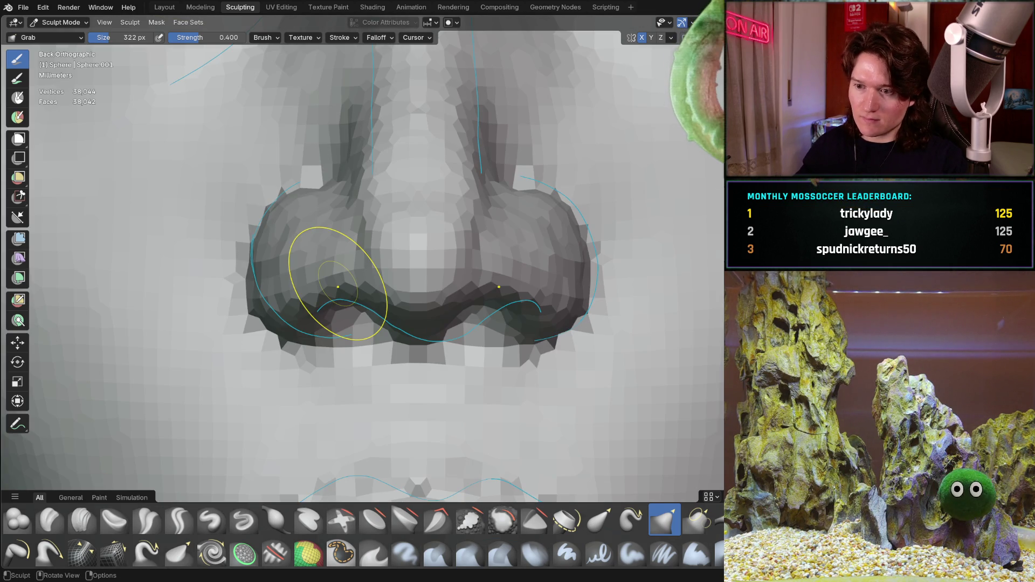
middle_drag(436, 334, 474, 312)
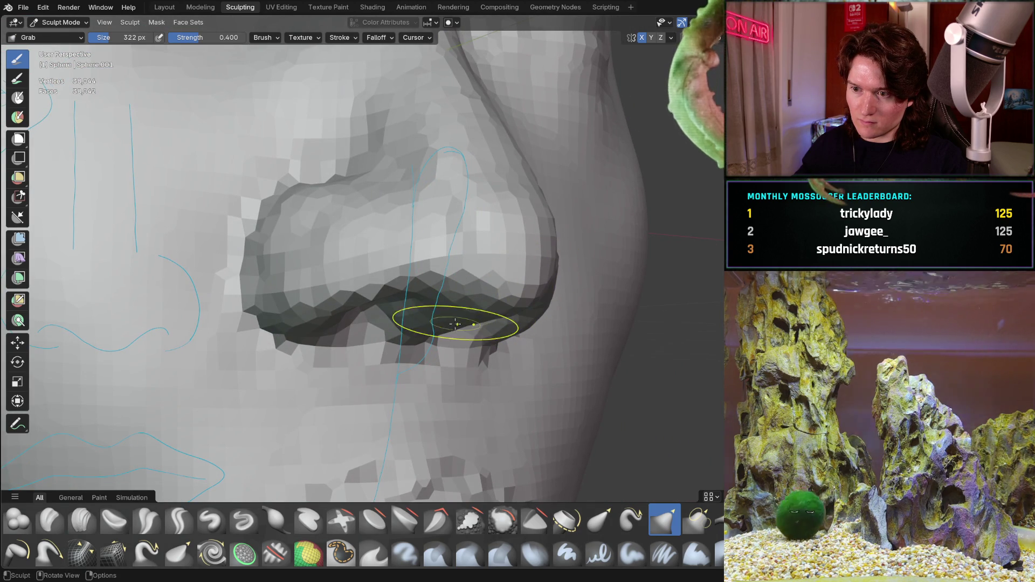
mouse_move(474, 296)
middle_down()
mouse_move(422, 313)
mouse_move(450, 273)
mouse_move(393, 251)
middle_up()
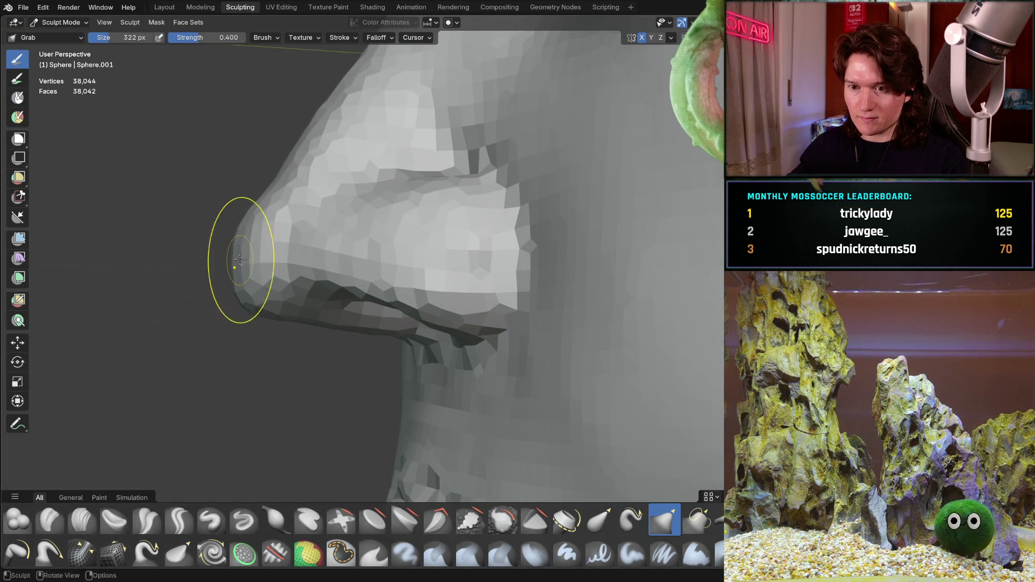
scroll(291, 225, down, 4)
mouse_move(277, 276)
middle_down()
mouse_move(378, 269)
mouse_move(346, 254)
mouse_move(366, 274)
mouse_move(397, 270)
middle_up()
scroll(346, 254, up, 2)
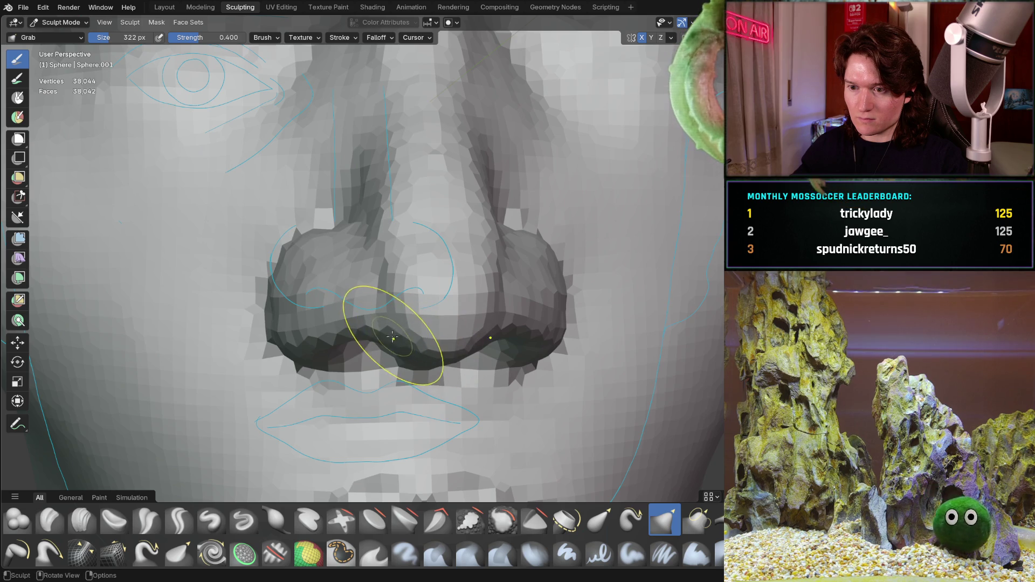
scroll(408, 348, down, 3)
mouse_move(408, 348)
middle_down()
mouse_move(423, 256)
mouse_move(397, 273)
middle_up()
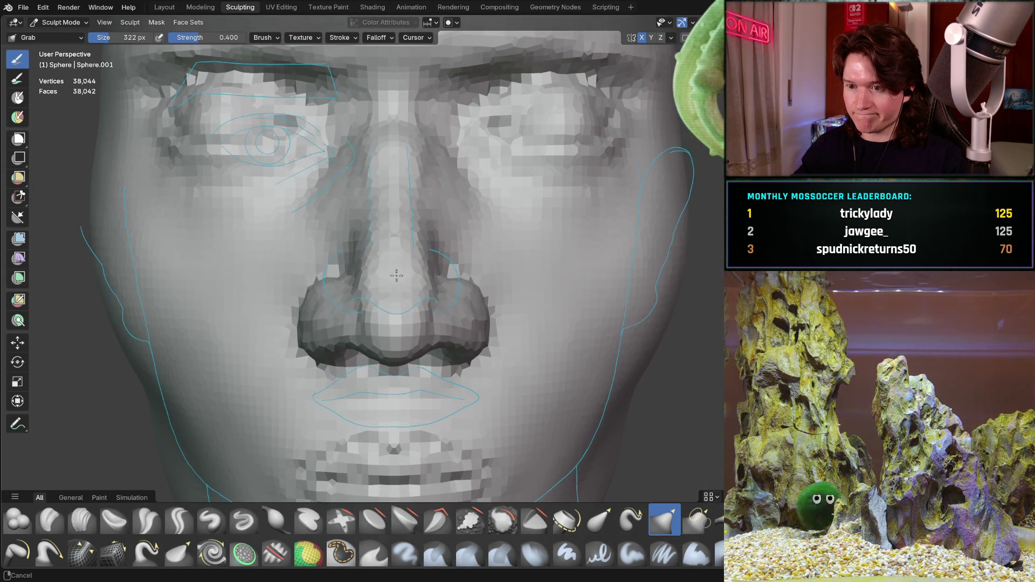
scroll(291, 284, up, 3)
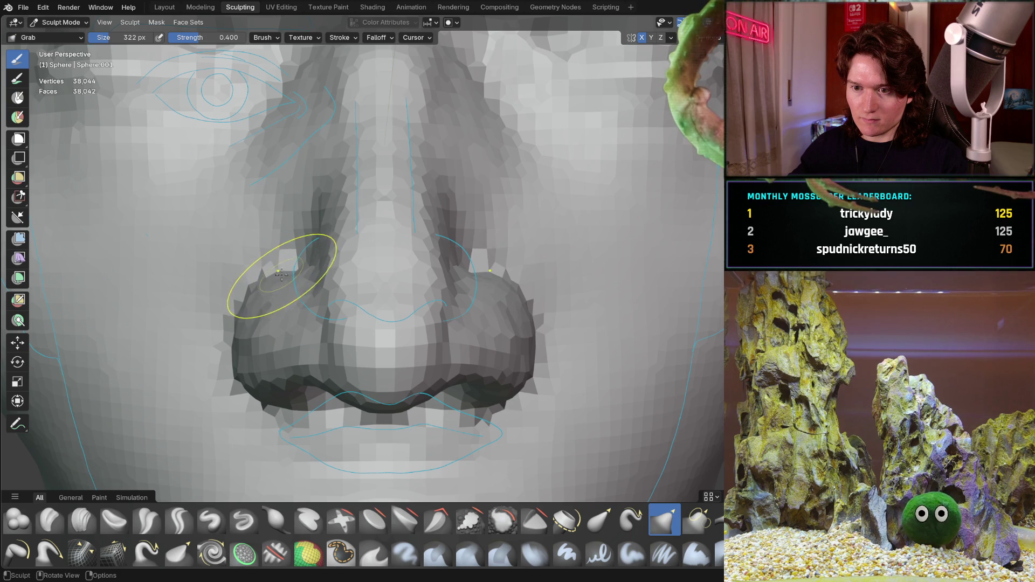
key(ctrl+KP_1)
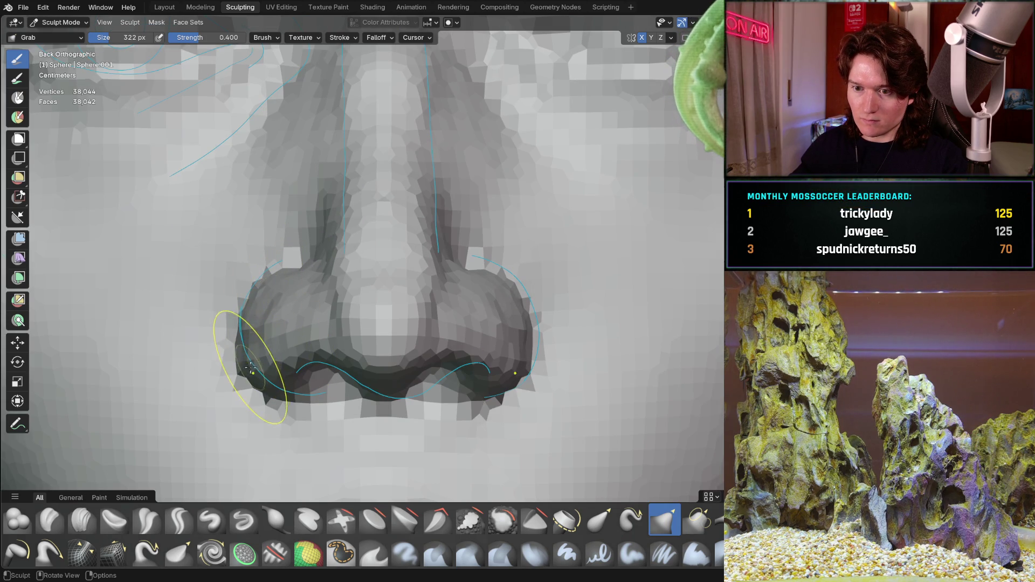
mouse_move(257, 381)
mouse_down()
mouse_move(266, 381)
mouse_move(249, 347)
mouse_up()
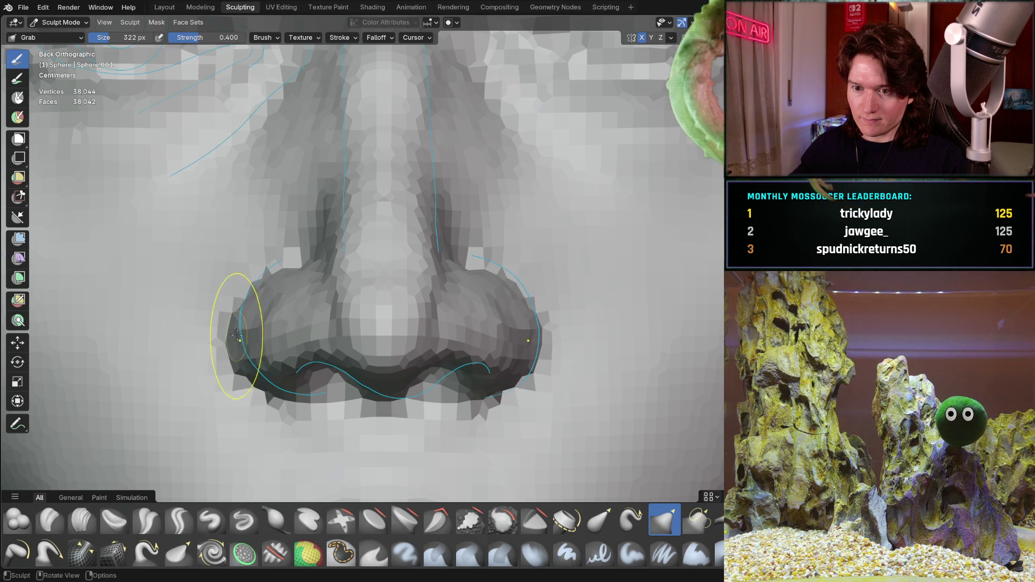
middle_drag(242, 338, 325, 306)
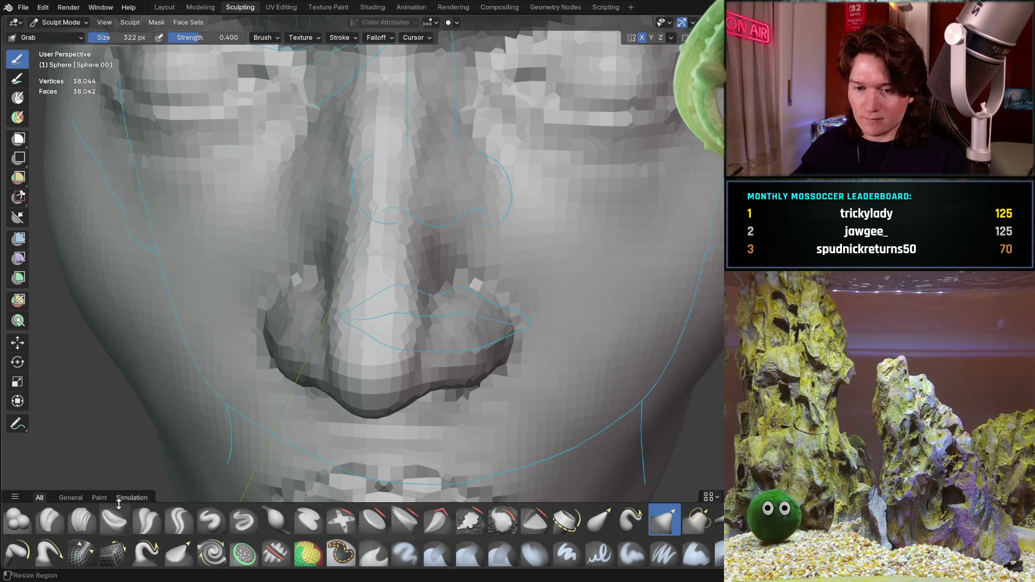
Select the Clay Strips brush and shrink its radius to 234 px
click(84, 520)
middle_drag(218, 320, 304, 329)
middle_drag(290, 342, 276, 352)
ctrl+middle_drag(342, 321, 311, 312)
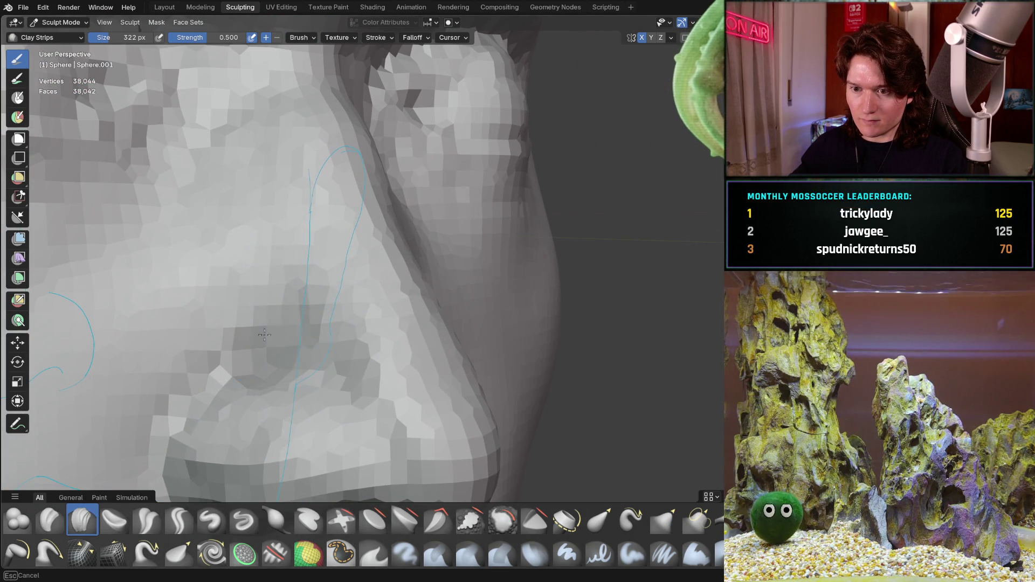
mouse_move(260, 339)
ctrl+middle_down()
mouse_move(239, 345)
mouse_move(232, 363)
ctrl+middle_up()
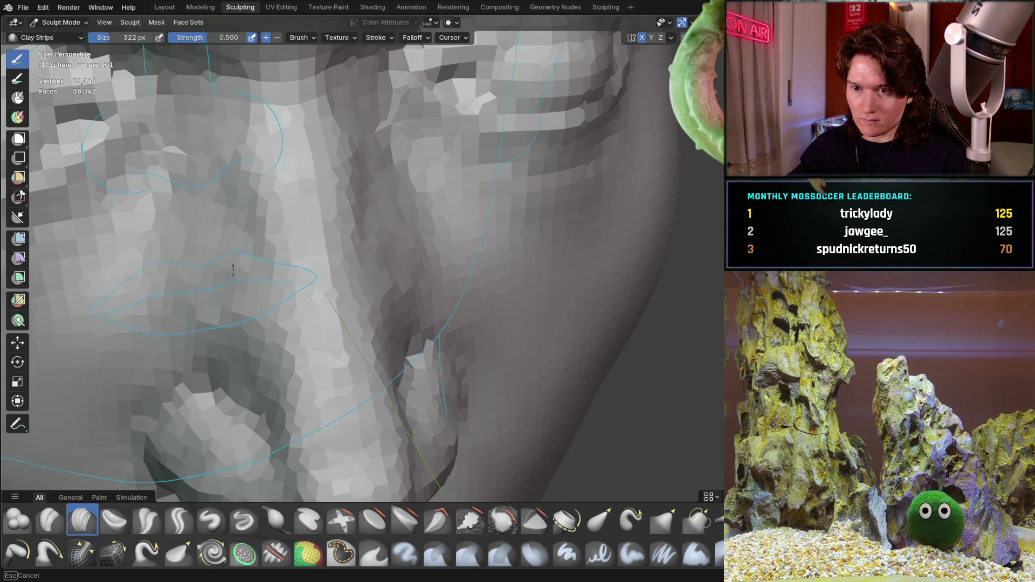
middle_drag(253, 267, 250, 304)
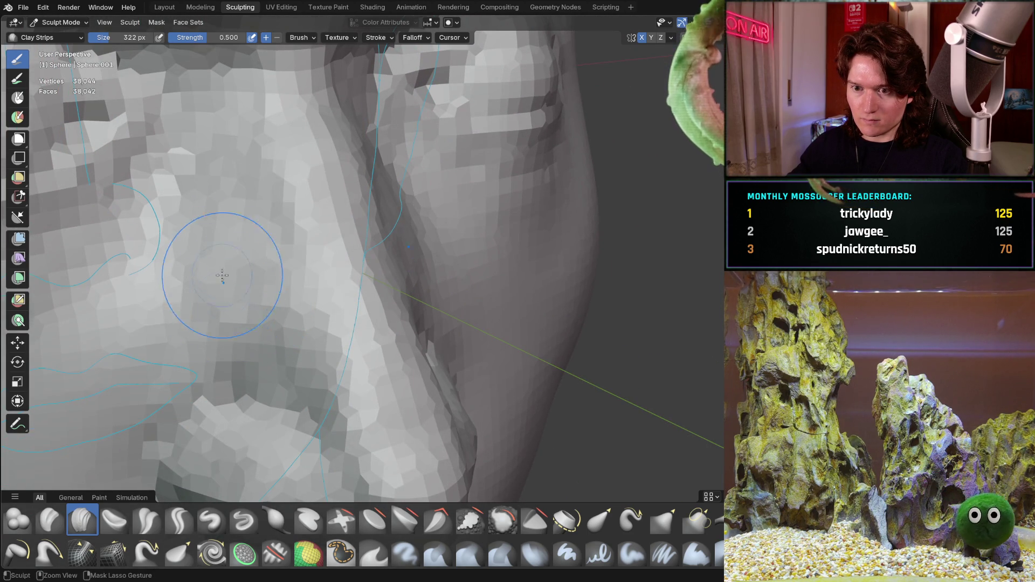
middle_drag(219, 265, 205, 259)
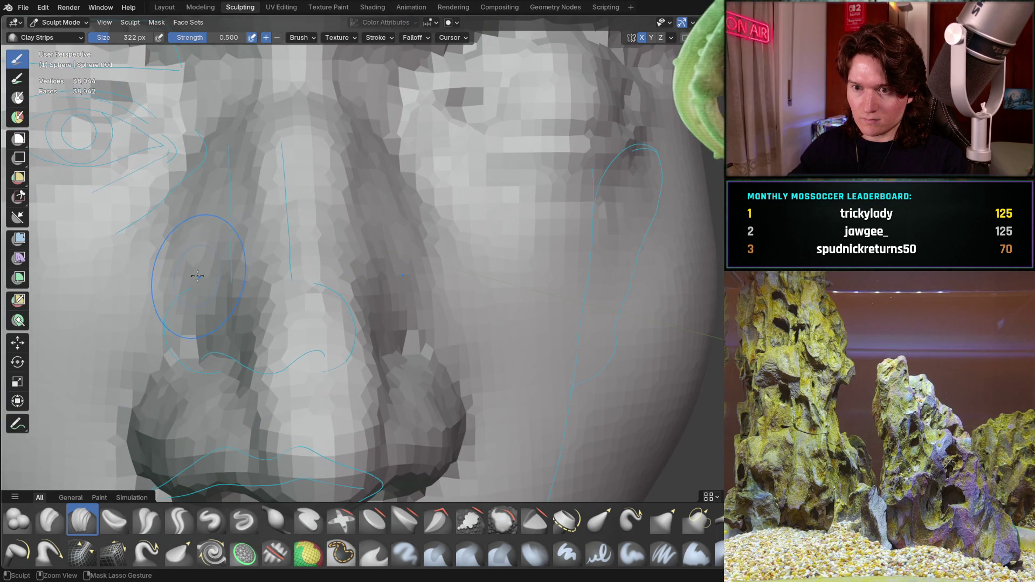
key(f)
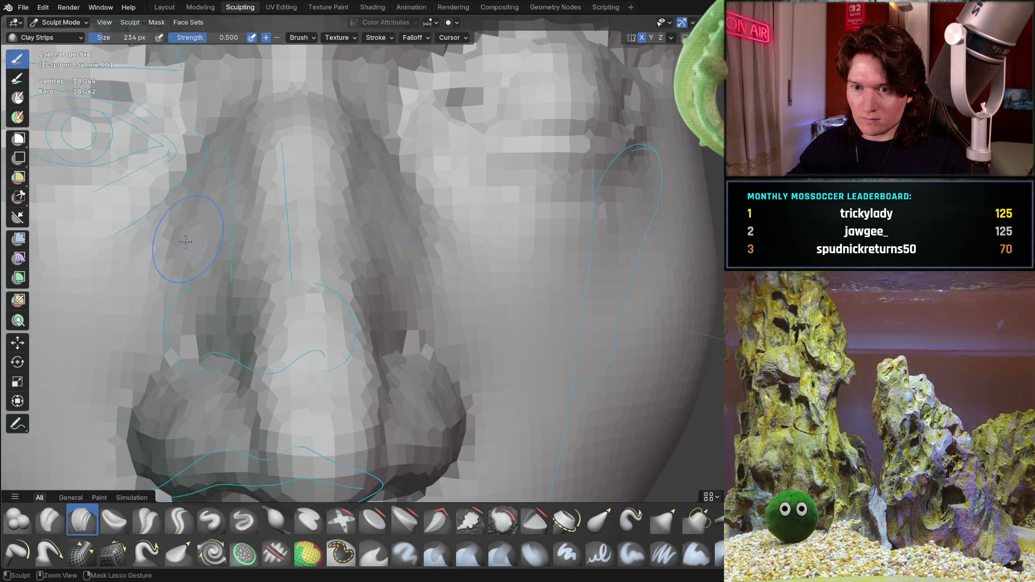
click(189, 250)
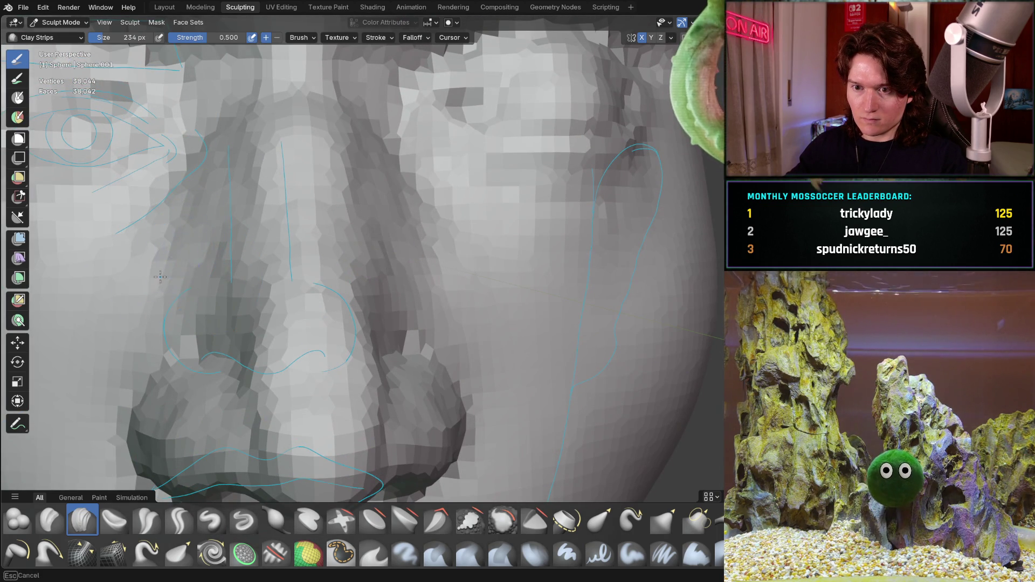
Orbit from a side view of the nose round to a three-quarter view of the head
middle_drag(200, 290, 196, 302)
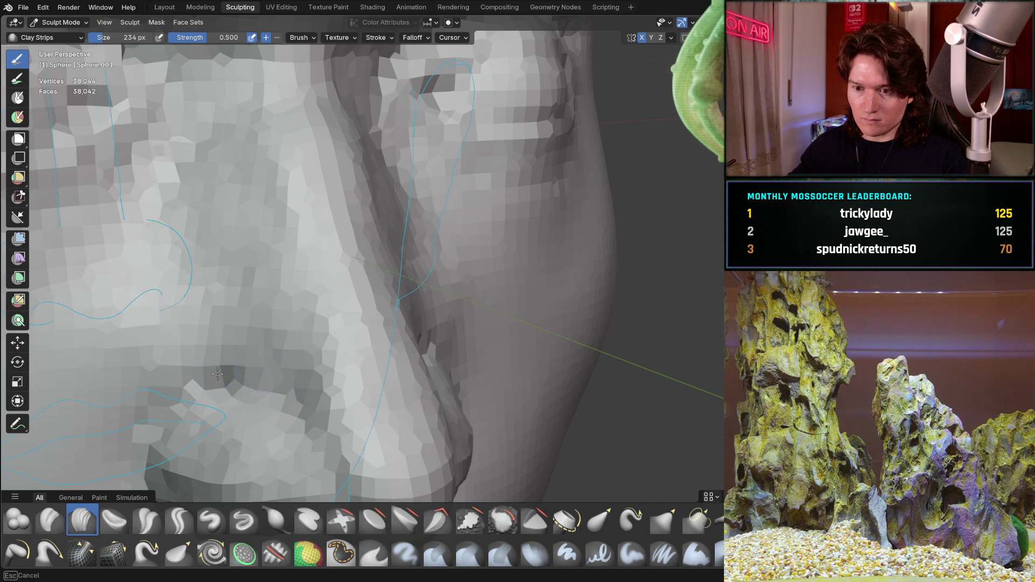
mouse_move(271, 374)
middle_down()
mouse_move(266, 334)
mouse_move(249, 316)
mouse_move(230, 320)
mouse_move(161, 394)
mouse_move(220, 370)
mouse_move(277, 324)
mouse_move(311, 272)
mouse_move(321, 302)
middle_up()
scroll(321, 303, up, 5)
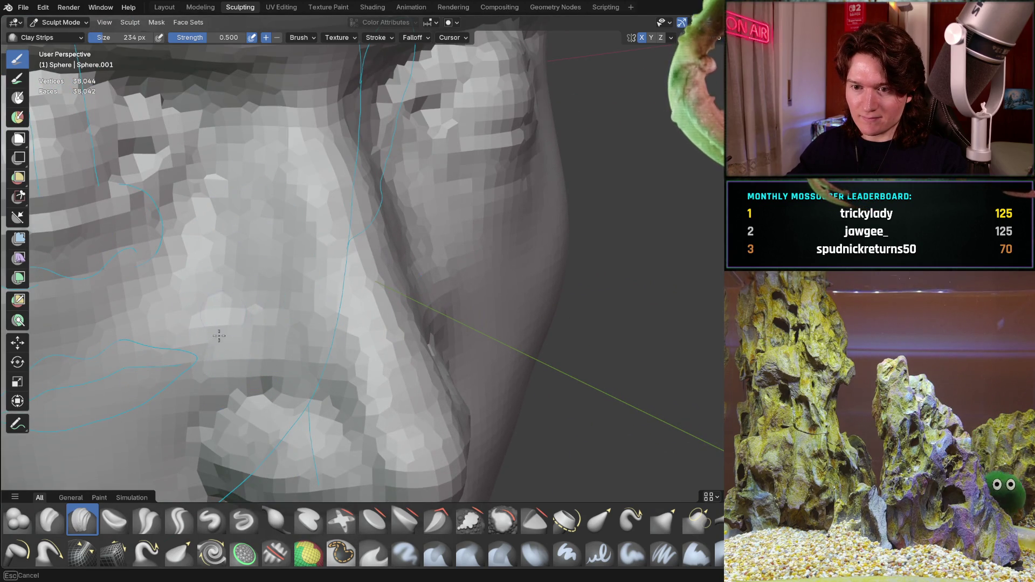
scroll(204, 351, down, 4)
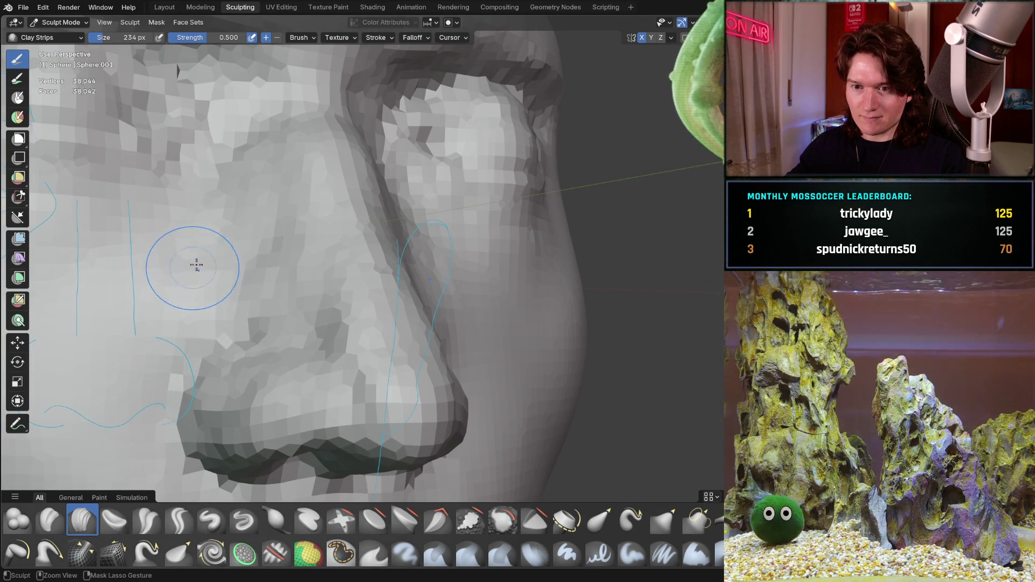
scroll(135, 413, down, 5)
mouse_move(162, 399)
middle_down()
mouse_move(245, 369)
mouse_move(232, 356)
mouse_move(312, 331)
middle_up()
scroll(237, 350, down, 3)
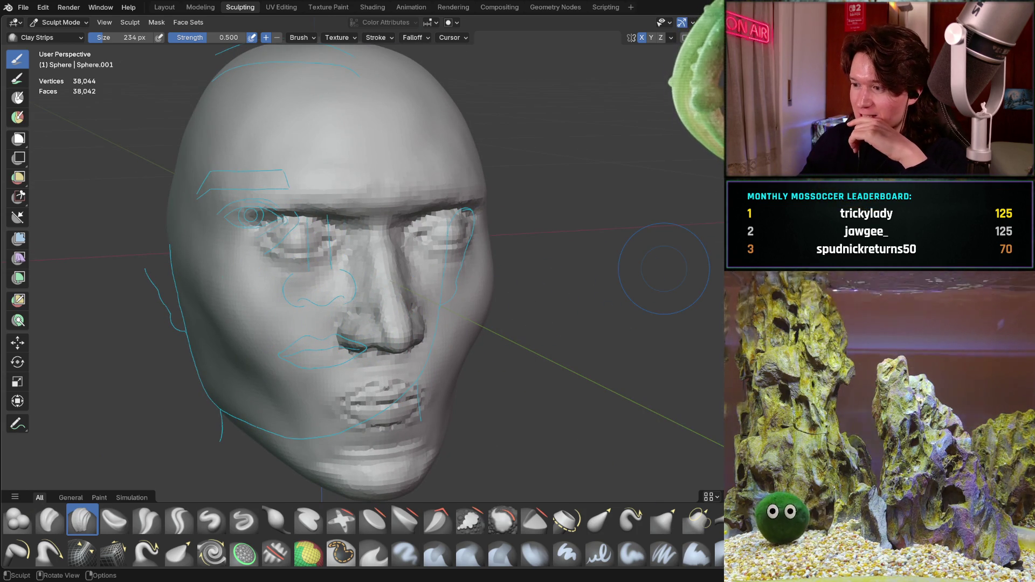
Frame the nose and the surface beside it from frontal and close-up angles
mouse_move(663, 268)
middle_down()
mouse_move(341, 258)
mouse_move(334, 273)
mouse_move(397, 270)
middle_up()
scroll(345, 258, up, 5)
mouse_move(439, 328)
middle_down()
mouse_move(427, 296)
mouse_move(400, 300)
middle_up()
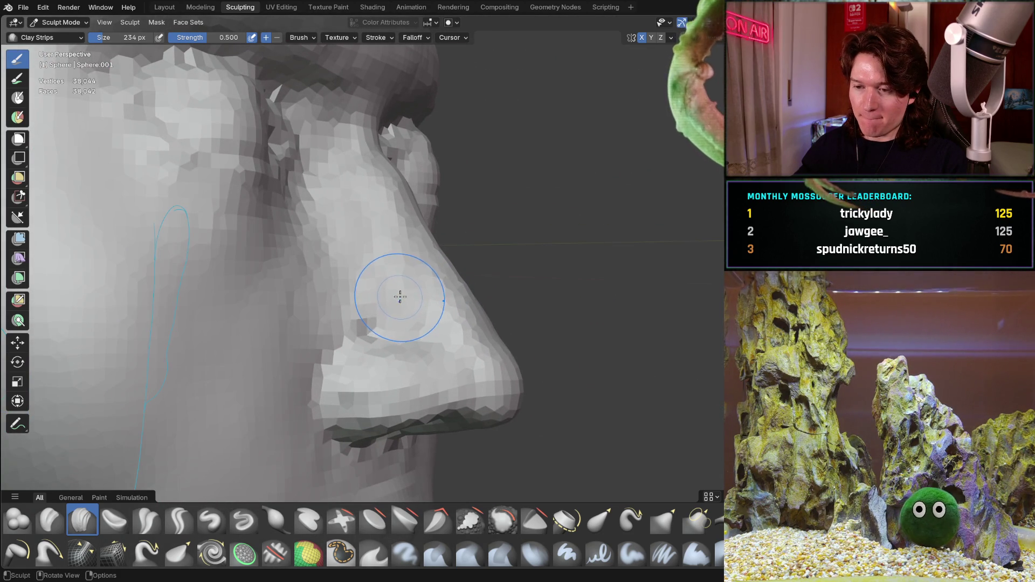
mouse_move(398, 264)
middle_down()
mouse_move(334, 302)
mouse_move(294, 298)
middle_up()
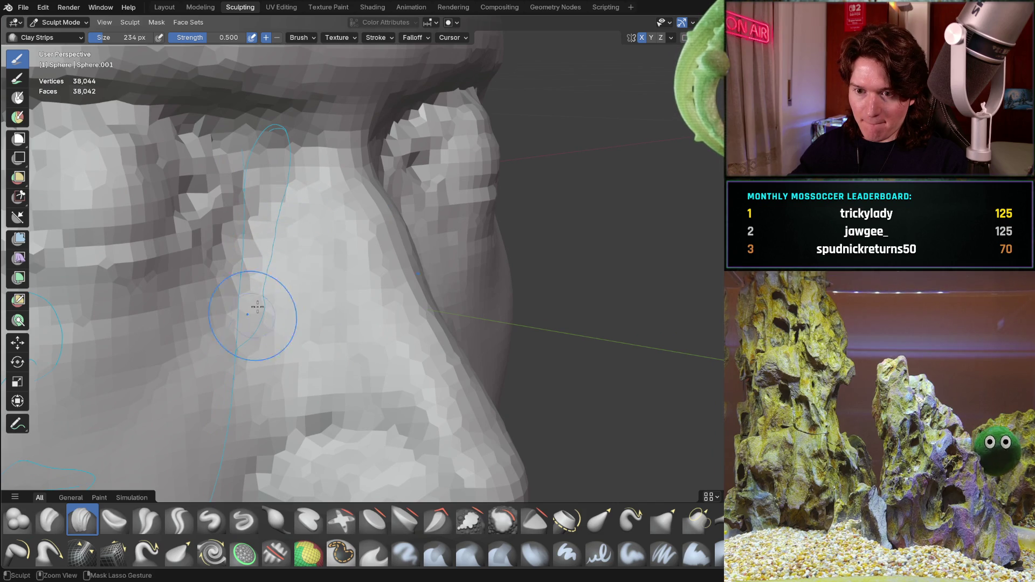
mouse_move(257, 392)
ctrl+middle_down()
mouse_move(221, 315)
mouse_move(250, 292)
ctrl+middle_up()
middle_drag(249, 376, 263, 306)
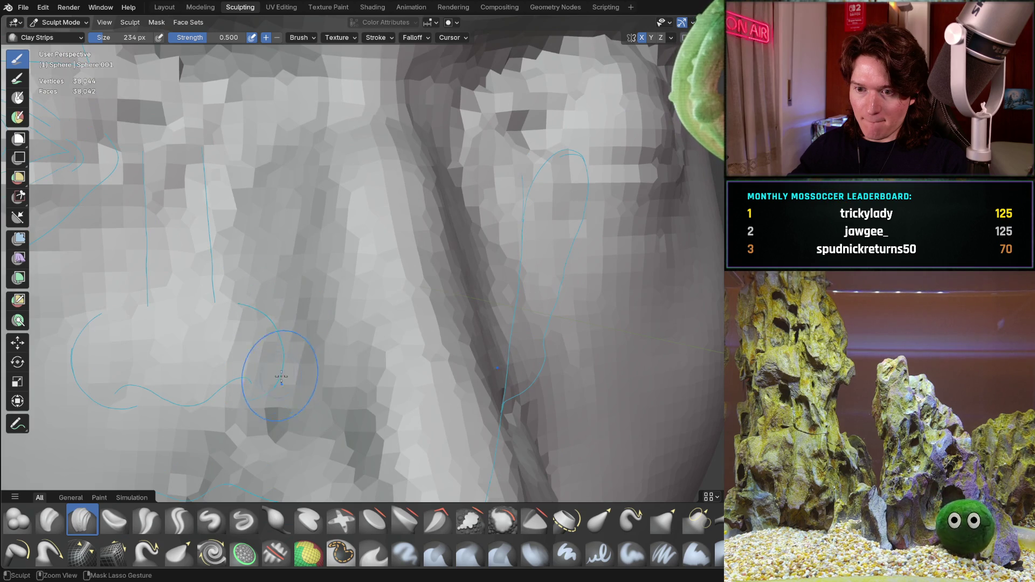
middle_drag(270, 347, 270, 347)
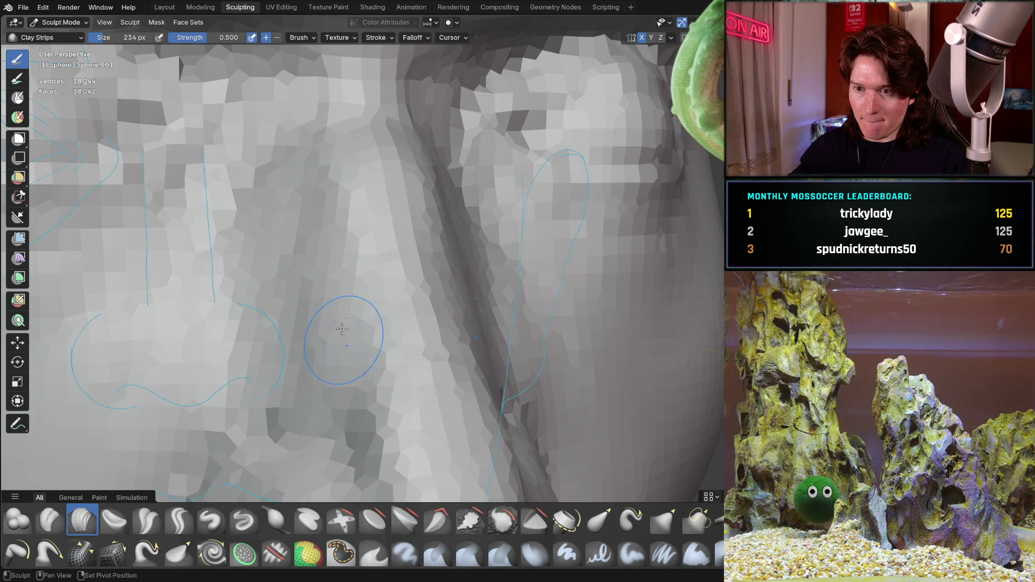
mouse_move(335, 270)
middle_down()
mouse_move(289, 462)
mouse_move(245, 381)
mouse_move(295, 420)
middle_up()
mouse_move(276, 321)
middle_down()
mouse_move(306, 323)
mouse_move(288, 331)
mouse_move(264, 308)
mouse_move(300, 340)
mouse_move(277, 316)
mouse_move(419, 273)
middle_up()
scroll(428, 372, down, 5)
mouse_move(427, 371)
middle_down()
mouse_move(334, 294)
mouse_move(342, 277)
mouse_move(300, 330)
middle_up()
scroll(314, 277, up, 4)
scroll(291, 342, up, 4)
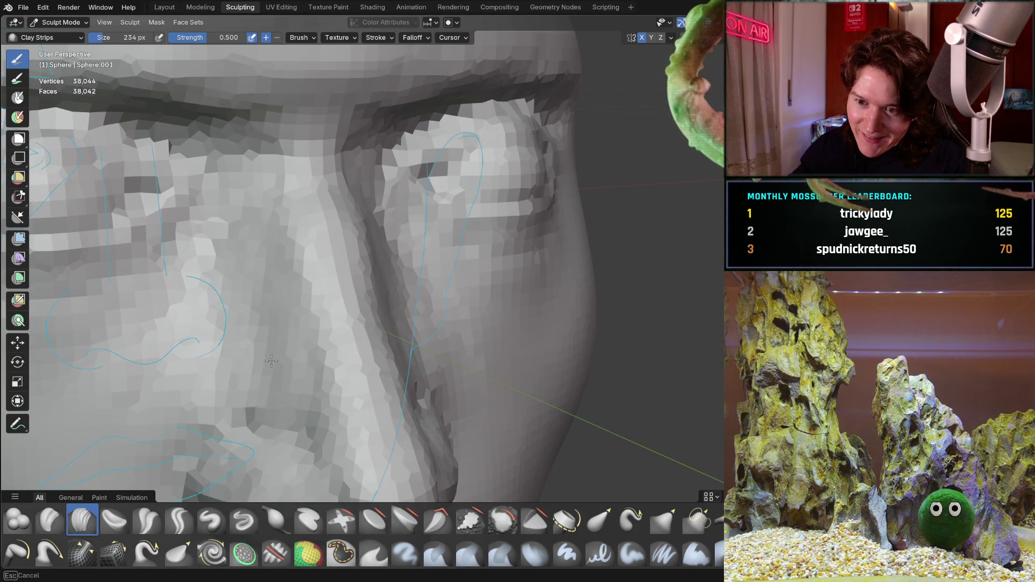
From a side view, build up and smooth the nose's underside with Clay Strips
mouse_move(293, 351)
middle_down()
mouse_move(335, 330)
mouse_move(276, 408)
middle_up()
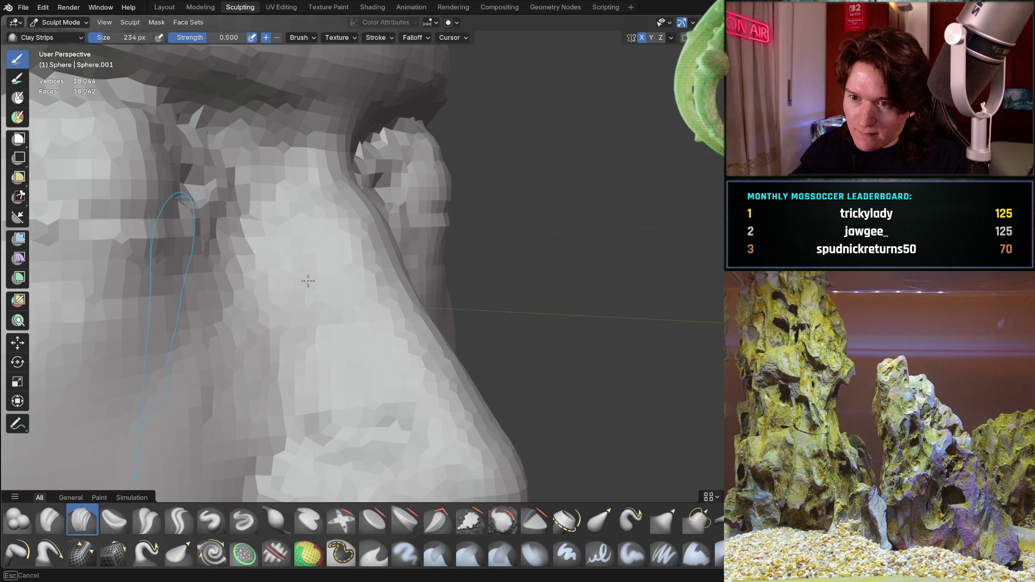
mouse_move(284, 231)
middle_down()
mouse_move(310, 302)
mouse_move(301, 354)
middle_up()
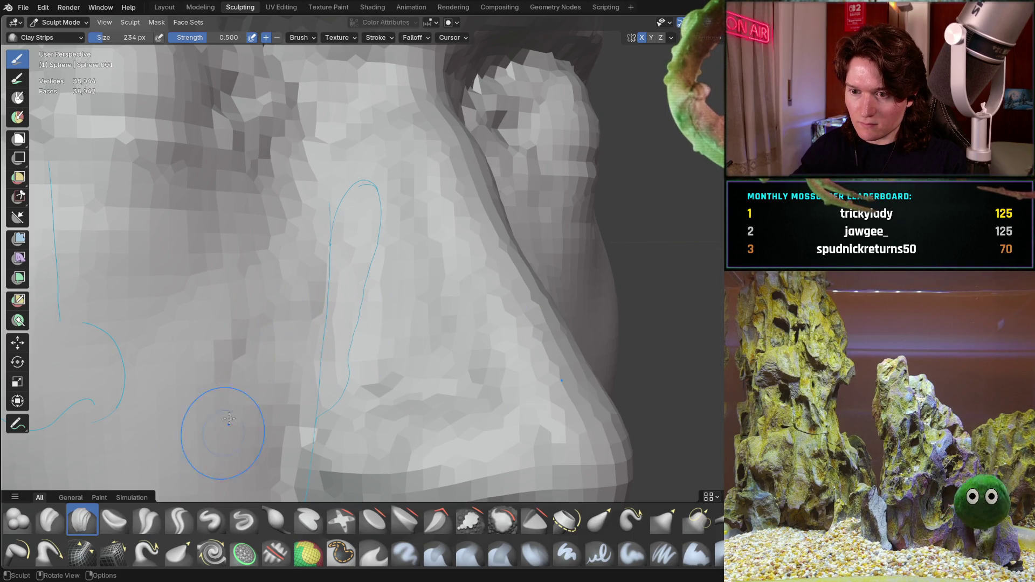
mouse_move(294, 305)
middle_down()
mouse_move(256, 355)
mouse_move(289, 341)
mouse_move(233, 302)
mouse_move(285, 312)
middle_up()
drag(351, 254, 347, 250)
Check the reshaped nose from front orthographic, three-quarter and side-profile views
middle_drag(358, 341, 515, 328)
scroll(418, 270, down, 2)
mouse_move(418, 270)
middle_down()
mouse_move(383, 340)
mouse_move(414, 338)
mouse_move(383, 311)
middle_up()
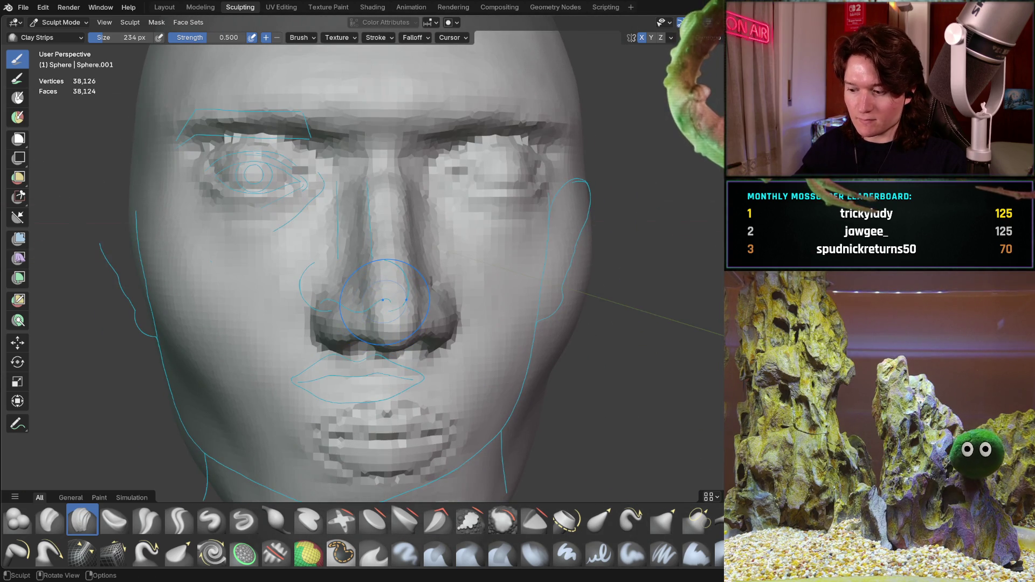
key(ctrl+KP_1)
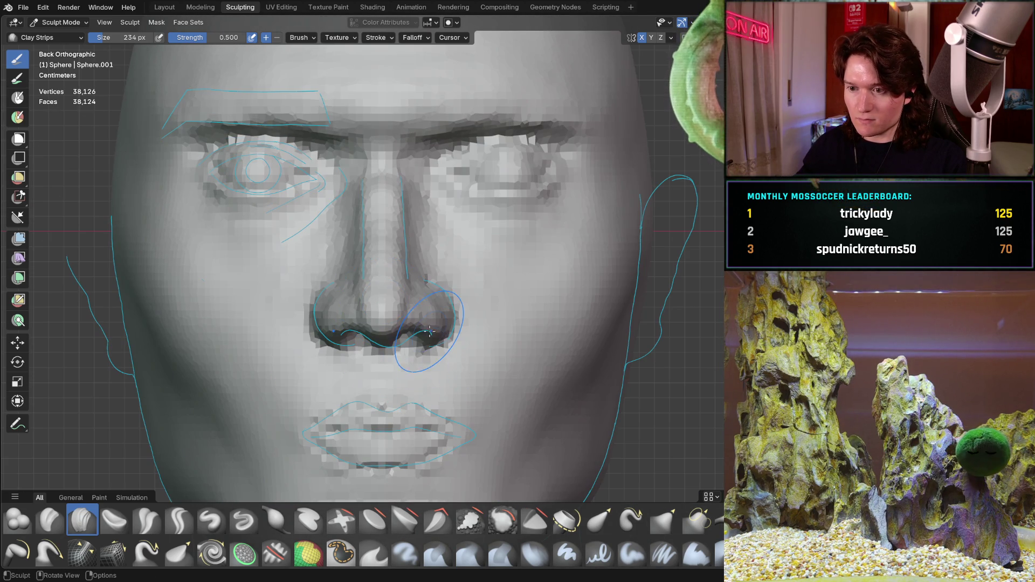
scroll(396, 351, down, 3)
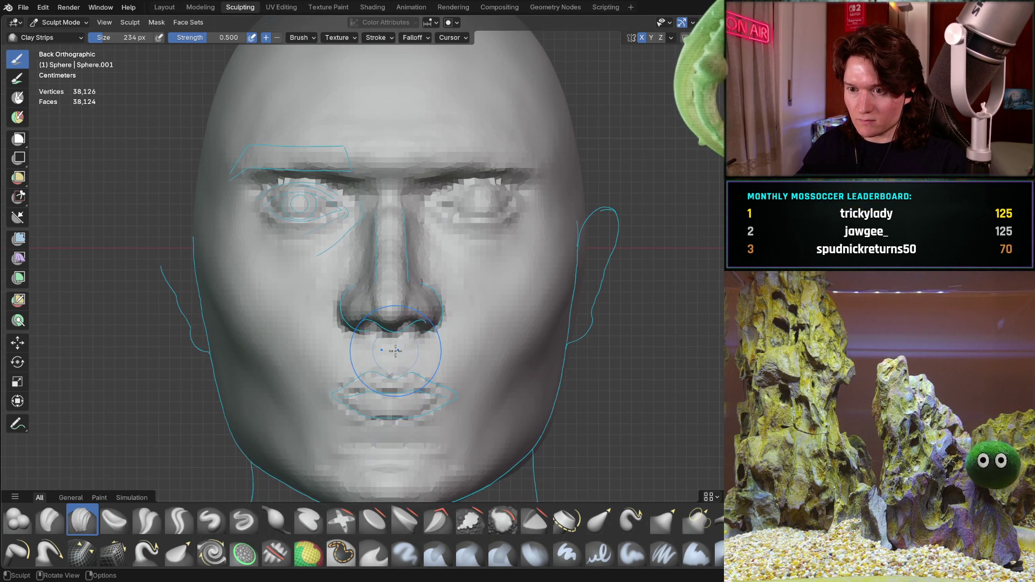
middle_drag(431, 371, 499, 371)
mouse_move(432, 367)
middle_down()
mouse_move(492, 370)
mouse_move(385, 338)
mouse_move(415, 372)
middle_up()
middle_drag(376, 344, 427, 359)
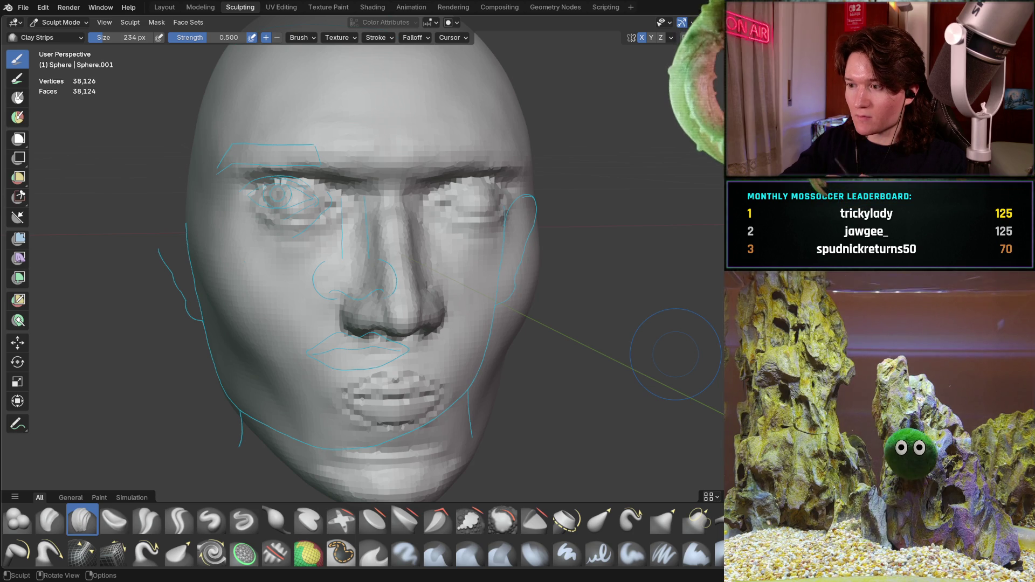
mouse_move(417, 323)
middle_down()
mouse_move(300, 318)
mouse_move(302, 326)
middle_up()
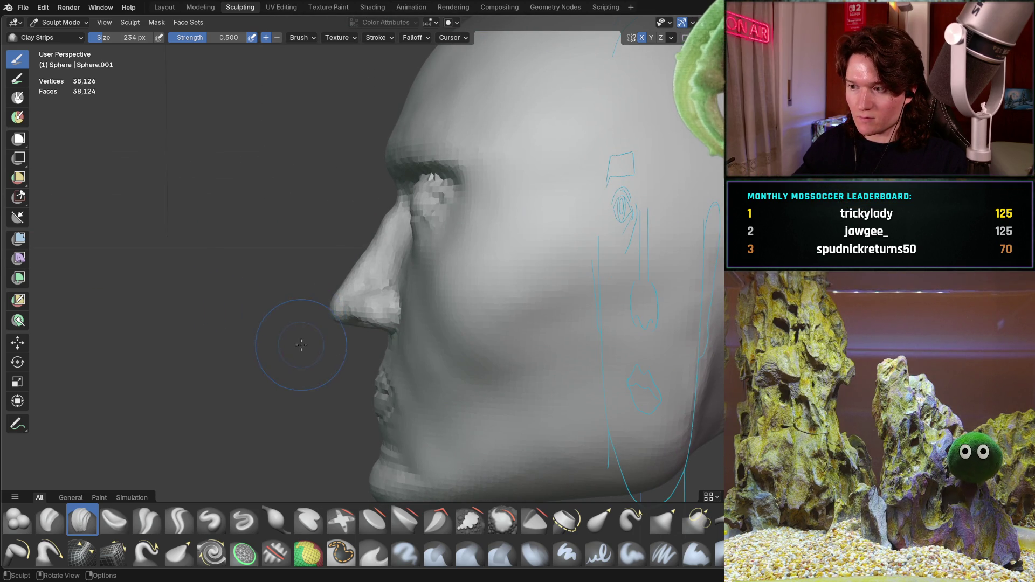
scroll(300, 324, up, 5)
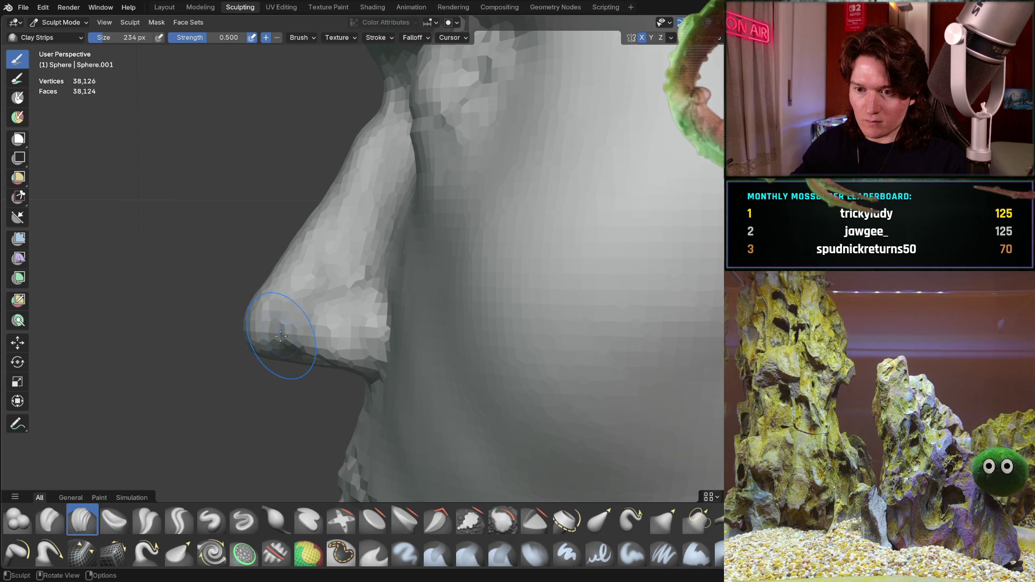
Grab the nose tip and pull it outward in side view, then check it from oblique and front angles
key(g)
drag(279, 334, 280, 335)
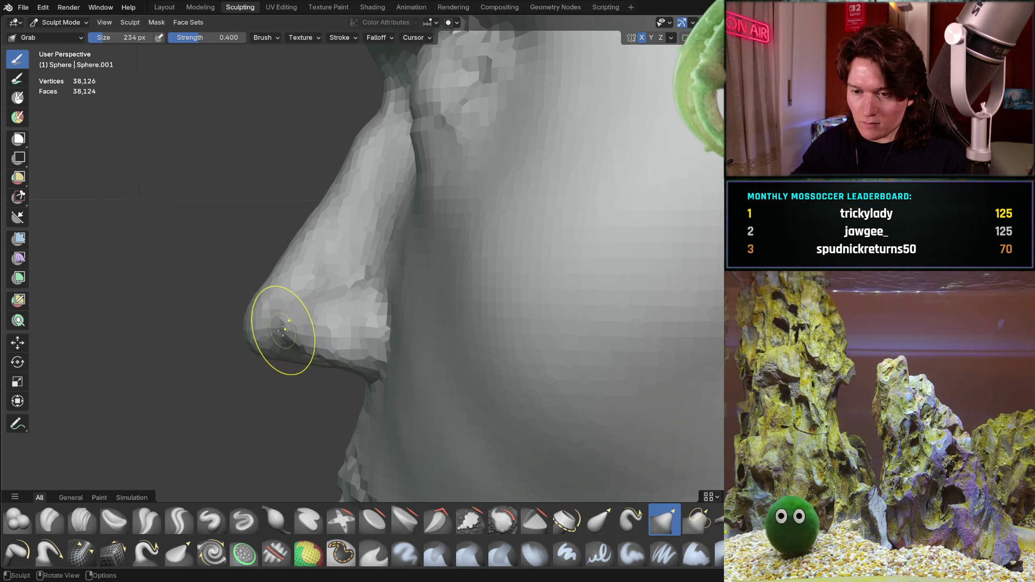
middle_drag(282, 331, 330, 332)
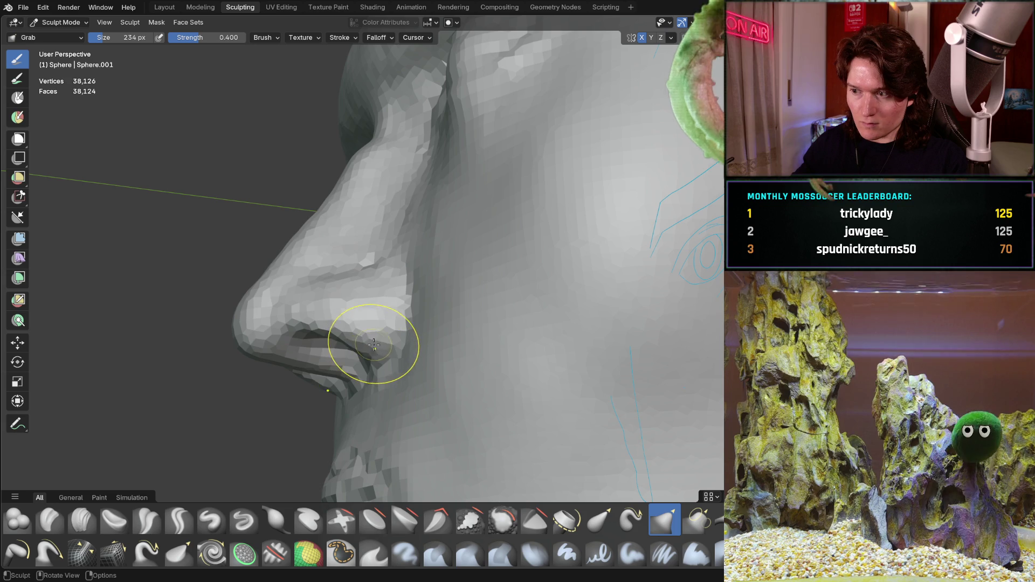
middle_drag(372, 361, 358, 323)
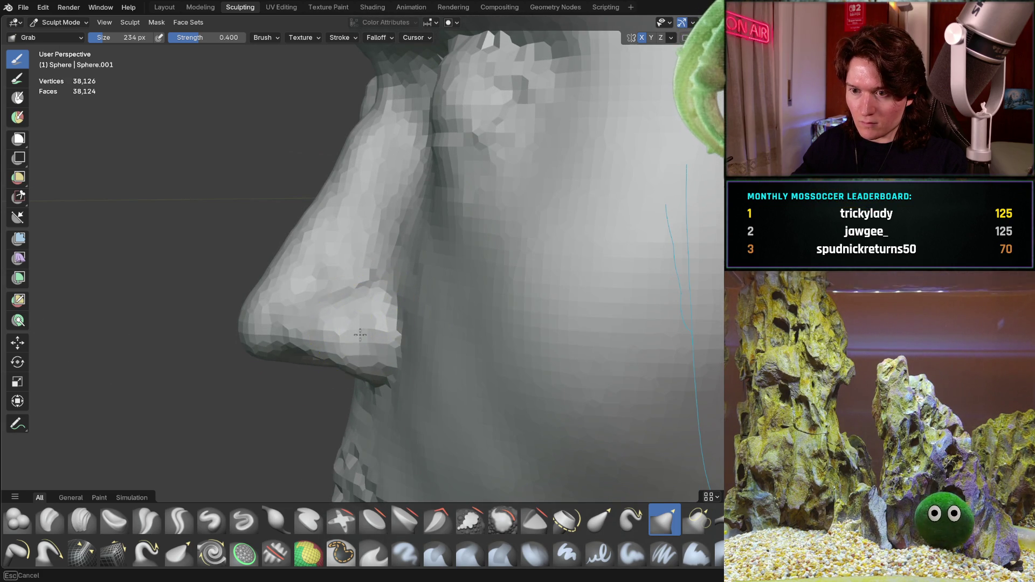
mouse_move(368, 324)
middle_down()
mouse_move(477, 326)
mouse_move(437, 384)
mouse_move(452, 371)
mouse_move(423, 368)
mouse_move(300, 422)
middle_up()
key(shift+c)
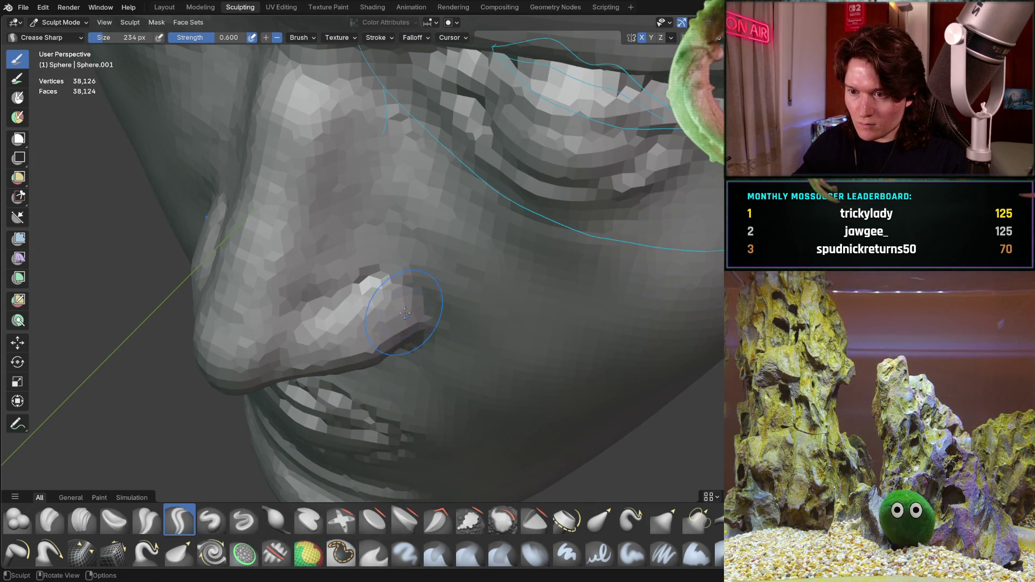
Shrink the Crease Sharp brush to 146 px and orbit around the nose
key(f)
click(398, 301)
middle_drag(419, 320, 377, 336)
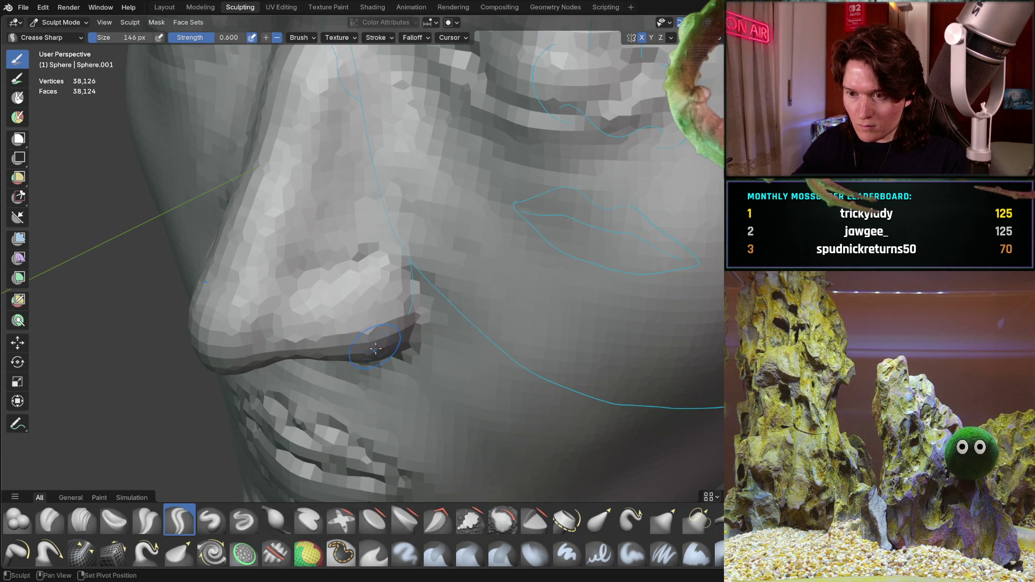
mouse_move(369, 330)
middle_down()
mouse_move(408, 308)
mouse_move(373, 357)
middle_up()
mouse_move(406, 309)
middle_down()
mouse_move(370, 254)
mouse_move(449, 235)
mouse_move(427, 224)
mouse_move(404, 242)
mouse_move(425, 263)
mouse_move(372, 262)
mouse_move(331, 307)
middle_up()
scroll(362, 264, up, 2)
Switch to the Grab brush at 194 px and pull the nostril area
key(g)
key(f)
click(345, 329)
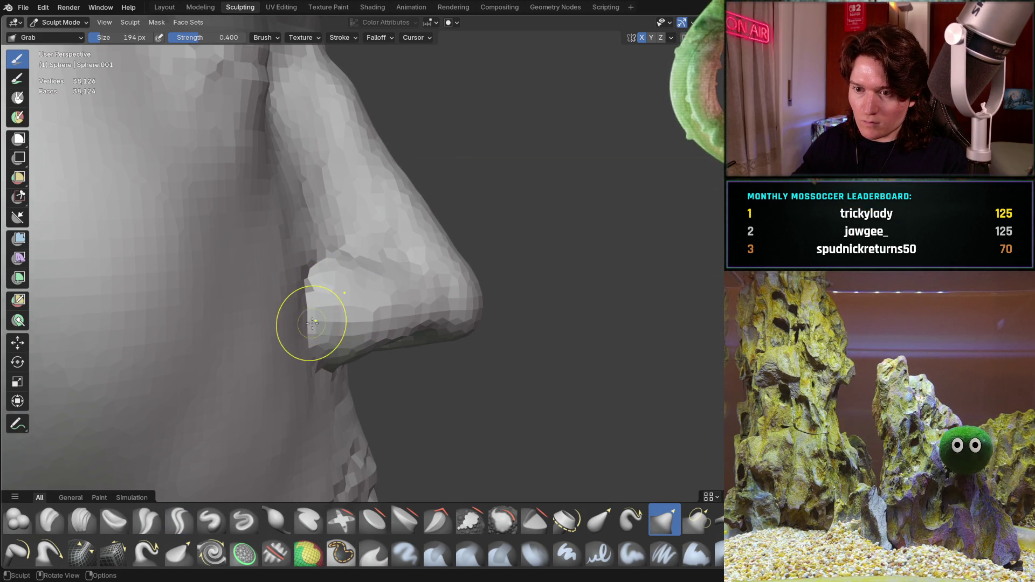
middle_drag(310, 329, 307, 306)
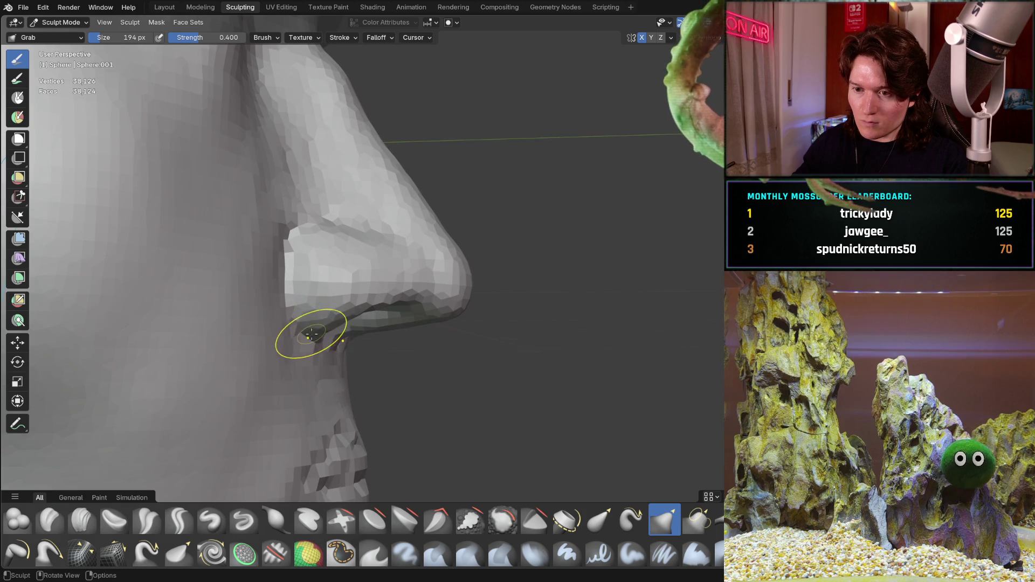
Review the reshaped nose from the front and from close angled views
middle_drag(367, 297, 283, 298)
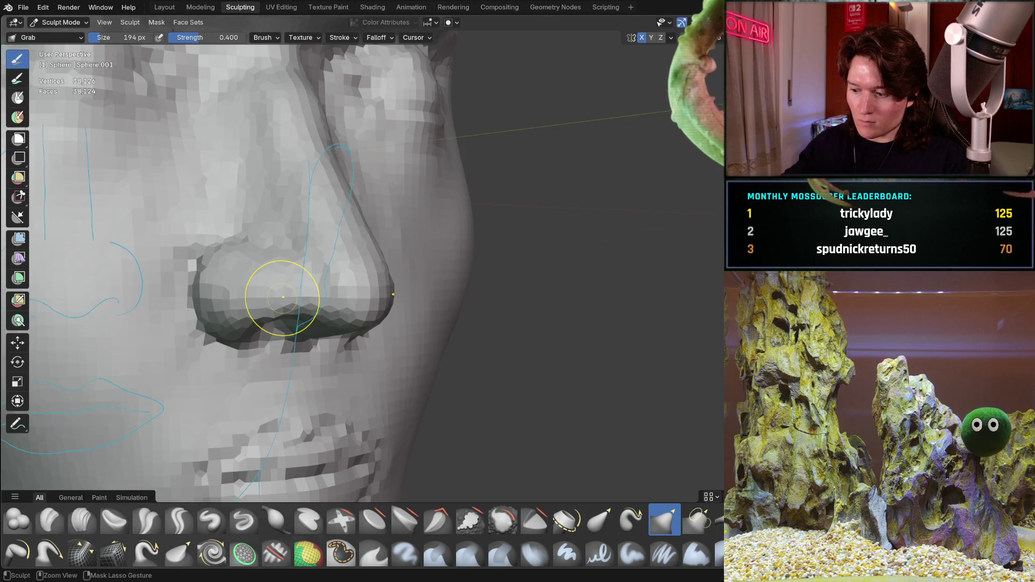
key(ctrl+KP_1)
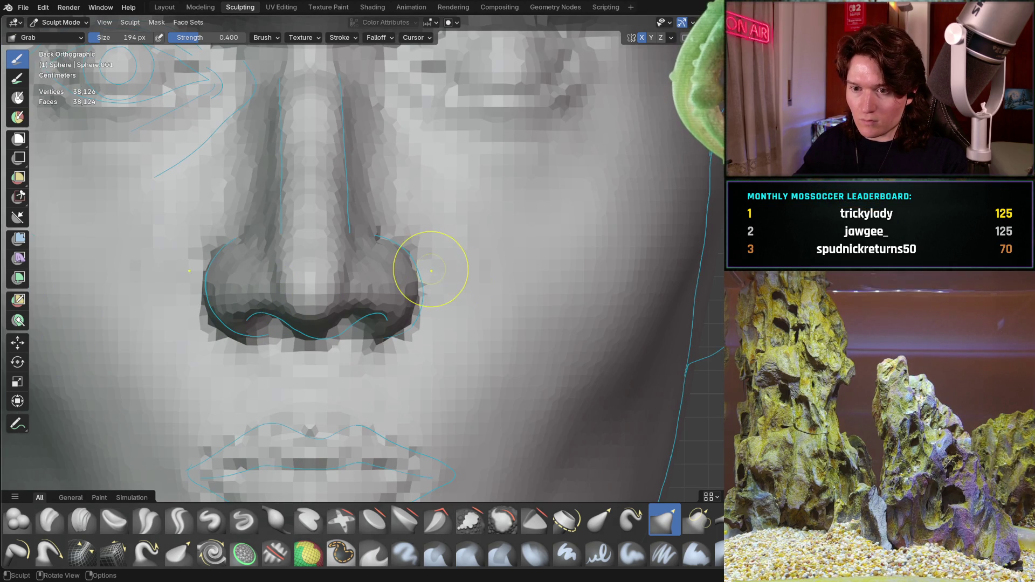
mouse_move(268, 357)
middle_down()
mouse_move(277, 317)
mouse_move(225, 359)
mouse_move(273, 342)
mouse_move(224, 349)
middle_up()
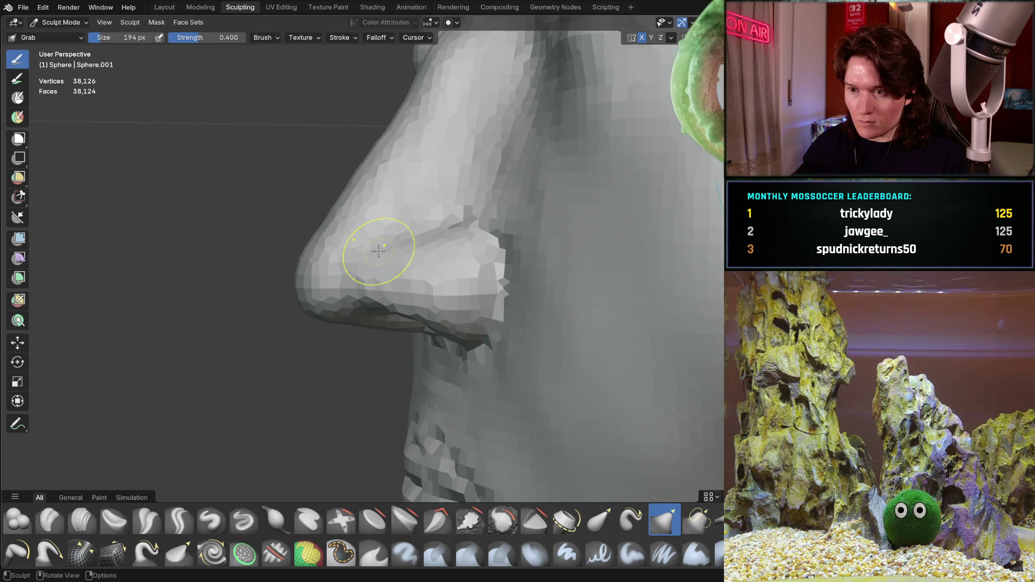
scroll(381, 242, up, 2)
shift+middle_drag(381, 242, 350, 349)
mouse_move(331, 265)
middle_down()
mouse_move(330, 243)
mouse_move(291, 302)
mouse_move(299, 282)
middle_up()
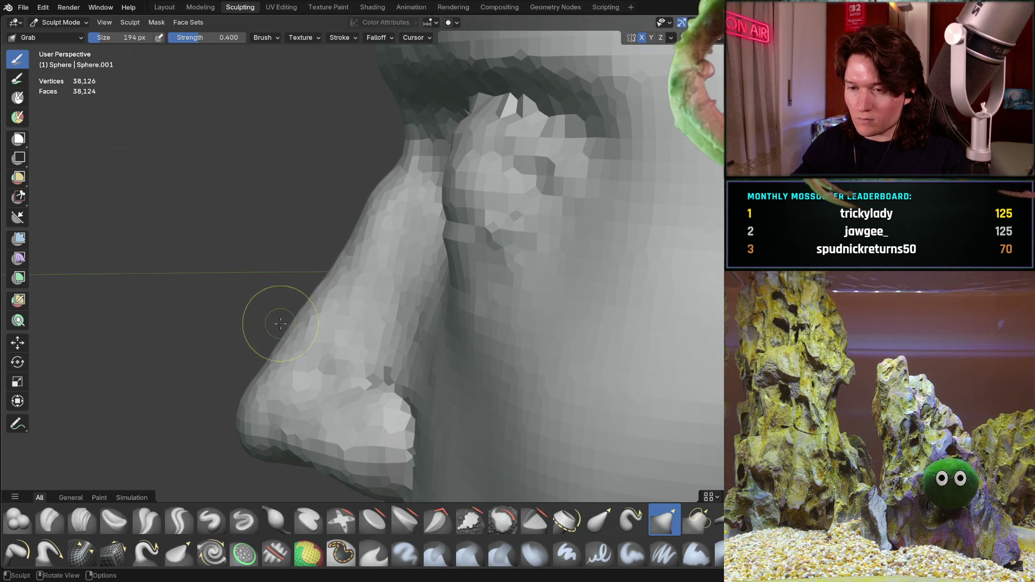
mouse_move(289, 327)
middle_down()
mouse_move(288, 374)
mouse_move(341, 312)
mouse_move(282, 302)
mouse_move(439, 296)
mouse_move(418, 295)
middle_up()
Check the face in front view and side profile, then switch to Clay Strips
scroll(417, 296, down, 5)
middle_drag(358, 334, 346, 277)
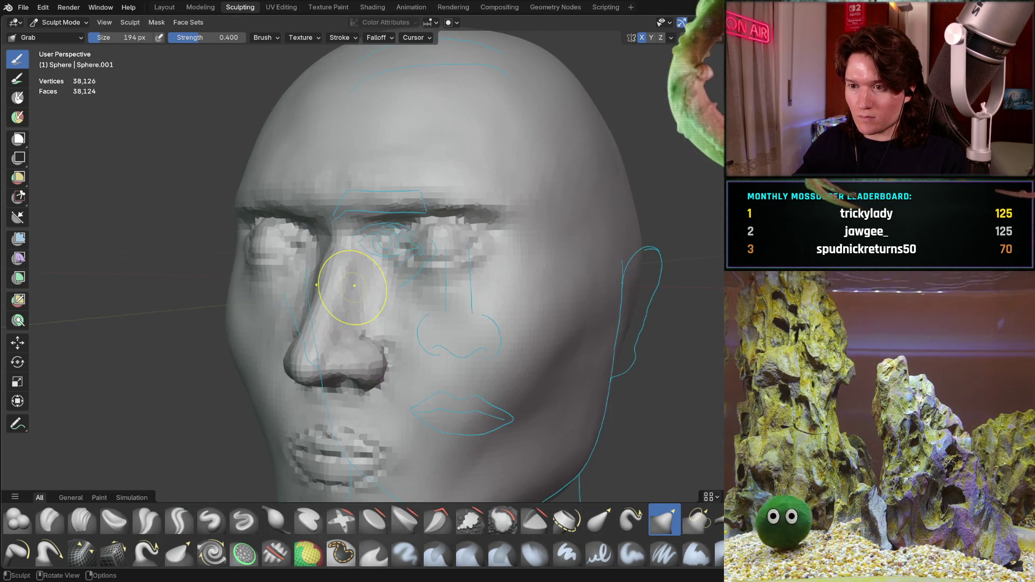
scroll(350, 281, up, 4)
key(ctrl+KP_1)
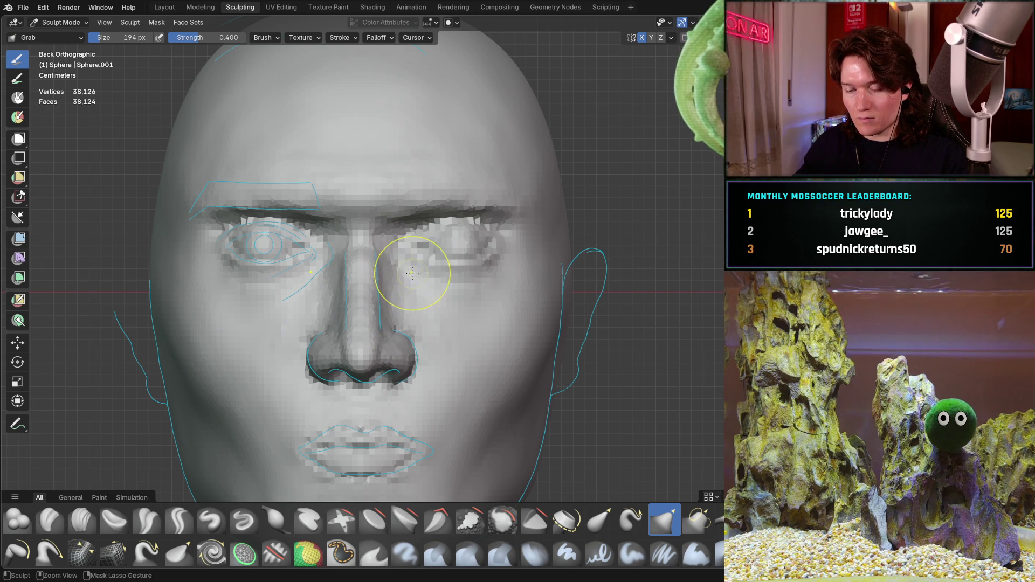
scroll(401, 286, down, 3)
mouse_move(399, 289)
middle_down()
mouse_move(367, 377)
mouse_move(300, 323)
mouse_move(370, 346)
mouse_move(350, 346)
mouse_move(358, 358)
middle_up()
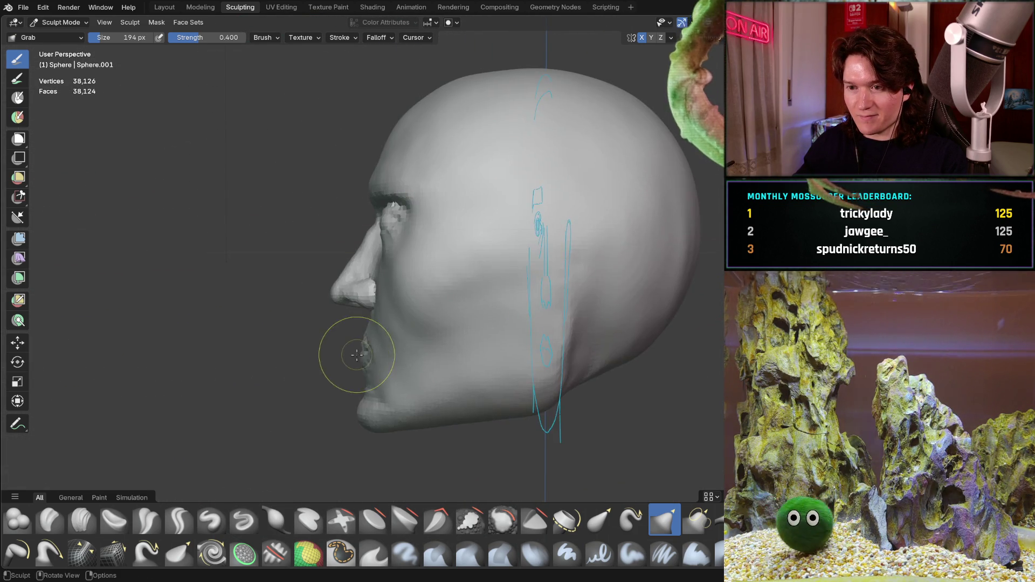
scroll(358, 358, up, 4)
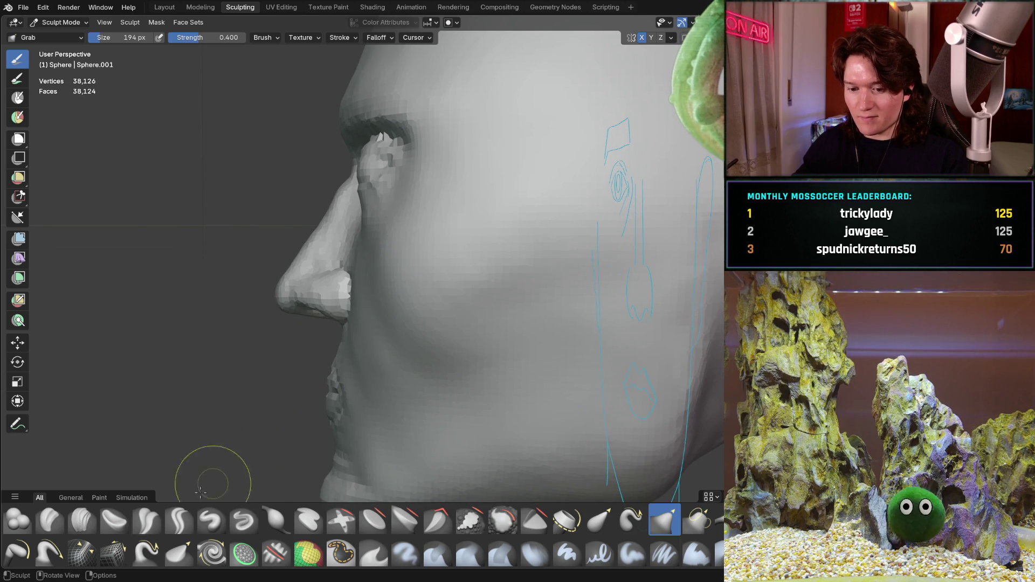
key(c)
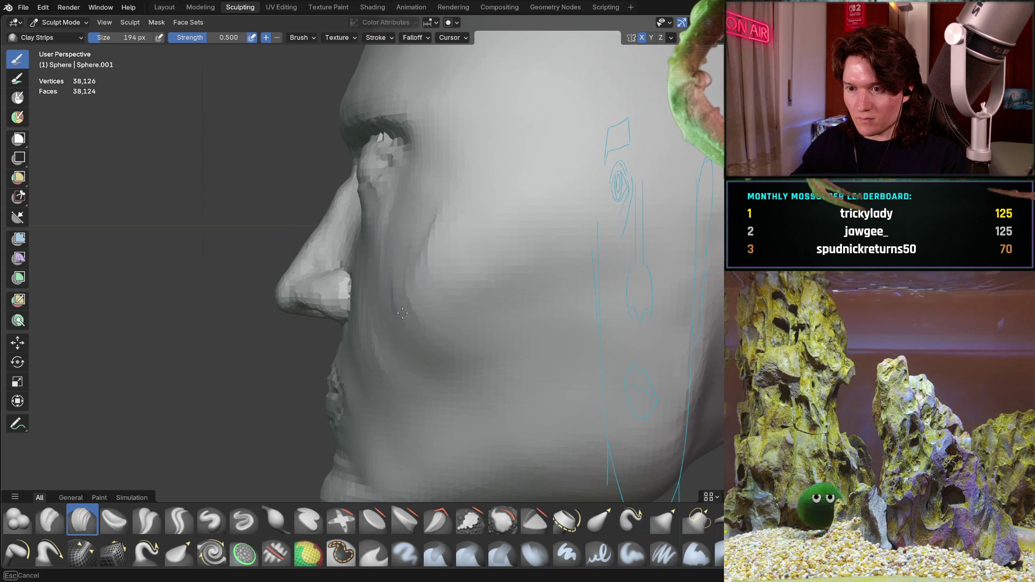
Orbit the head and check the cheek in front and left orthographic views
mouse_move(472, 358)
middle_down()
mouse_move(446, 224)
mouse_move(430, 277)
mouse_move(539, 281)
mouse_move(577, 293)
mouse_move(435, 249)
middle_up()
scroll(492, 179, up, 4)
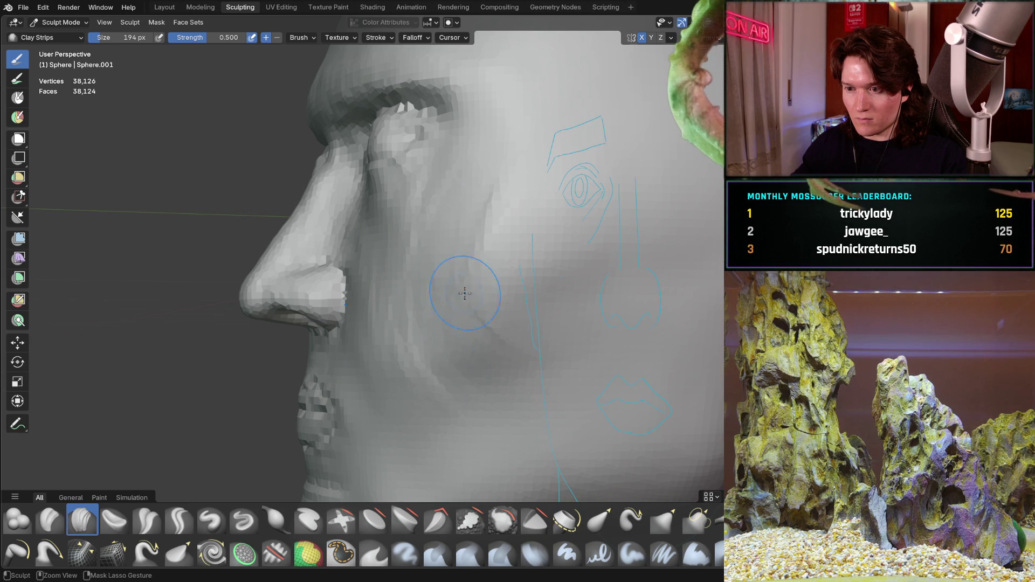
mouse_move(411, 293)
middle_down()
mouse_move(507, 323)
mouse_move(507, 295)
mouse_move(422, 267)
middle_up()
middle_drag(490, 218, 499, 249)
mouse_move(467, 364)
middle_down()
mouse_move(430, 270)
mouse_move(487, 225)
mouse_move(443, 244)
middle_up()
key(ctrl+KP_1)
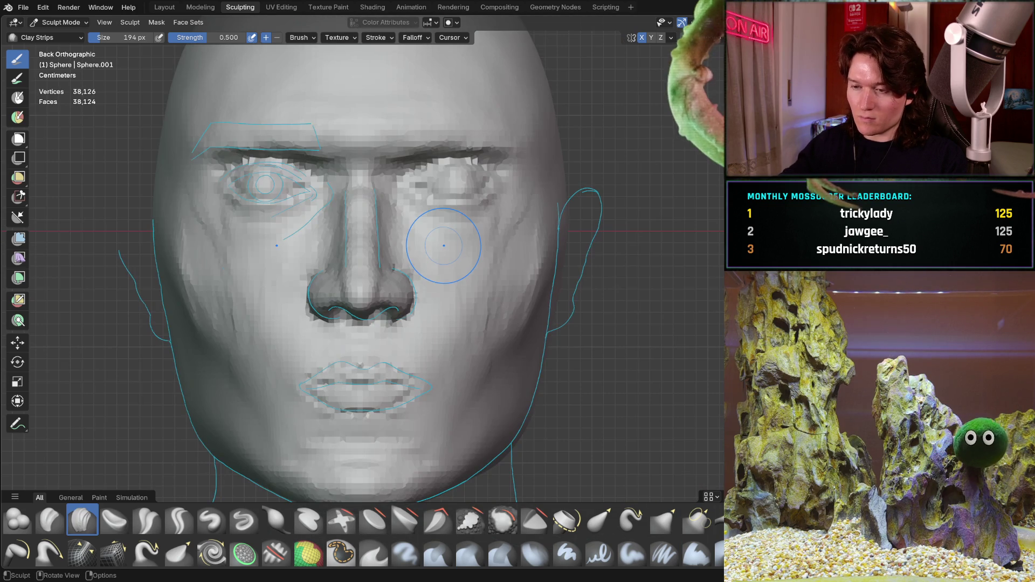
key(ctrl+KP_3)
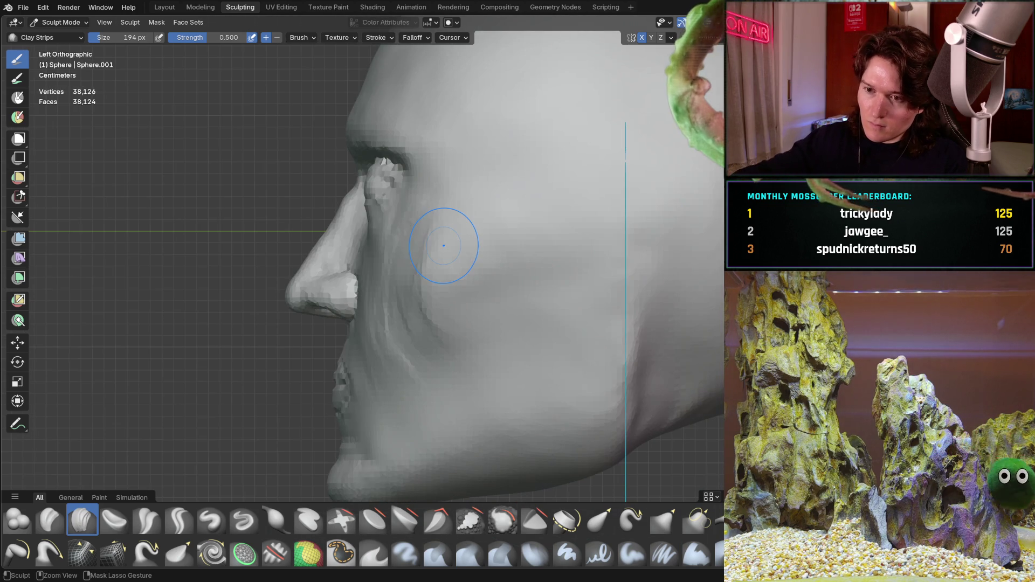
scroll(426, 287, up, 2)
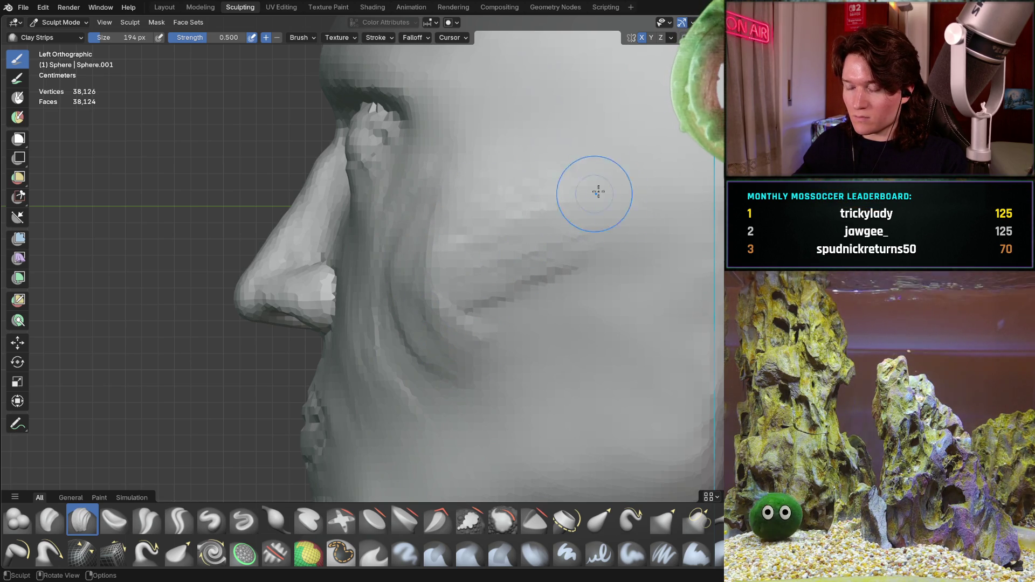
mouse_move(559, 218)
middle_down()
mouse_move(520, 293)
mouse_move(381, 343)
mouse_move(378, 360)
mouse_move(336, 359)
mouse_move(331, 323)
mouse_move(408, 302)
mouse_move(426, 314)
middle_up()
scroll(424, 286, up, 3)
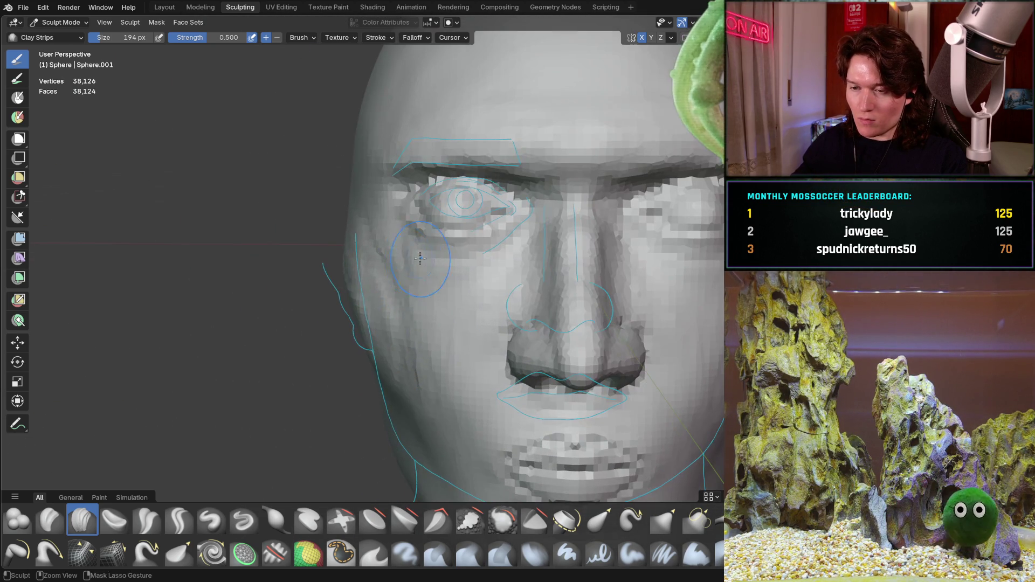
key(ctrl+KP_1)
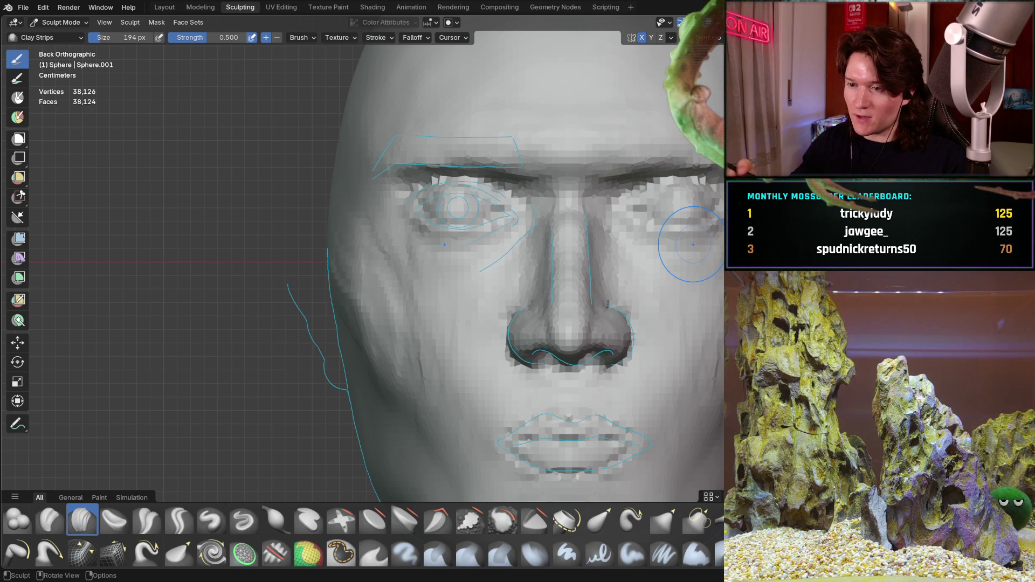
mouse_move(353, 272)
ctrl+middle_down()
mouse_move(389, 304)
mouse_move(343, 261)
mouse_move(341, 283)
ctrl+middle_up()
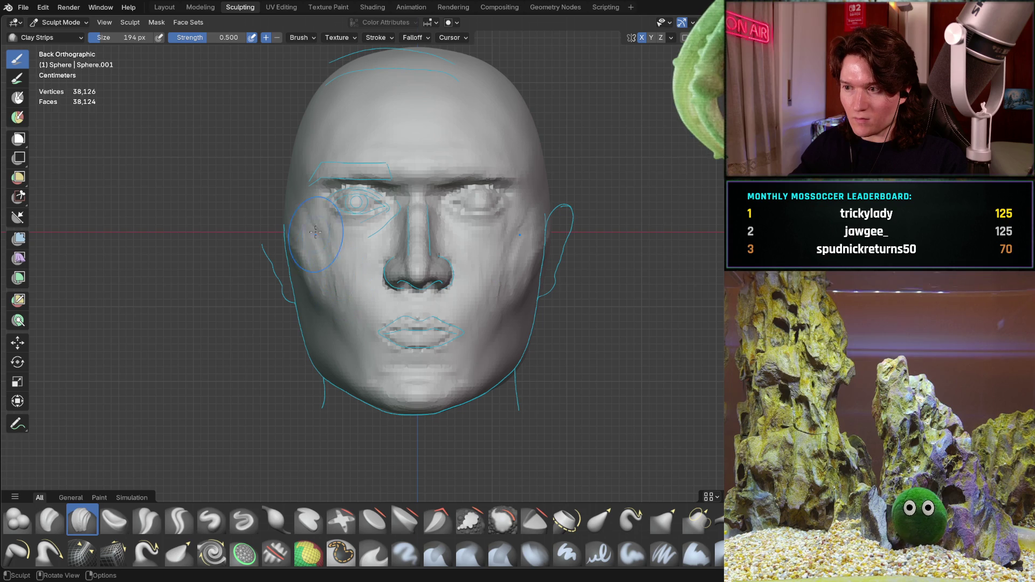
scroll(312, 208, up, 3)
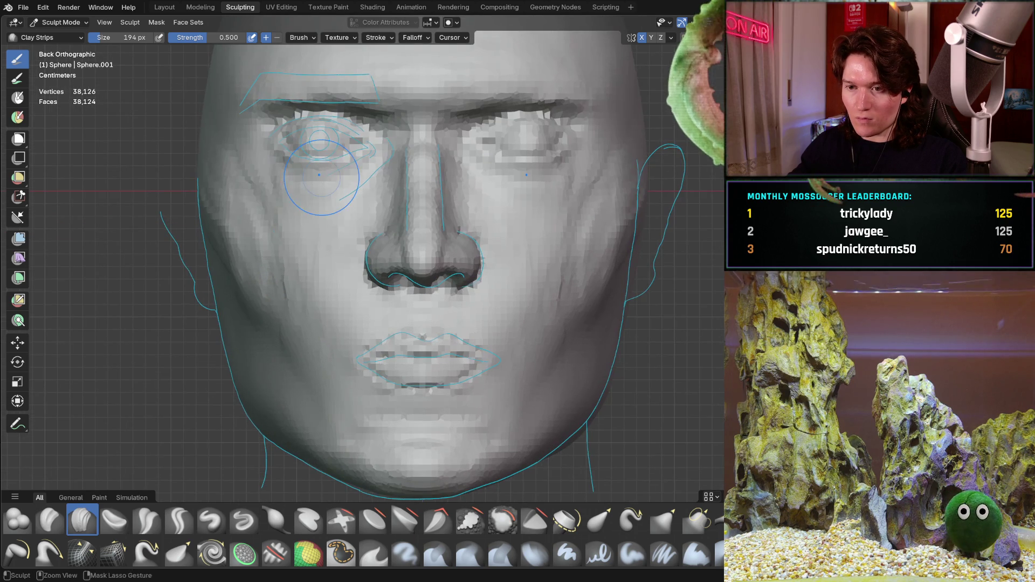
scroll(314, 211, up, 3)
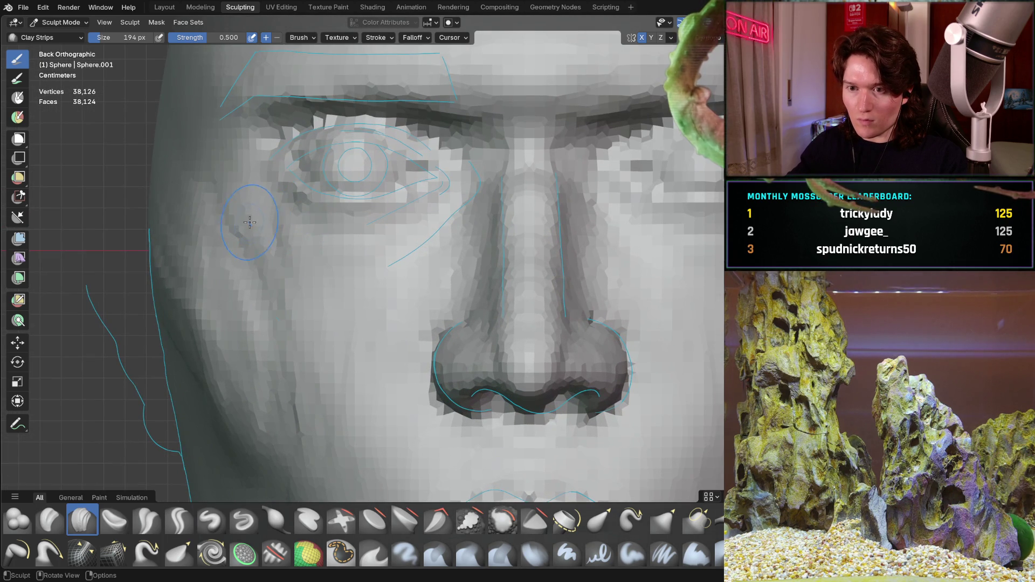
middle_drag(236, 206, 368, 296)
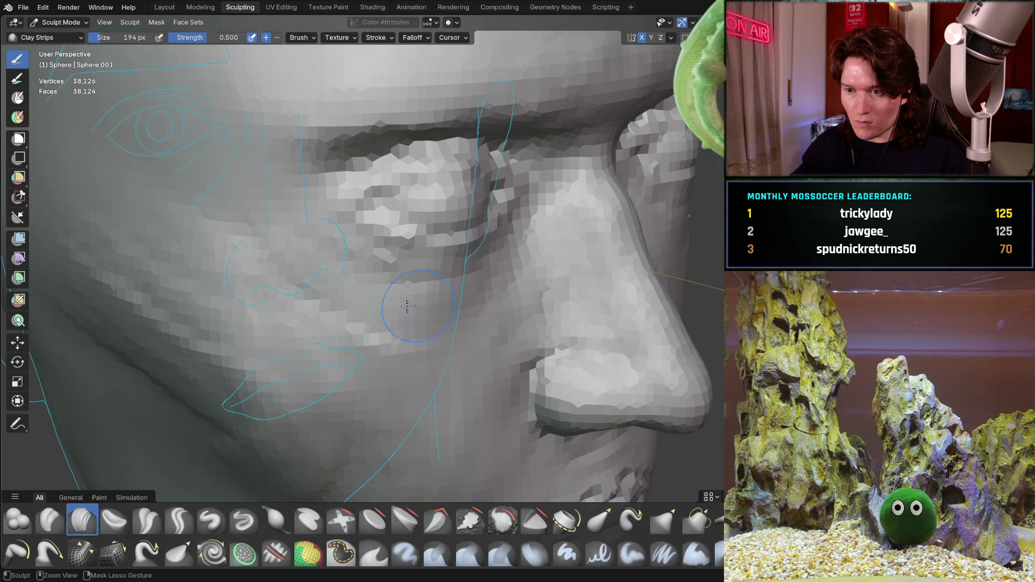
middle_drag(477, 302, 301, 238)
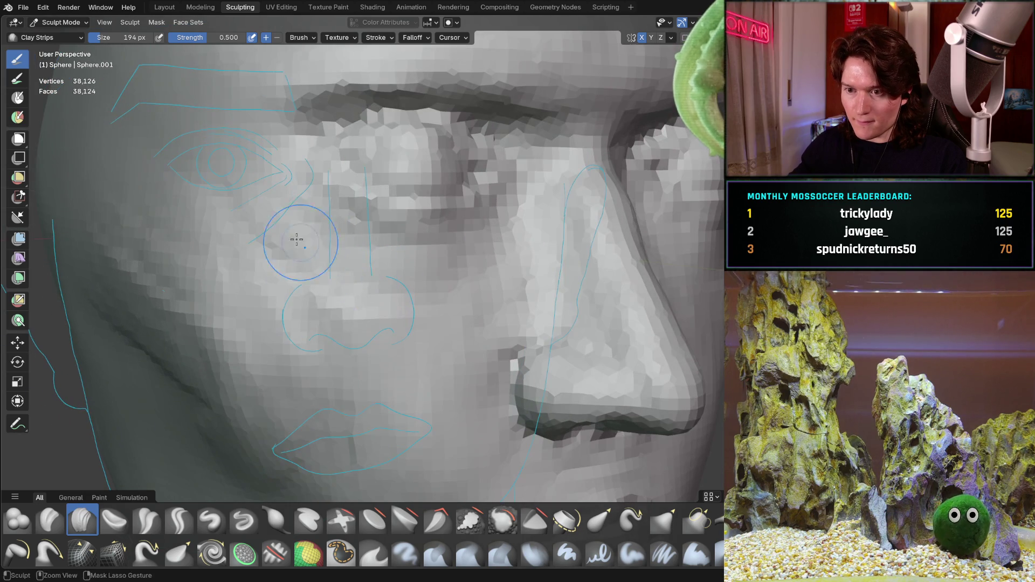
mouse_move(408, 266)
middle_down()
mouse_move(315, 262)
mouse_move(448, 255)
mouse_move(335, 289)
mouse_move(377, 269)
mouse_move(386, 245)
middle_up()
scroll(335, 289, down, 3)
scroll(356, 291, up, 2)
scroll(361, 293, up, 3)
scroll(386, 246, up, 2)
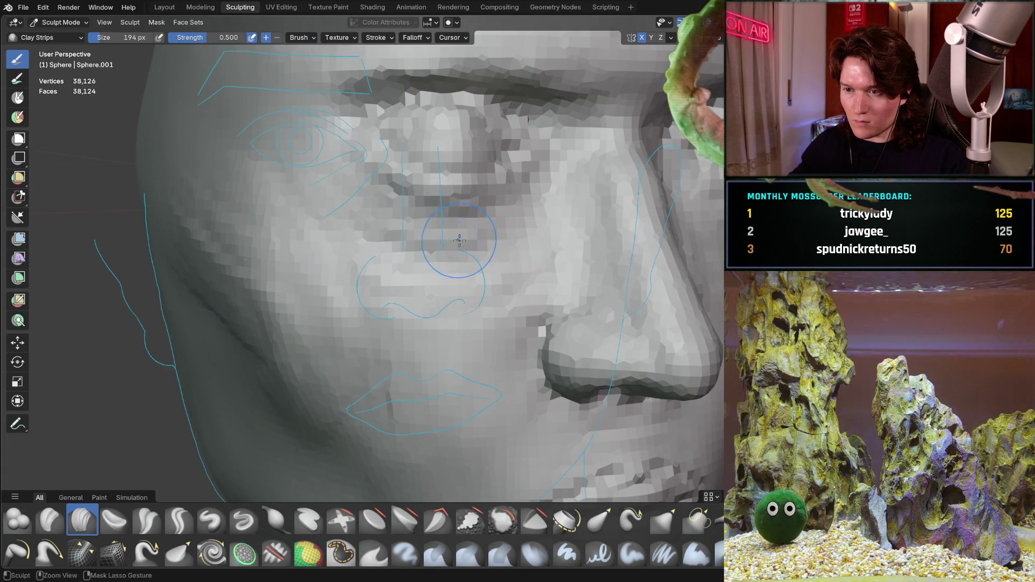
middle_drag(347, 219, 283, 170)
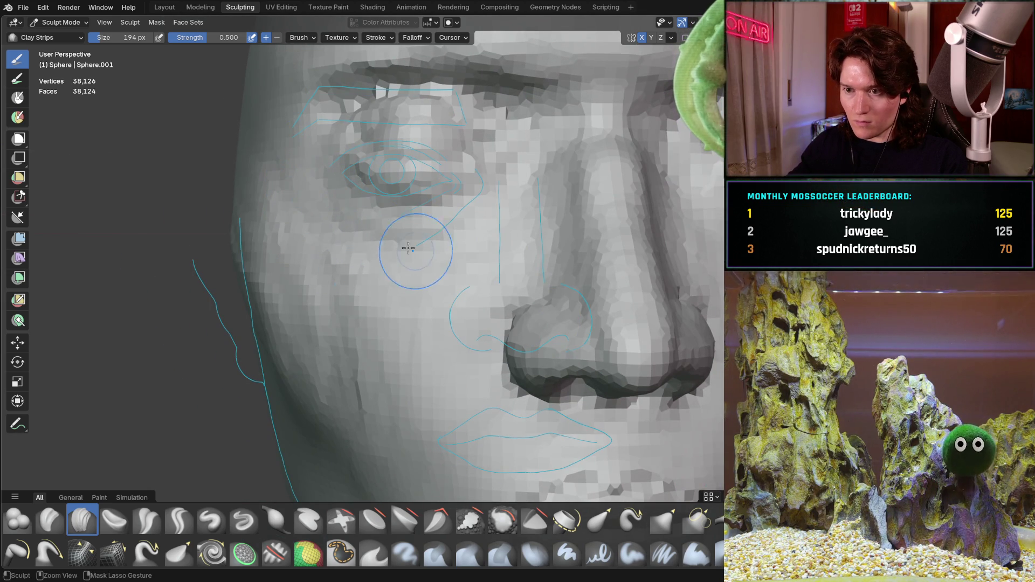
middle_drag(413, 278, 315, 246)
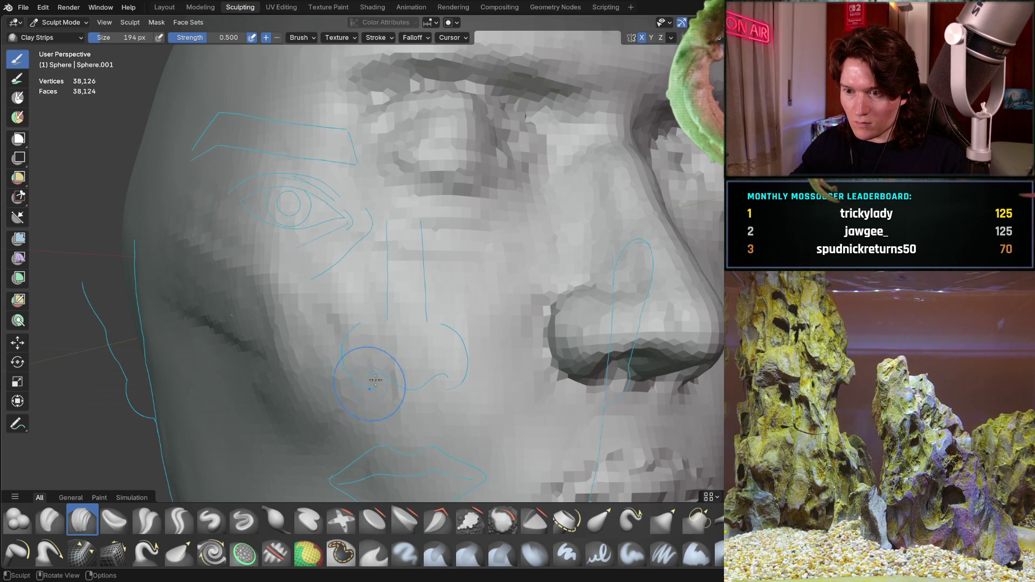
mouse_move(531, 238)
middle_down()
mouse_move(382, 320)
mouse_move(436, 264)
mouse_move(428, 257)
middle_up()
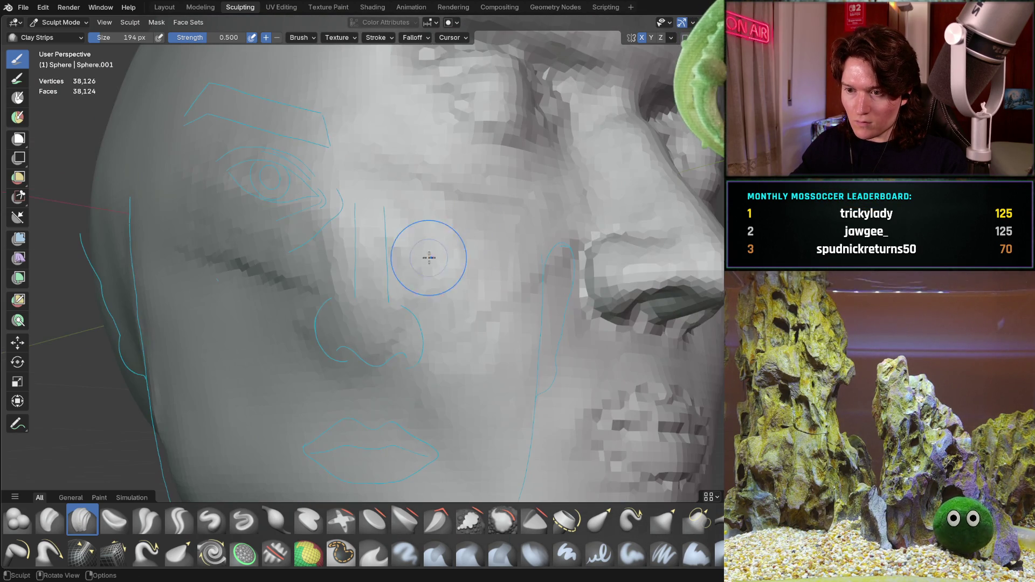
middle_drag(388, 320, 381, 334)
middle_drag(381, 293, 358, 288)
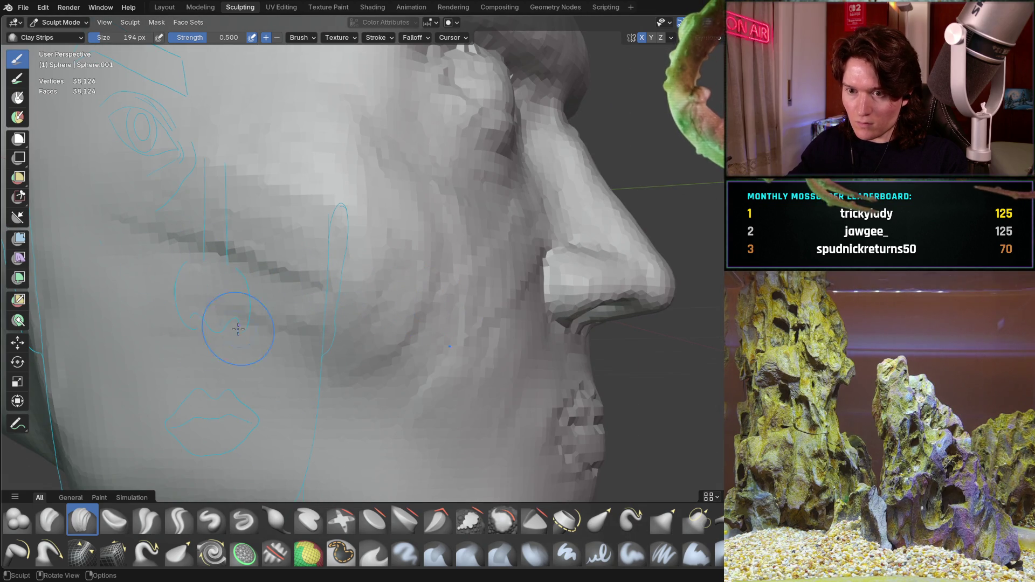
middle_drag(238, 328, 383, 243)
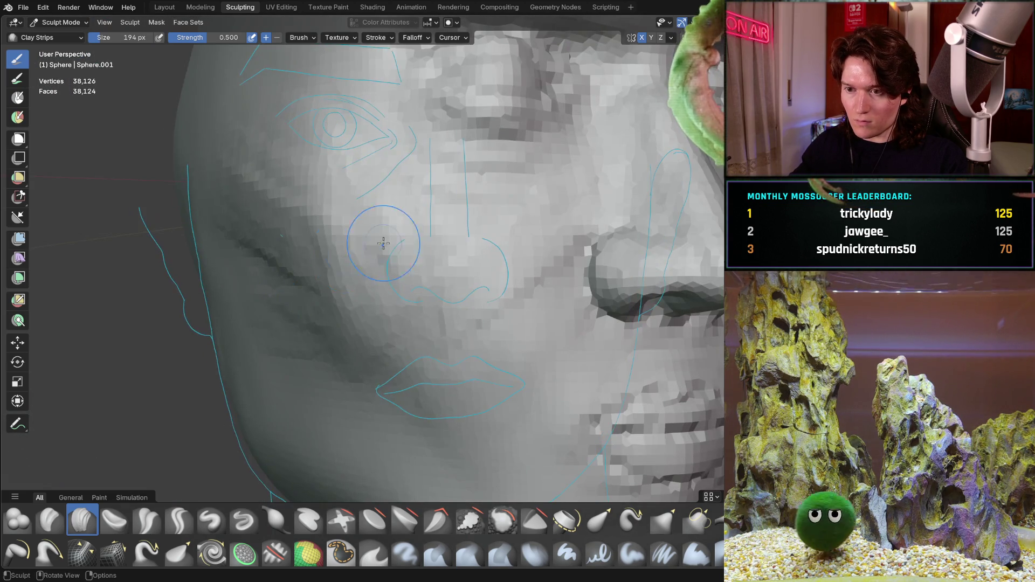
scroll(277, 266, down, 5)
mouse_move(277, 265)
middle_down()
mouse_move(434, 284)
mouse_move(431, 294)
mouse_move(536, 259)
mouse_move(598, 257)
middle_up()
scroll(388, 248, up, 3)
mouse_move(388, 248)
middle_down()
mouse_move(386, 286)
mouse_move(388, 277)
middle_up()
scroll(388, 277, up, 1)
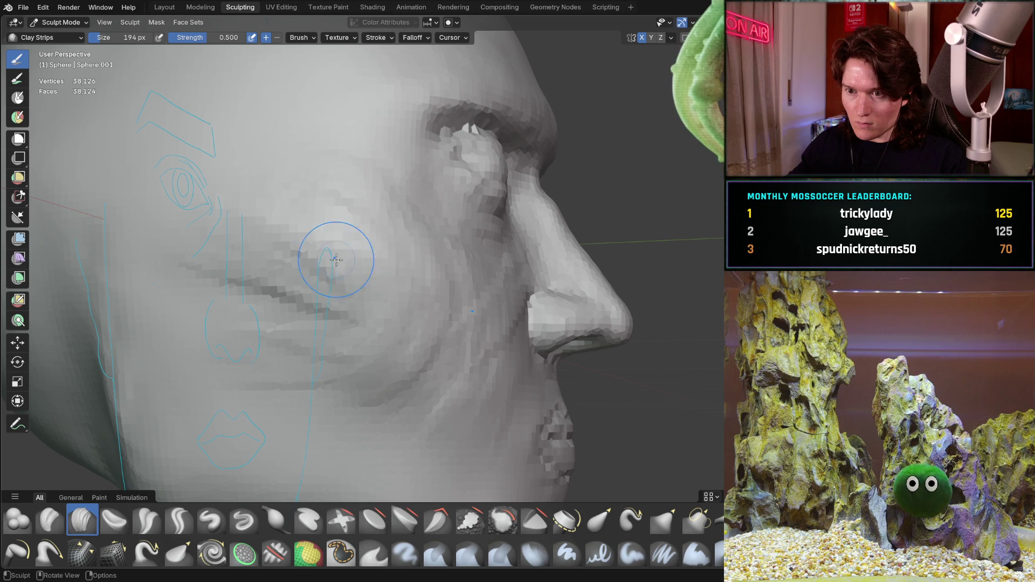
Add light Clay Strips strokes to the cheek, then view the whole head
middle_drag(284, 245, 279, 238)
middle_drag(359, 175, 359, 175)
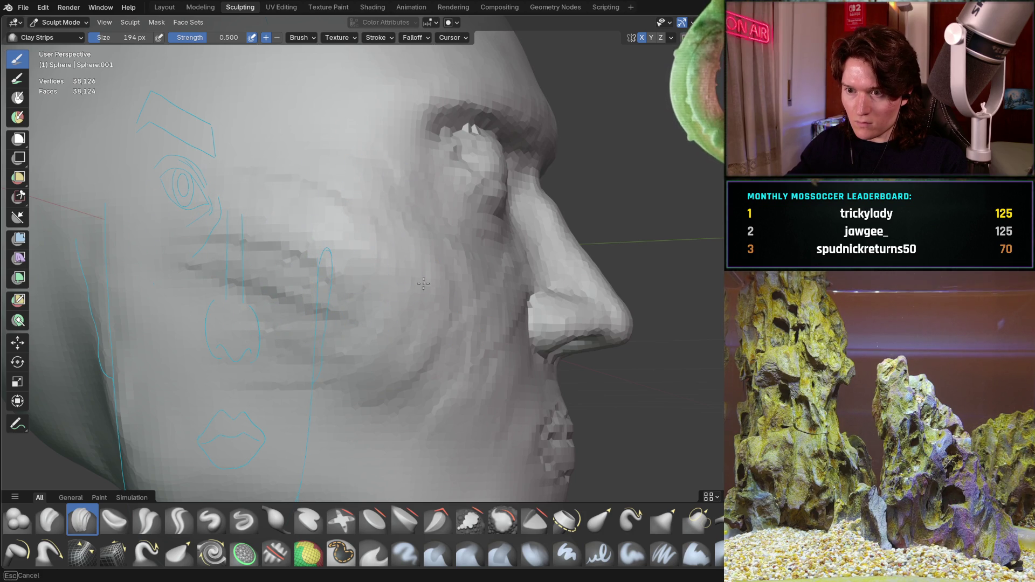
middle_drag(421, 377, 421, 377)
mouse_move(428, 289)
middle_down()
mouse_move(355, 285)
mouse_move(326, 159)
middle_up()
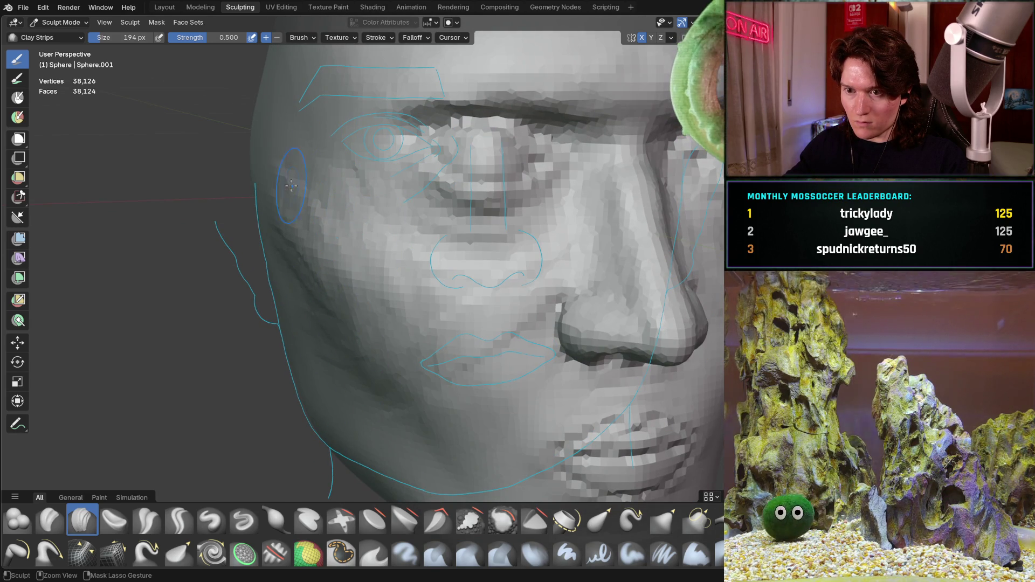
scroll(348, 328, down, 5)
mouse_move(349, 329)
middle_down()
mouse_move(416, 292)
mouse_move(529, 305)
mouse_move(505, 344)
middle_up()
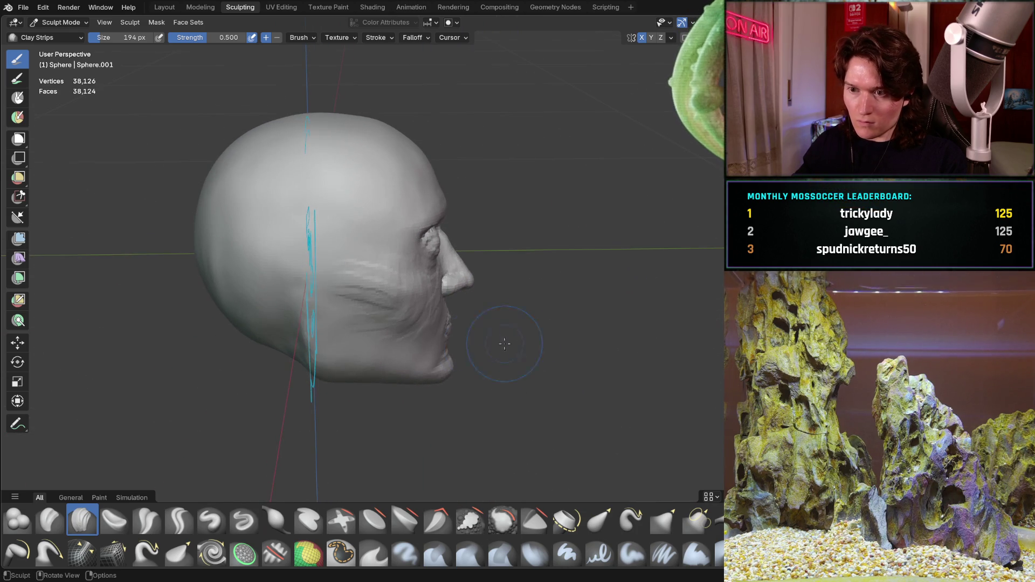
scroll(439, 343, up, 6)
Check the cheek from three-quarter and frontal angles, including front orthographic view
middle_drag(439, 343, 376, 285)
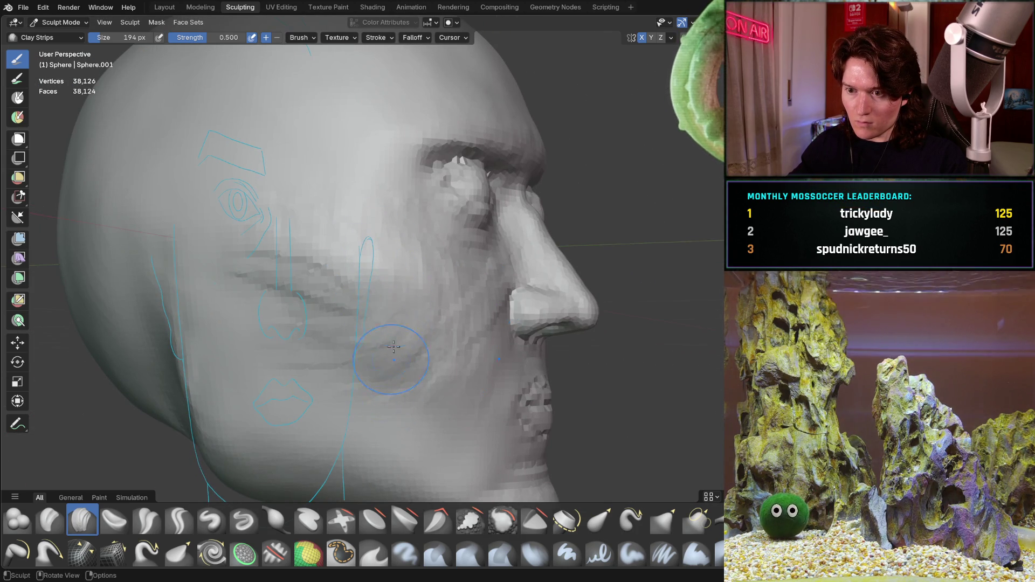
middle_drag(393, 346, 303, 300)
middle_drag(379, 298, 367, 291)
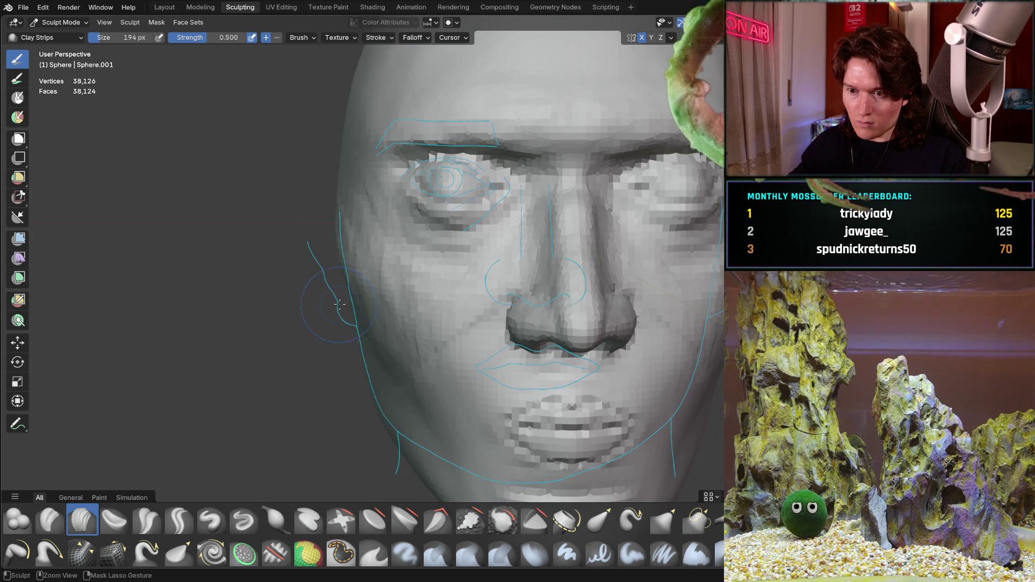
scroll(358, 283, up, 4)
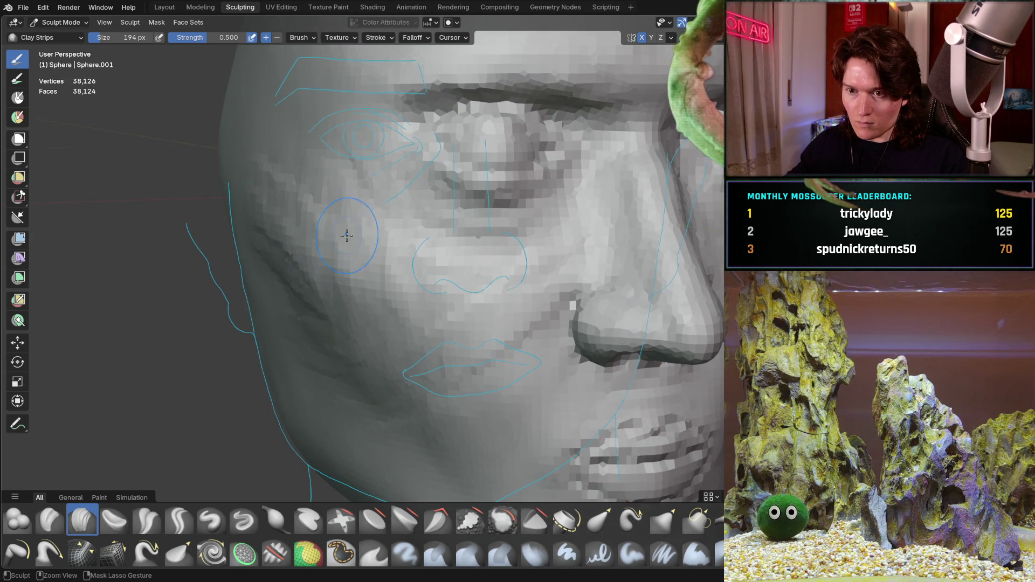
middle_drag(350, 206, 364, 230)
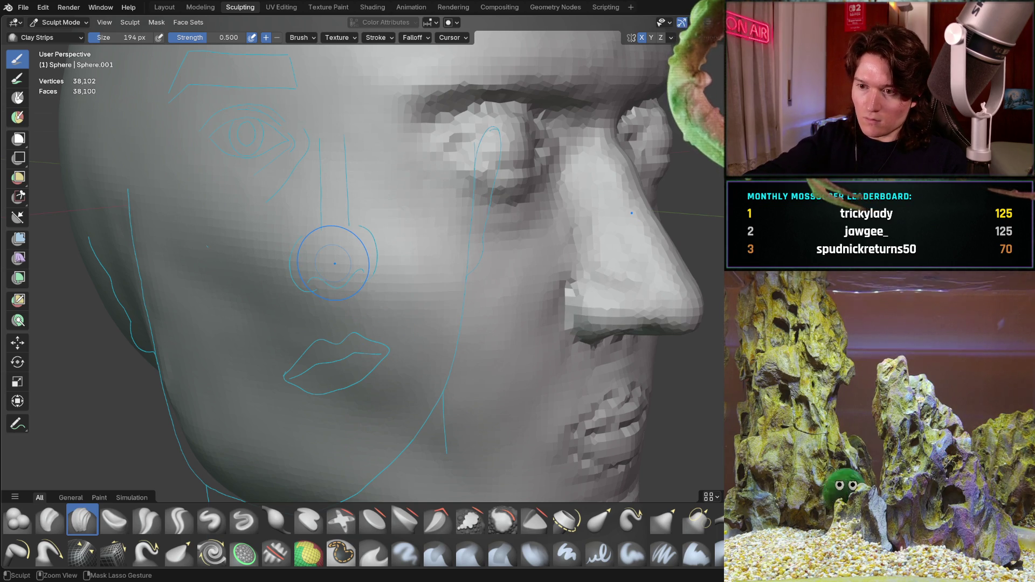
mouse_move(438, 237)
middle_down()
mouse_move(455, 302)
mouse_move(410, 289)
mouse_move(434, 300)
mouse_move(476, 266)
mouse_move(469, 301)
mouse_move(482, 337)
middle_up()
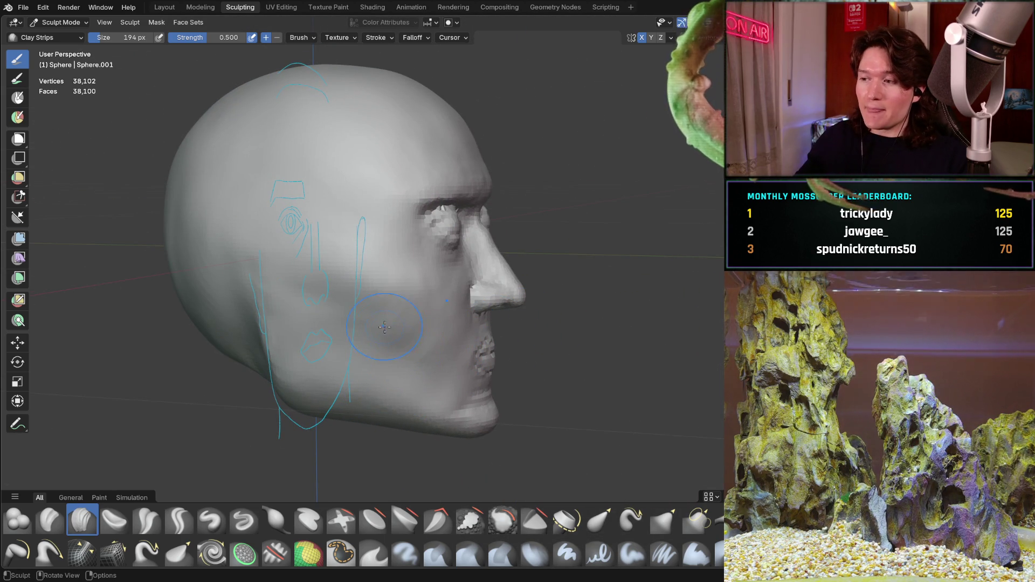
mouse_move(420, 304)
middle_down()
mouse_move(435, 305)
mouse_move(393, 300)
middle_up()
key(ctrl+KP_1)
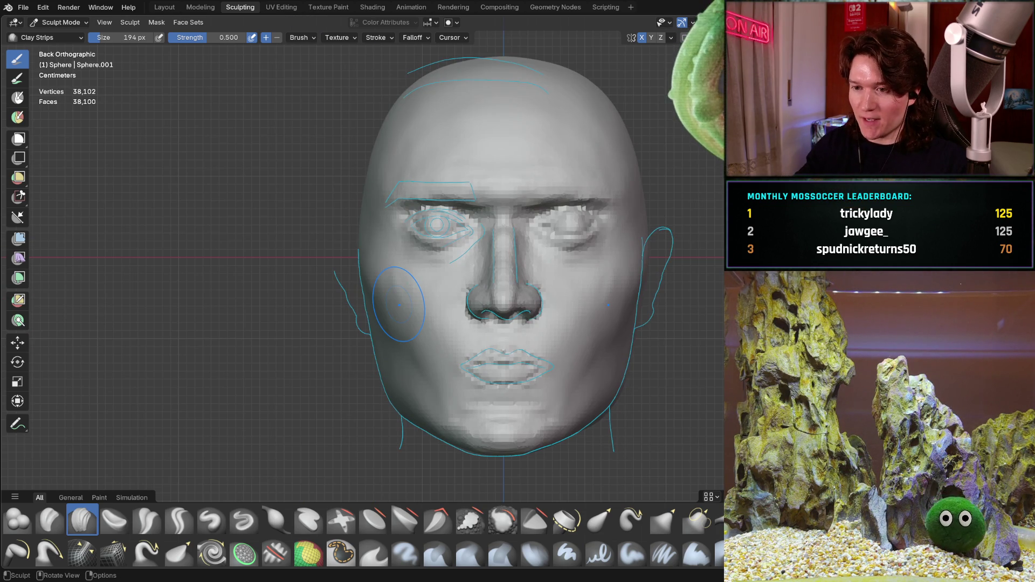
mouse_move(343, 382)
ctrl+middle_down()
mouse_move(395, 283)
mouse_move(415, 266)
mouse_move(298, 308)
ctrl+middle_up()
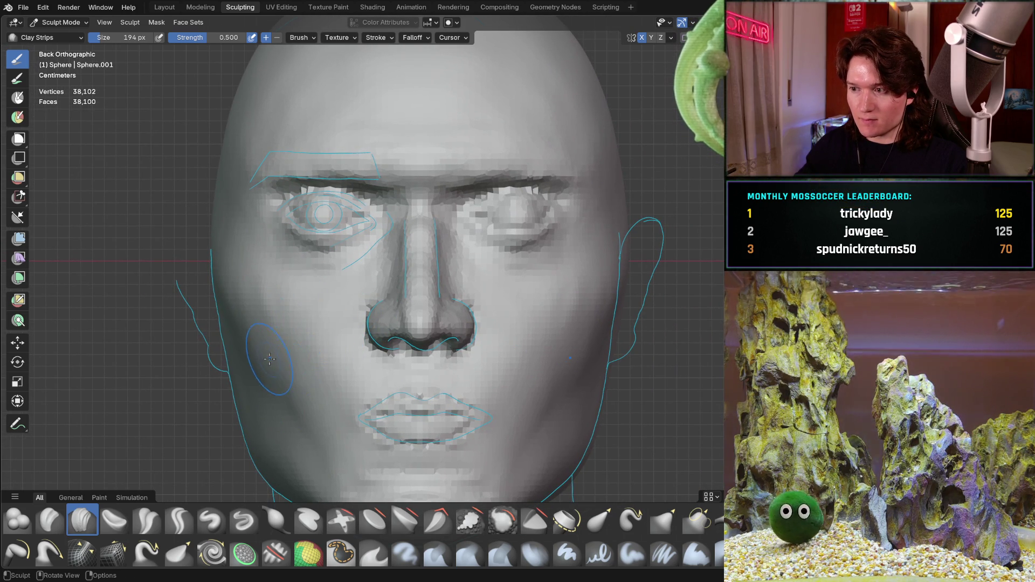
mouse_move(315, 334)
ctrl+middle_down()
mouse_move(294, 371)
mouse_move(273, 302)
ctrl+middle_up()
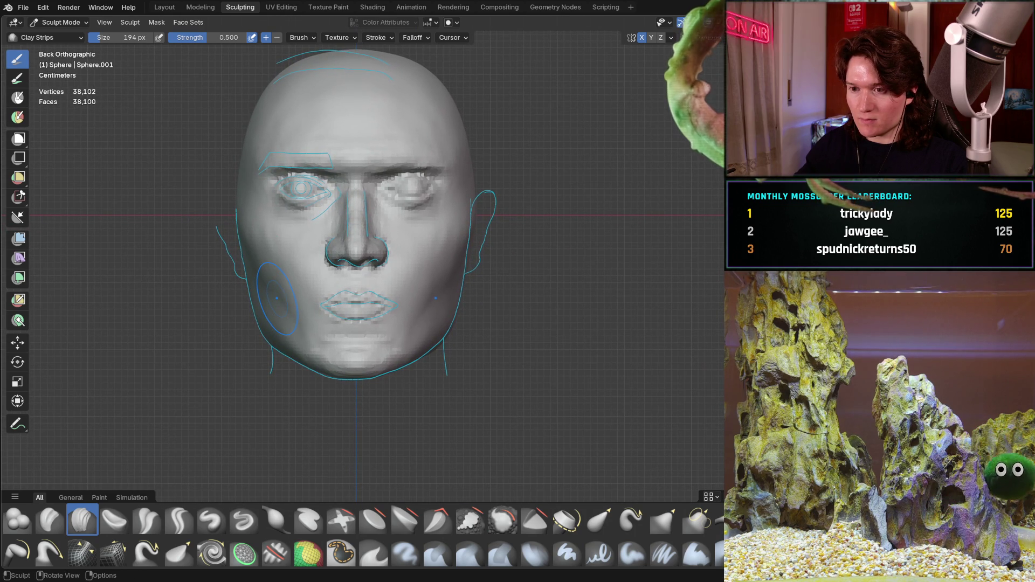
Review the cheek from side and three-quarter angles, ending in front orthographic view
mouse_move(279, 291)
middle_down()
mouse_move(312, 249)
mouse_move(211, 253)
middle_up()
scroll(205, 253, up, 5)
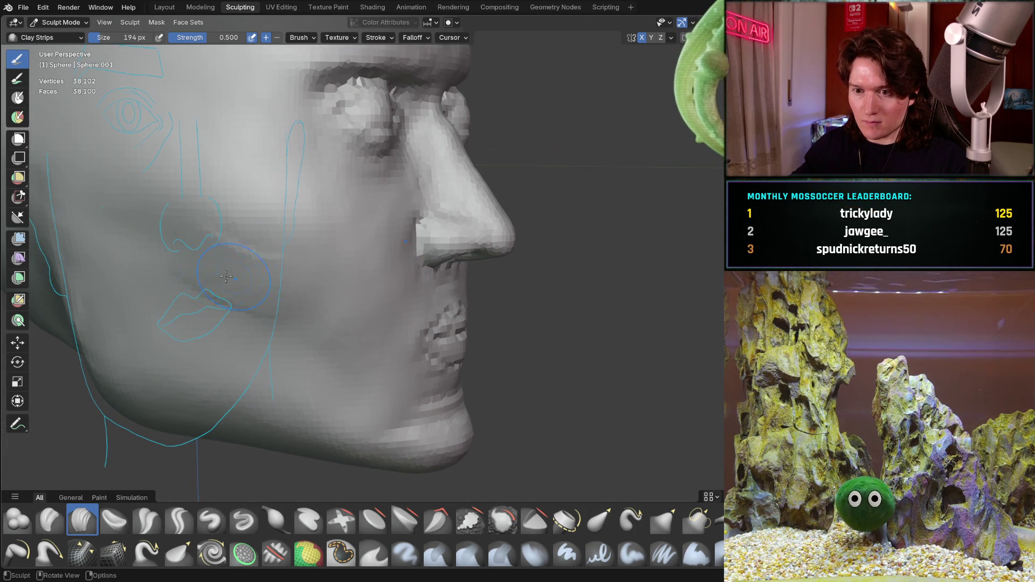
middle_drag(320, 310, 226, 278)
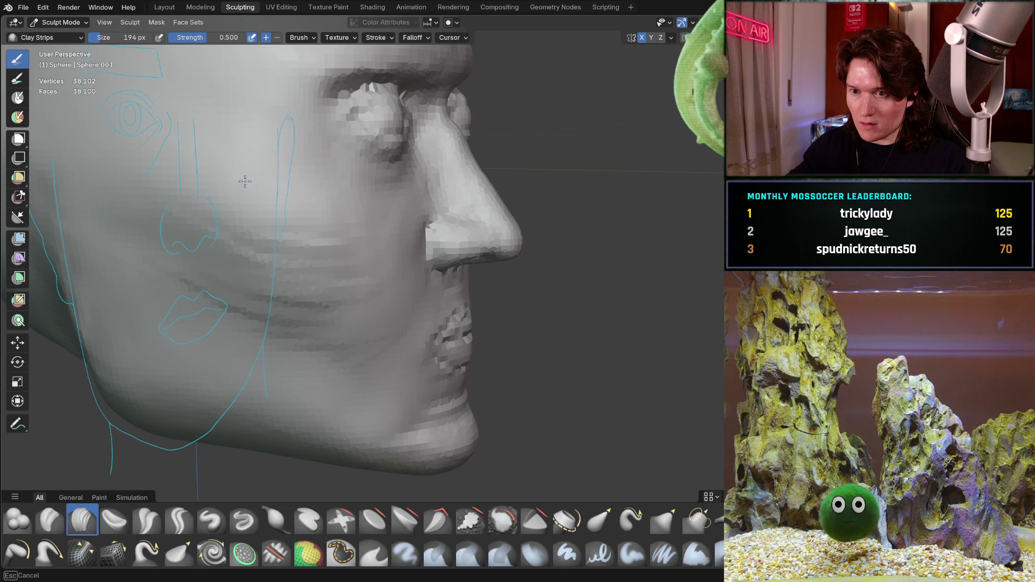
middle_drag(245, 185, 199, 158)
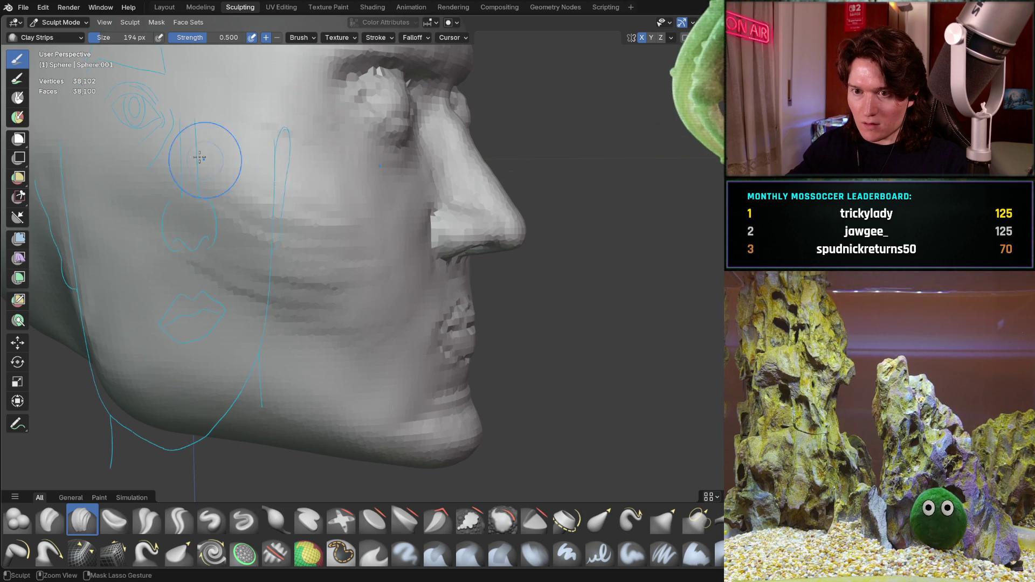
mouse_move(292, 211)
middle_down()
mouse_move(196, 196)
mouse_move(284, 281)
mouse_move(382, 272)
middle_up()
scroll(302, 272, down, 3)
scroll(397, 270, up, 4)
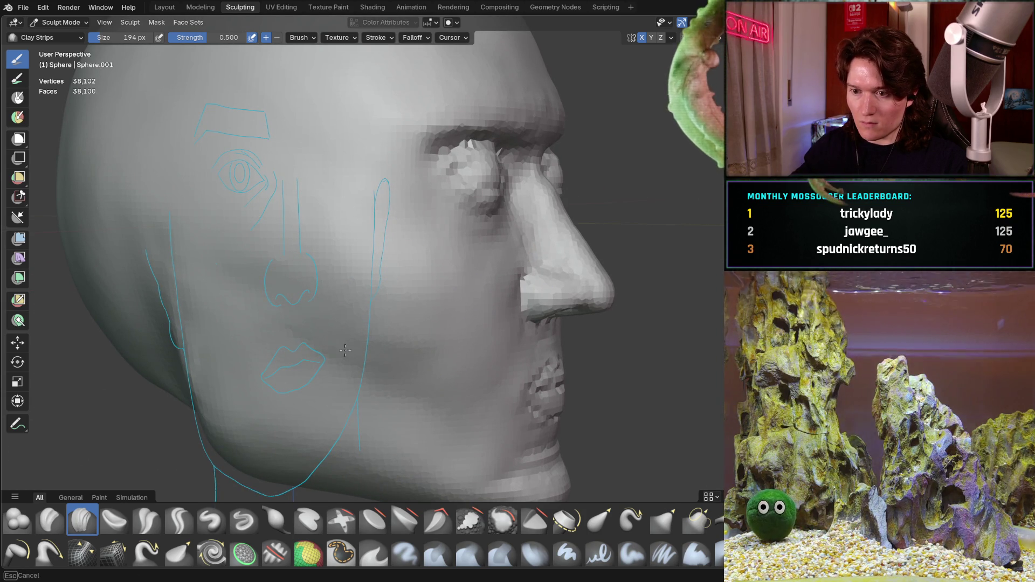
mouse_move(358, 317)
middle_down()
mouse_move(298, 324)
mouse_move(357, 248)
mouse_move(352, 294)
middle_up()
scroll(404, 275, down, 2)
key(ctrl+KP_1)
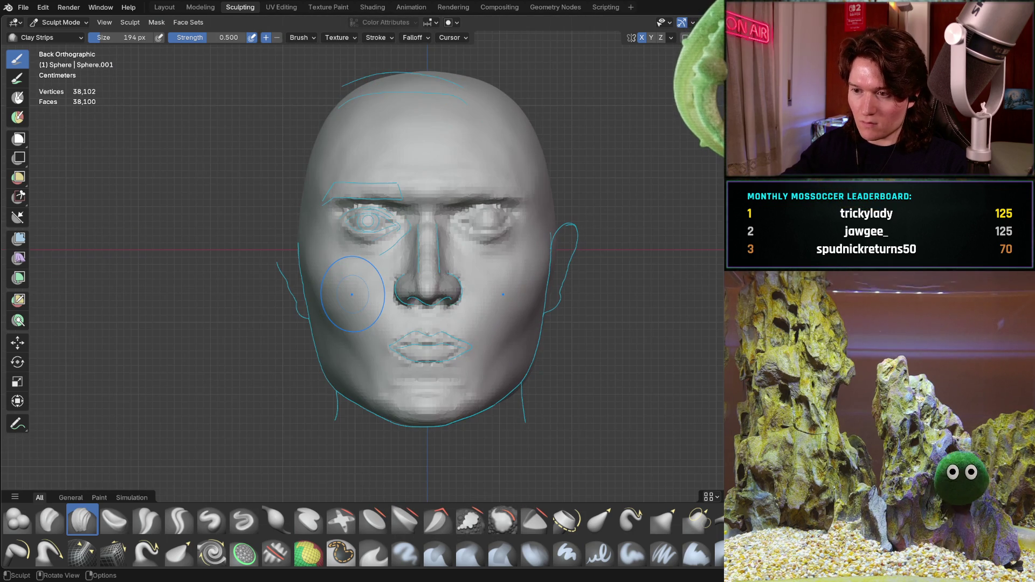
Inspect the cheek and nose from side profile and right three-quarter views
key(ctrl+KP_3)
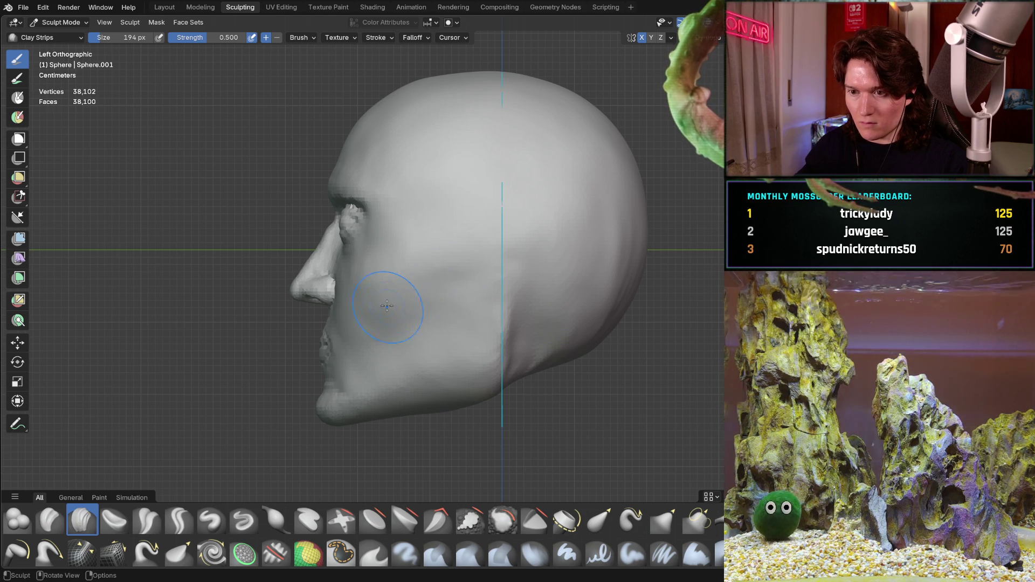
middle_drag(435, 292, 458, 292)
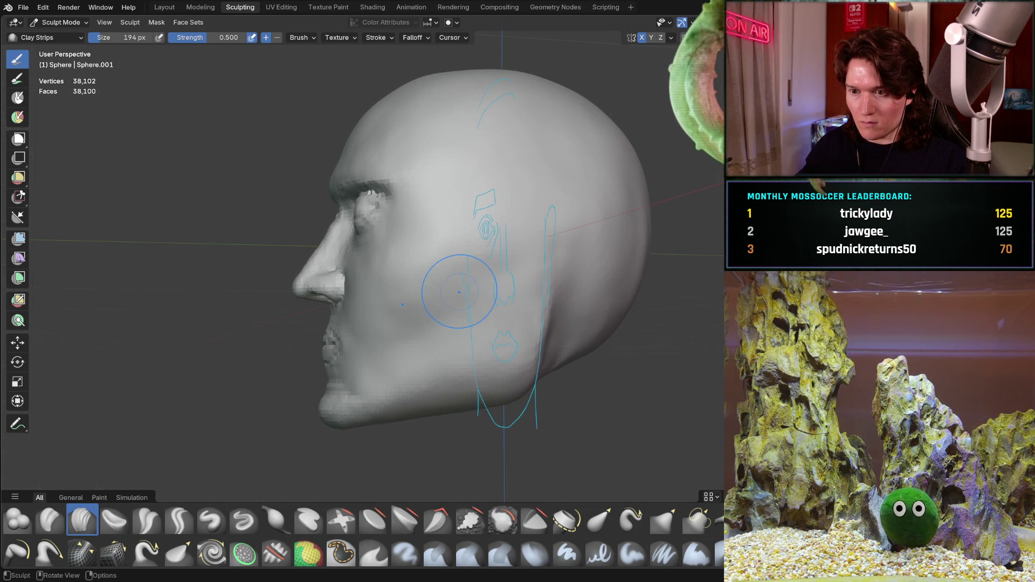
mouse_move(373, 308)
middle_down()
mouse_move(381, 282)
mouse_move(410, 322)
mouse_move(417, 301)
mouse_move(388, 295)
middle_up()
scroll(417, 301, up, 6)
scroll(416, 300, down, 4)
scroll(388, 296, up, 4)
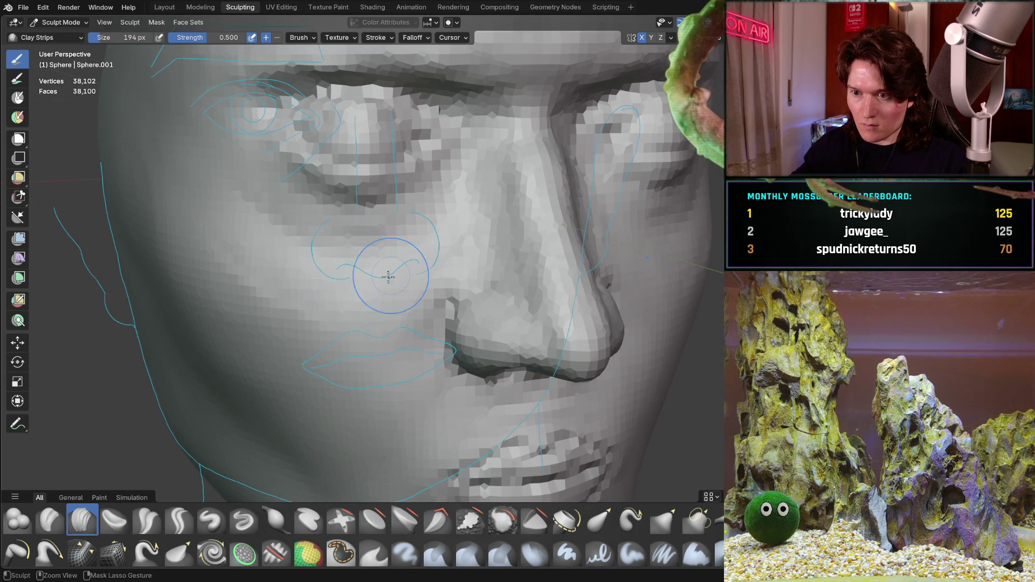
middle_drag(359, 296, 388, 284)
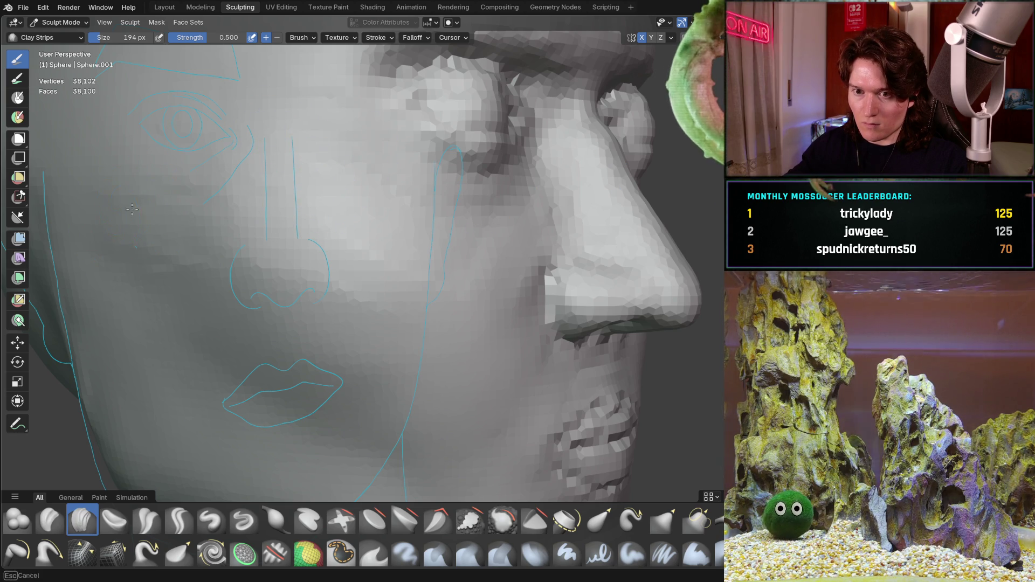
Look closely at the eye and nose from frontal angles, then pick the Mask brush
mouse_move(283, 229)
middle_down()
mouse_move(363, 259)
mouse_move(377, 254)
mouse_move(340, 265)
mouse_move(358, 239)
middle_up()
scroll(358, 239, down, 5)
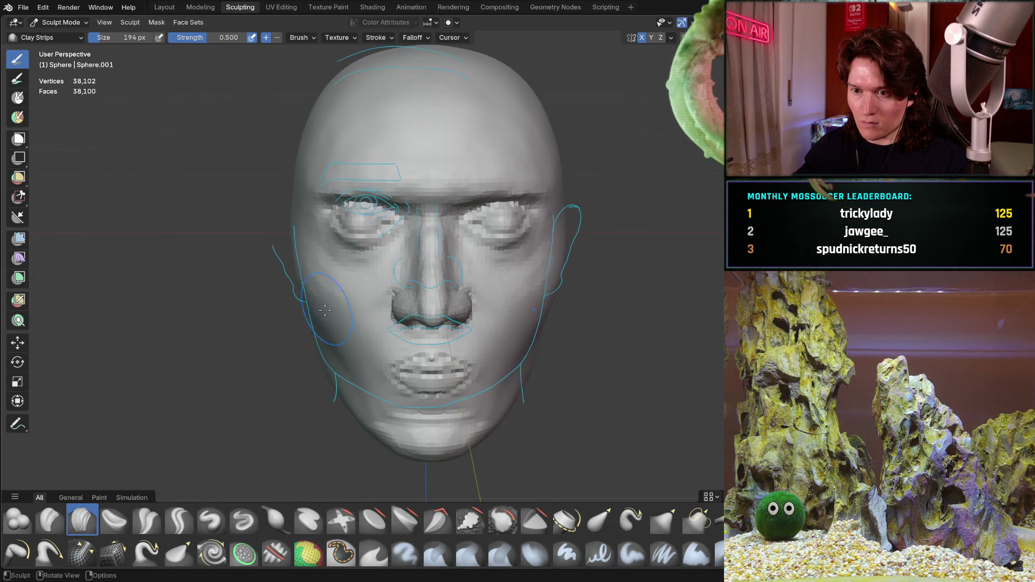
scroll(298, 275, up, 4)
scroll(298, 275, up, 3)
middle_drag(298, 275, 299, 223)
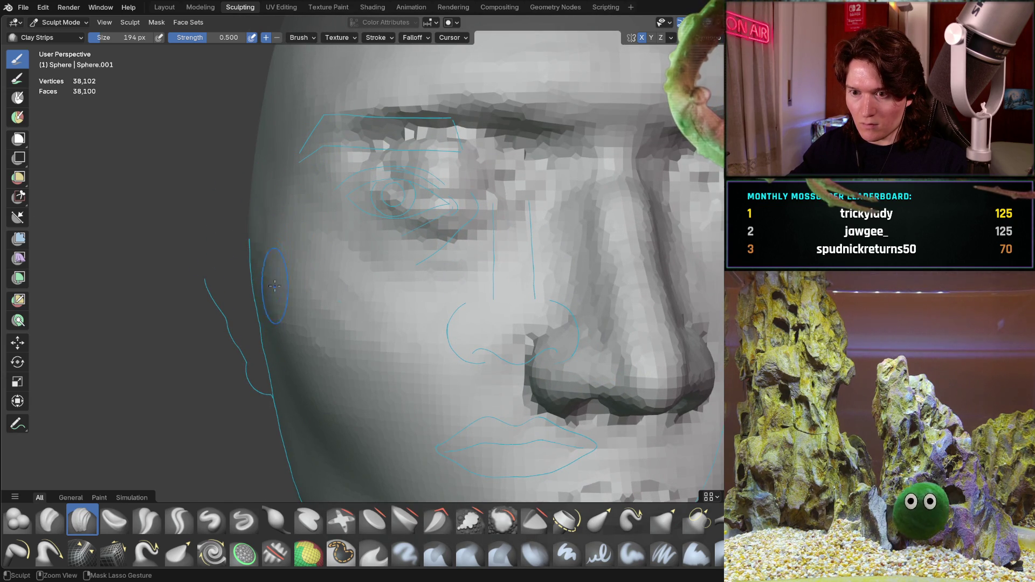
mouse_move(267, 327)
middle_down()
mouse_move(311, 279)
mouse_move(360, 291)
mouse_move(351, 315)
mouse_move(329, 271)
middle_up()
key(Escape)
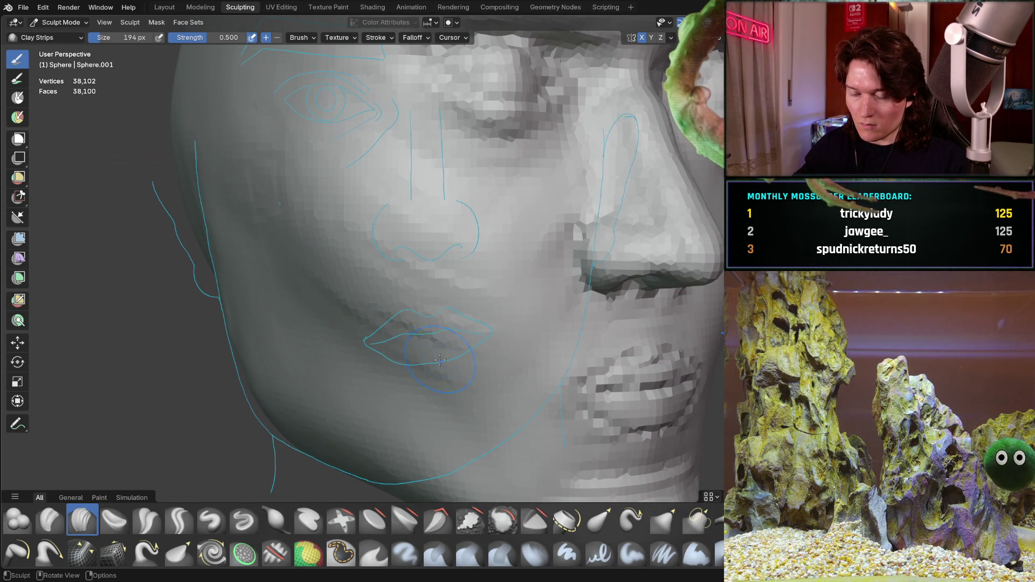
key(m)
mouse_move(313, 255)
middle_down()
mouse_move(377, 238)
mouse_move(338, 268)
middle_up()
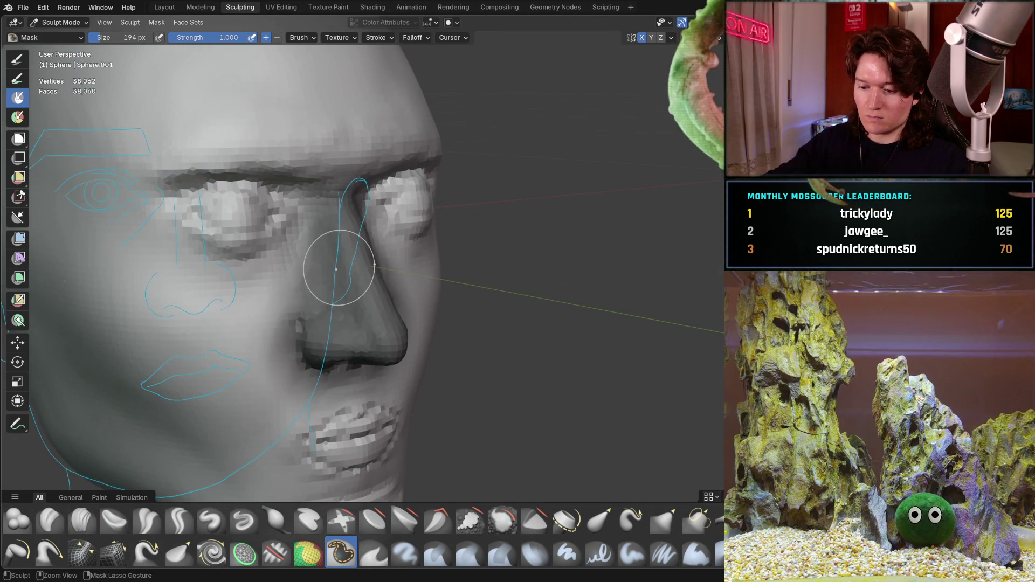
Mask the nose, invert the mask, and lower the nose region along Z
click(336, 269)
key(ctrl+i)
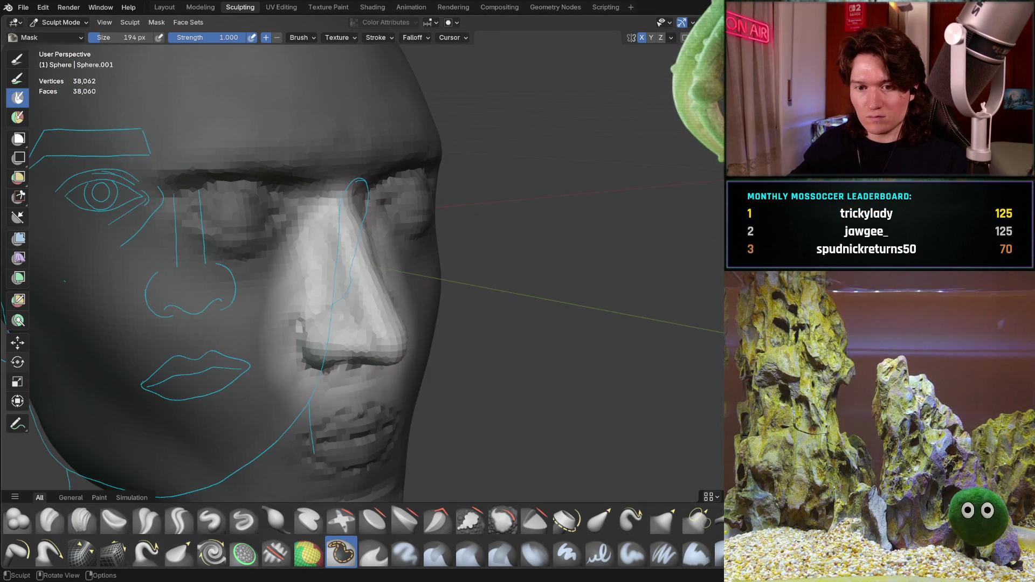
click(17, 343)
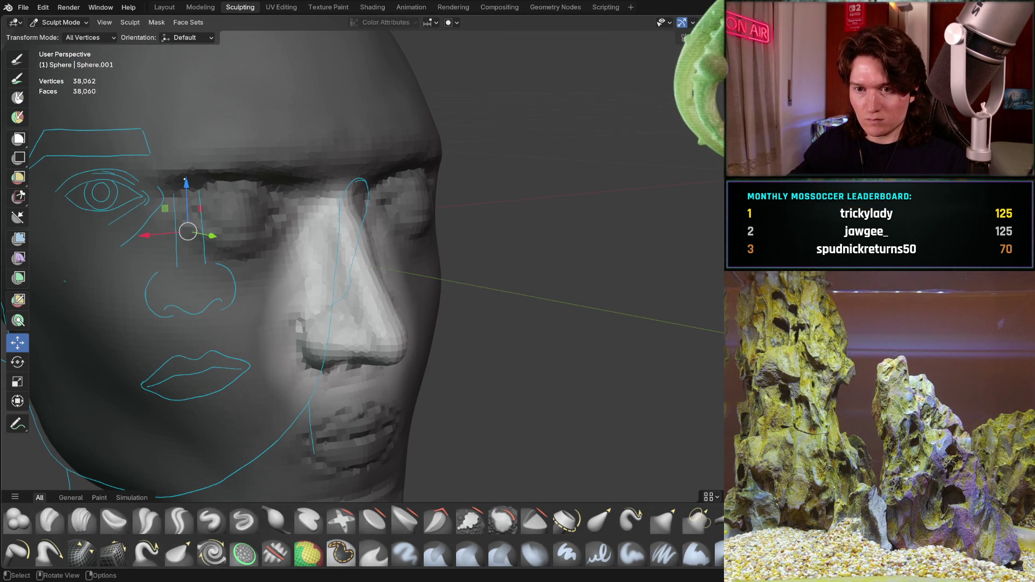
drag(186, 184, 189, 190)
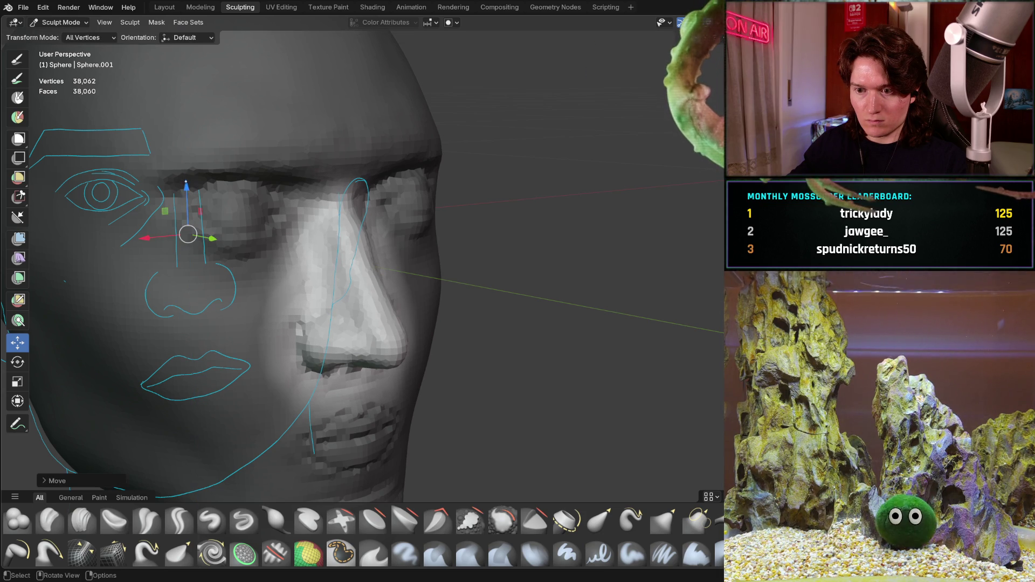
key(ctrl+KP_1)
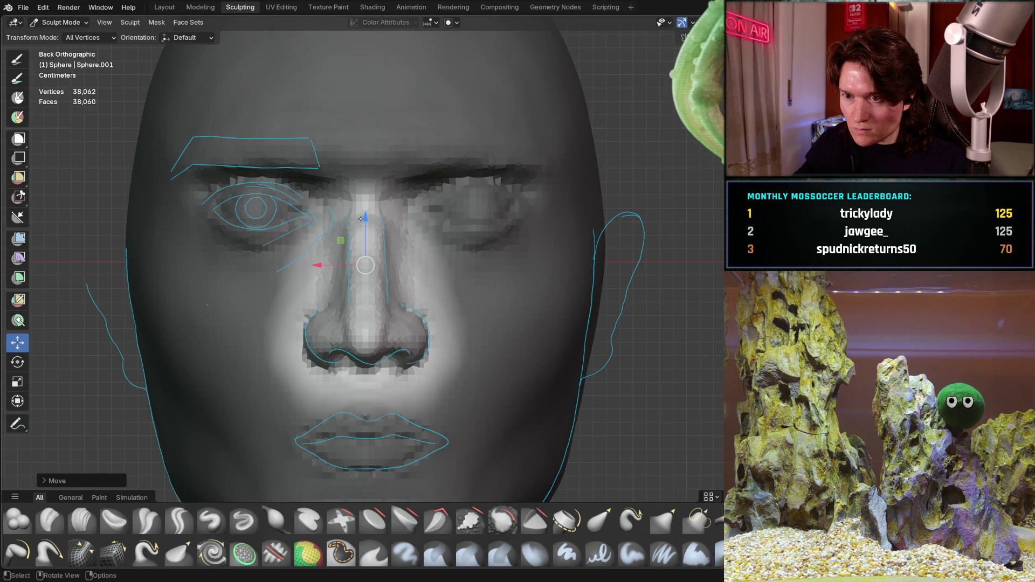
drag(368, 227, 357, 227)
Pull the nose region forward along Y and check it in right orthographic profile
mouse_move(313, 262)
middle_down()
mouse_move(365, 289)
mouse_move(339, 288)
middle_up()
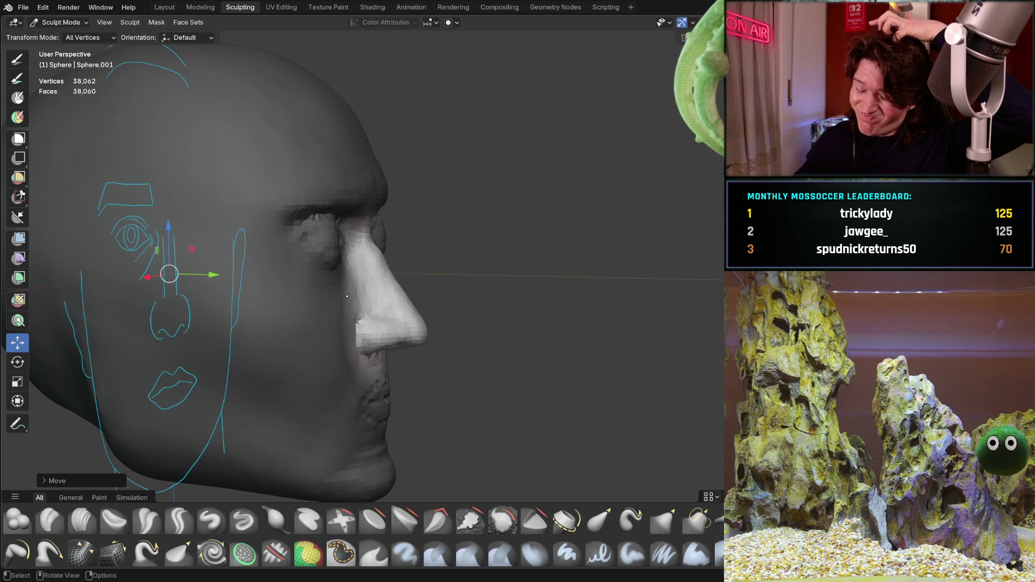
middle_drag(323, 347, 238, 325)
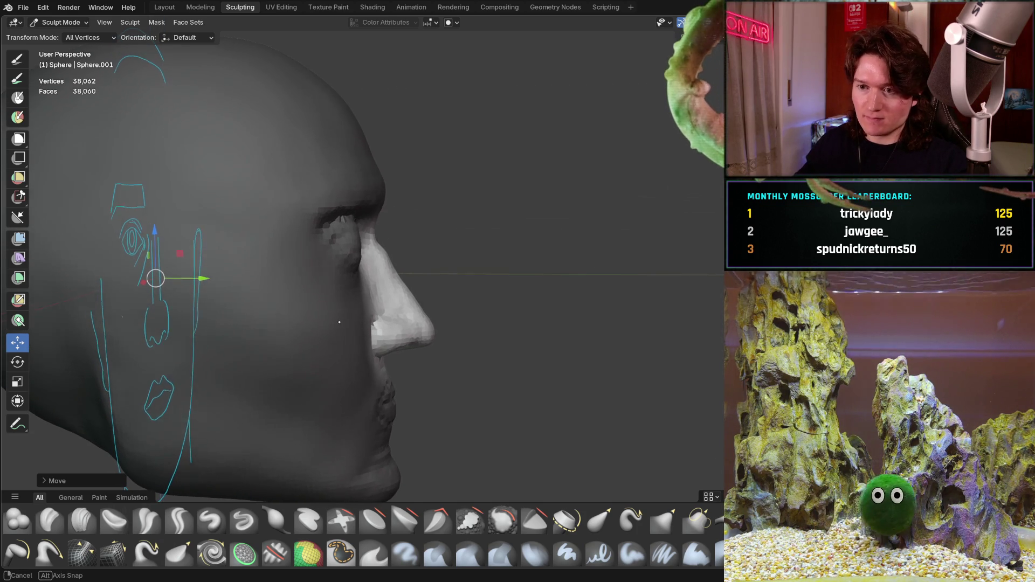
scroll(354, 308, up, 3)
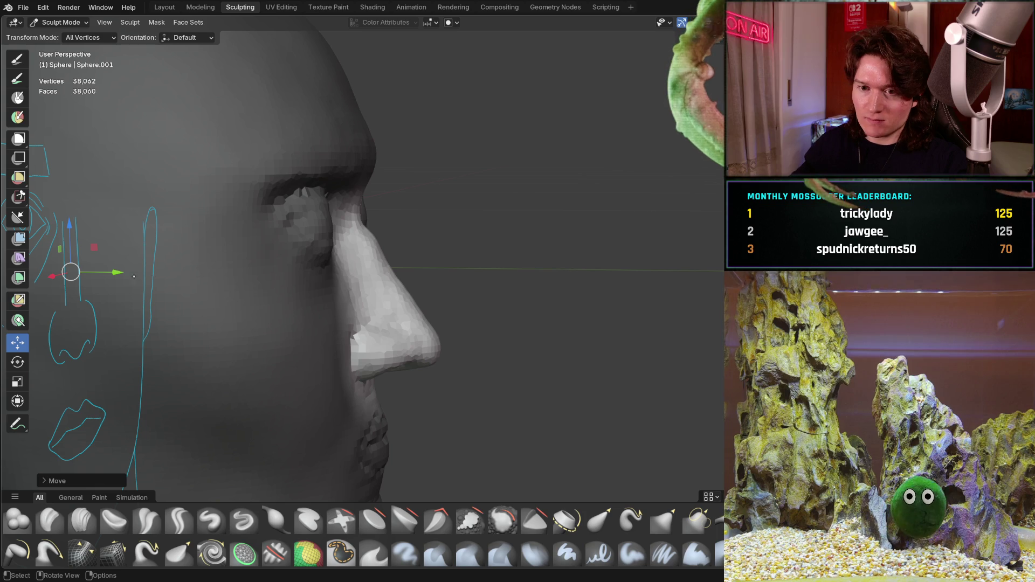
mouse_move(119, 272)
mouse_down()
mouse_move(152, 280)
mouse_move(49, 285)
mouse_move(95, 283)
mouse_move(66, 285)
mouse_up()
middle_drag(307, 289, 291, 288)
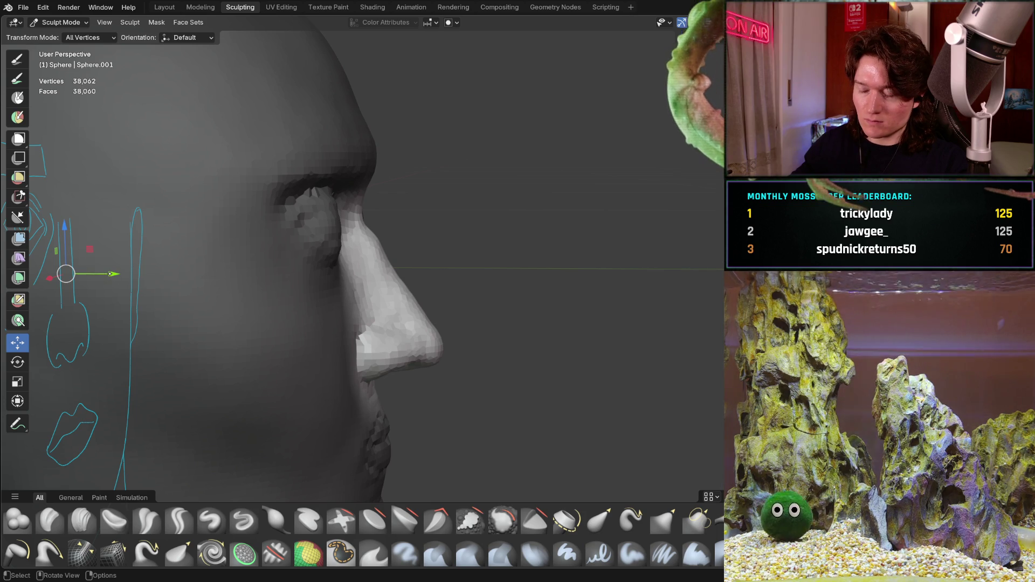
key(KP_3)
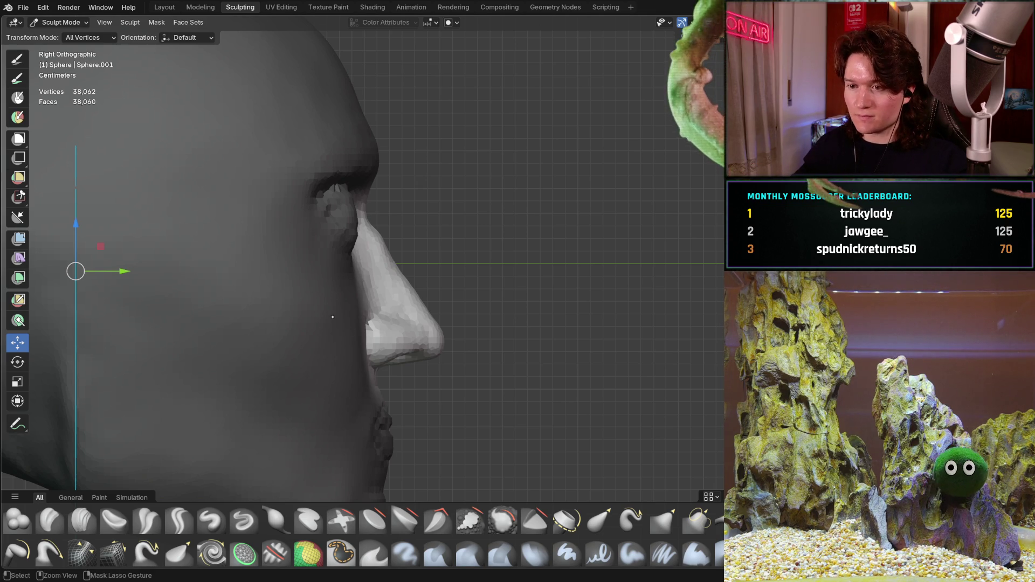
Zoom in on the nose in side profile and nudge it back, then slightly forward
scroll(339, 313, down, 3)
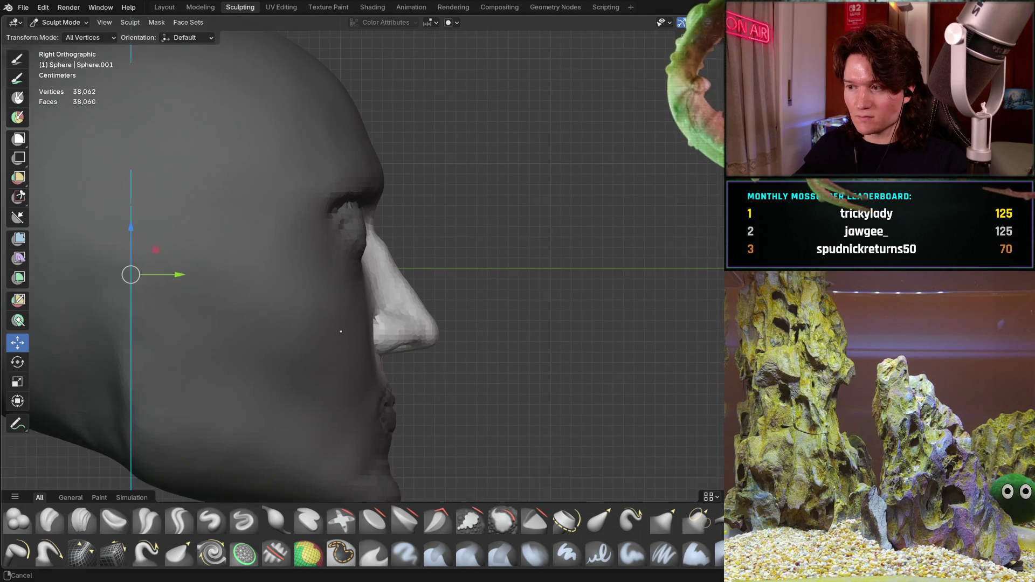
shift+middle_drag(312, 352, 372, 304)
scroll(372, 305, up, 2)
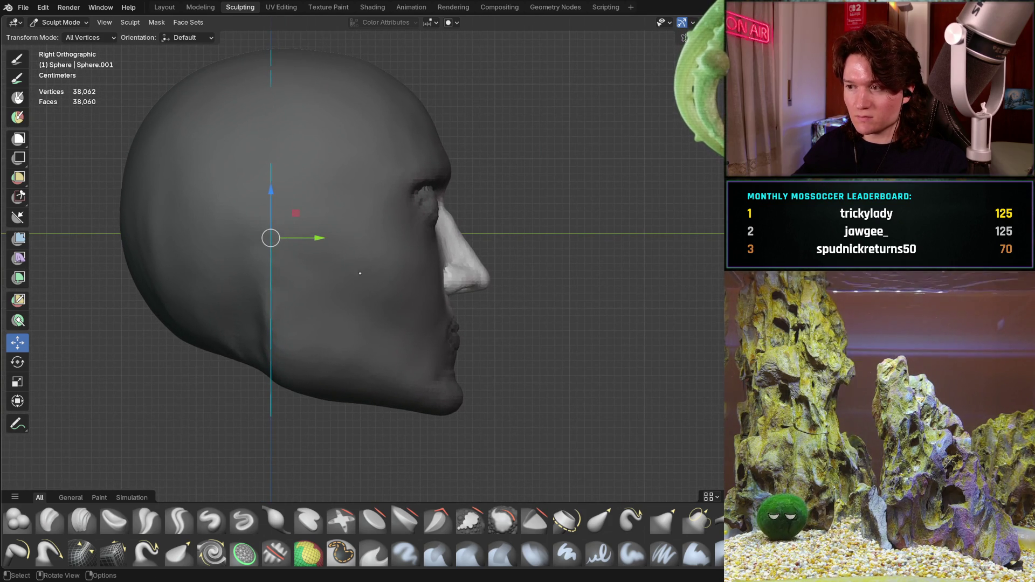
scroll(360, 273, up, 1)
shift+middle_drag(360, 273, 349, 301)
scroll(373, 281, up, 1)
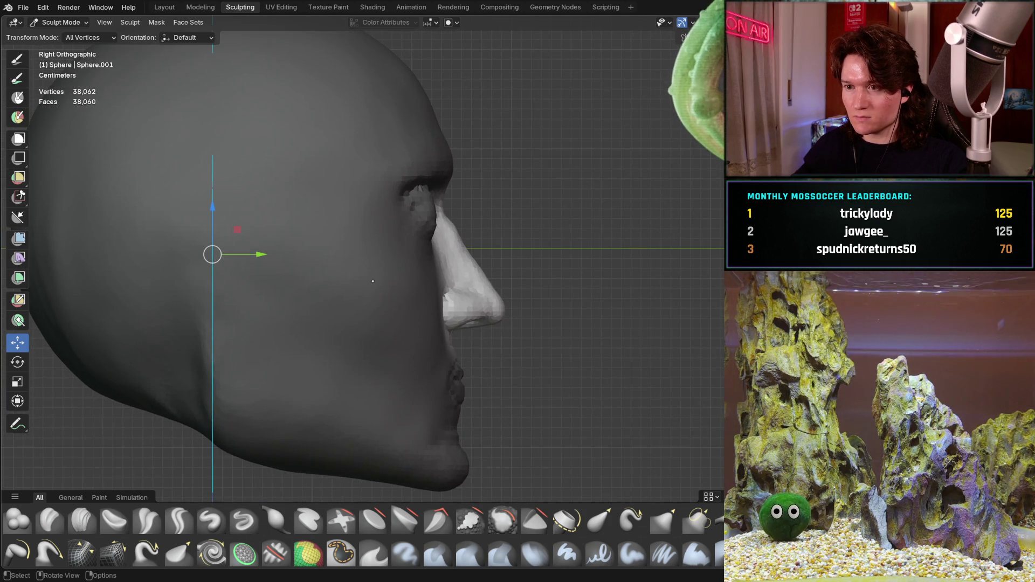
scroll(373, 281, up, 1)
shift+middle_drag(443, 259, 431, 296)
scroll(432, 296, up, 1)
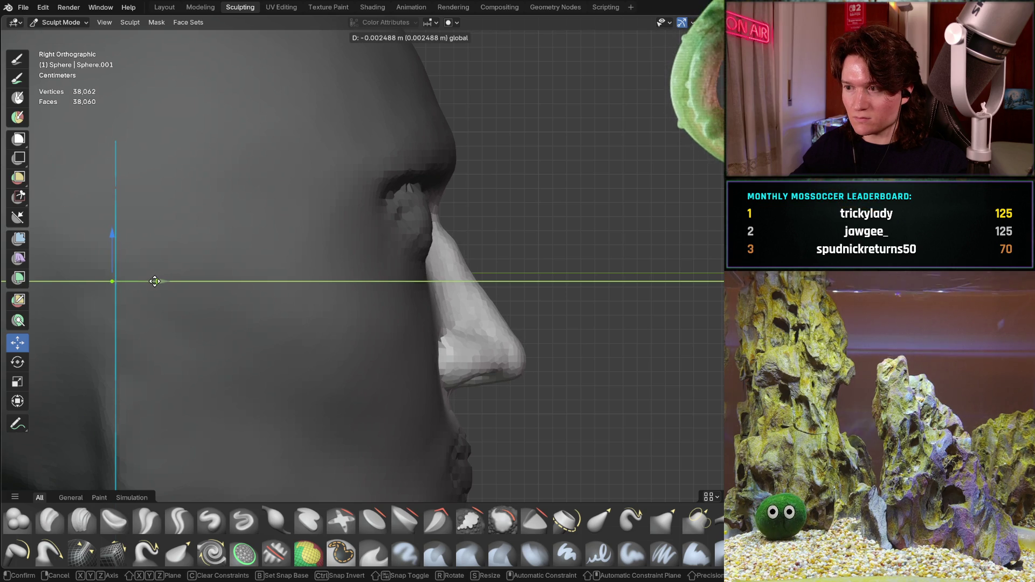
drag(154, 282, 149, 283)
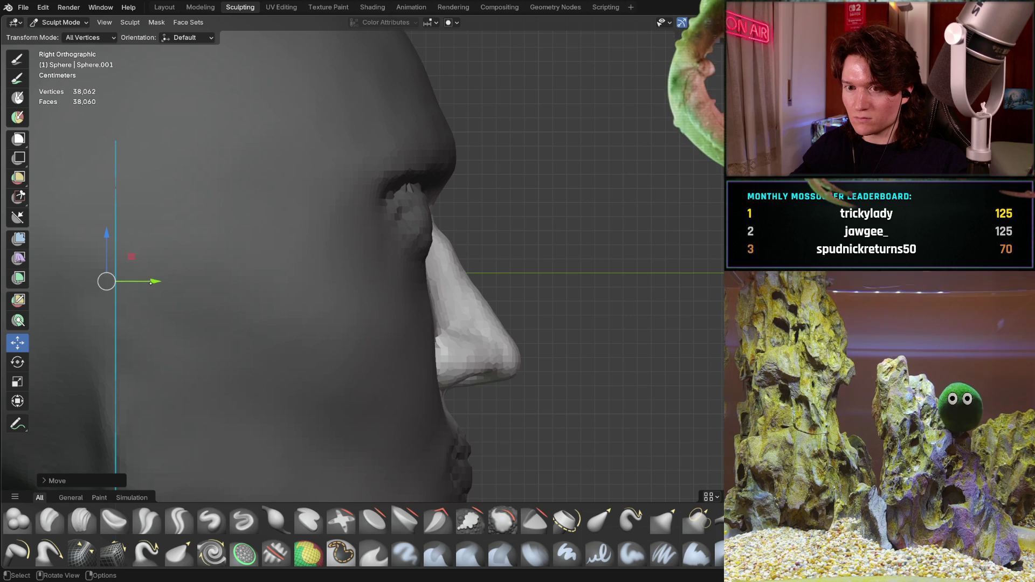
drag(154, 281, 156, 281)
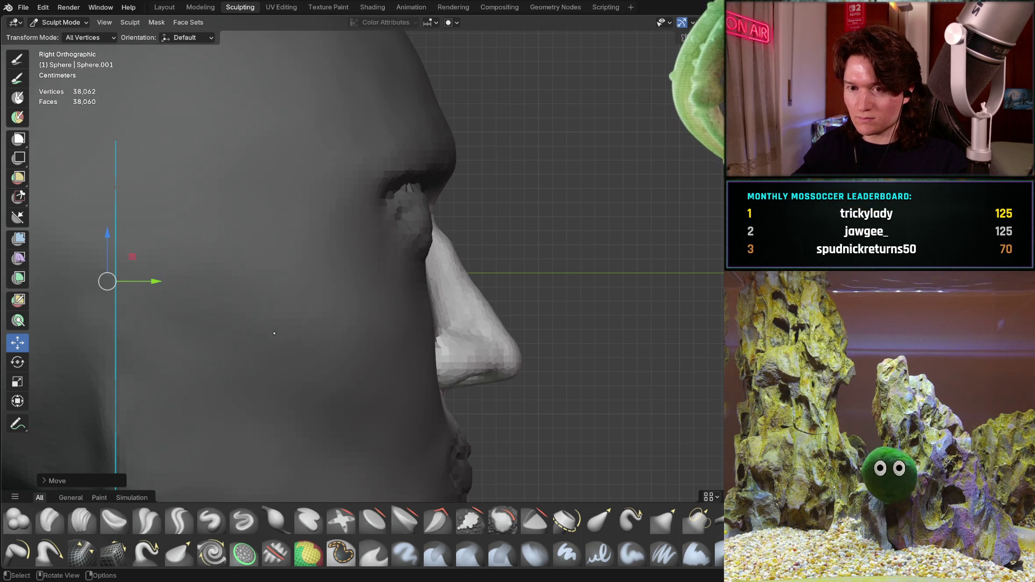
Compare the profile with the sketch, shift the nose vertically, and select Rotate
middle_drag(257, 286, 262, 301)
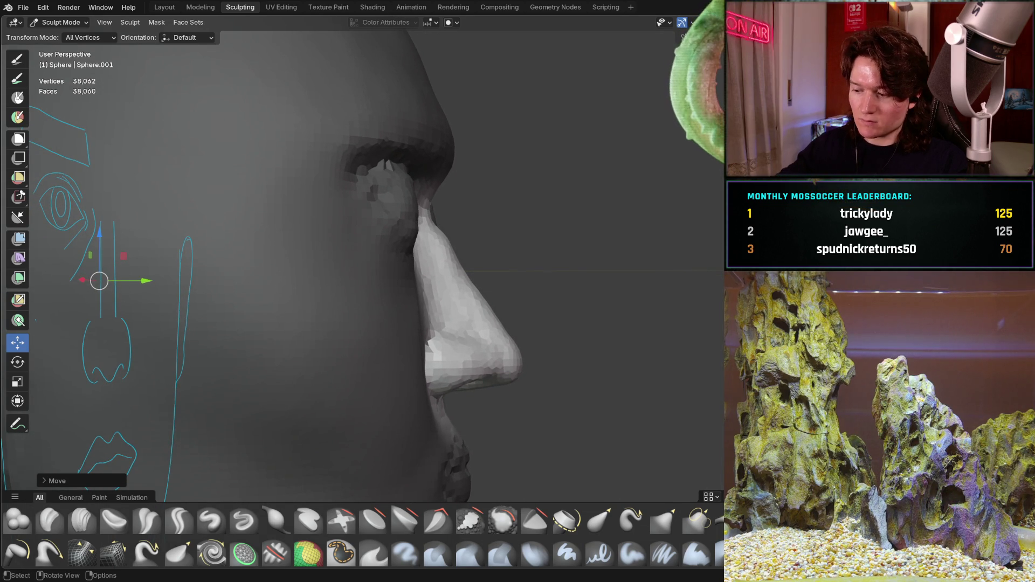
key(KP_3)
mouse_move(329, 305)
ctrl+middle_down()
mouse_move(348, 314)
mouse_move(170, 309)
mouse_move(351, 315)
mouse_move(393, 305)
mouse_move(376, 293)
ctrl+middle_up()
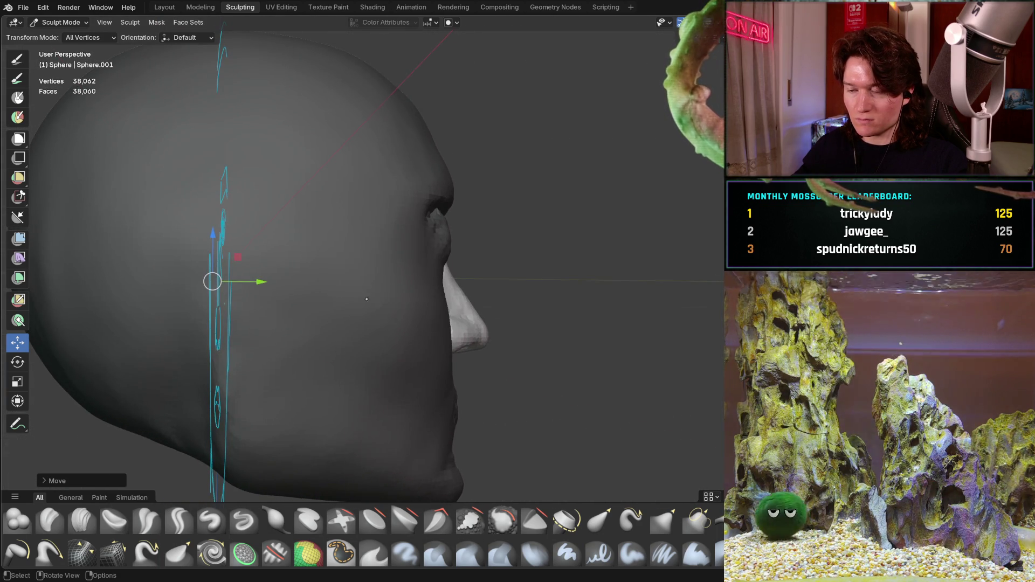
key(KP_3)
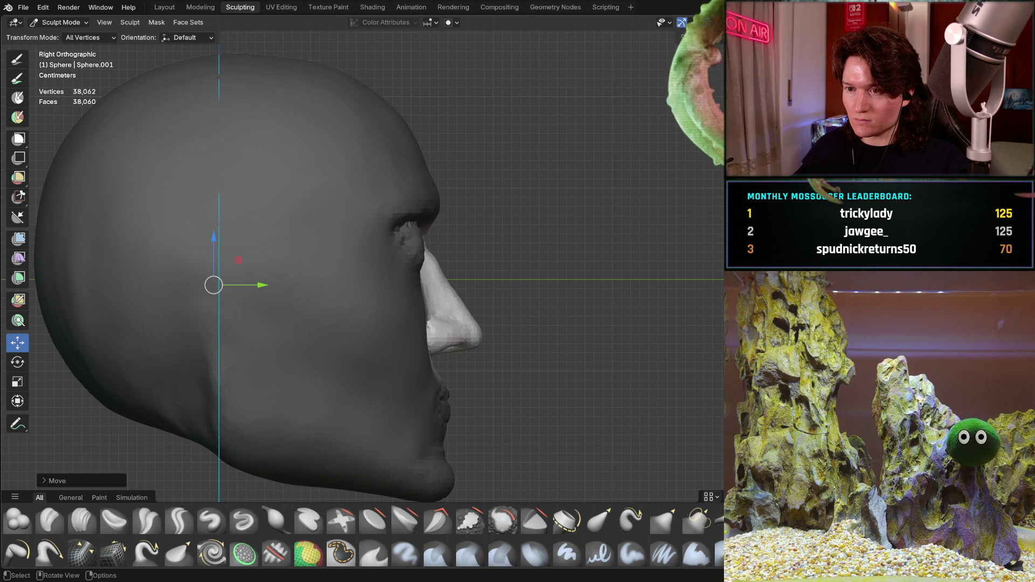
scroll(409, 283, up, 2)
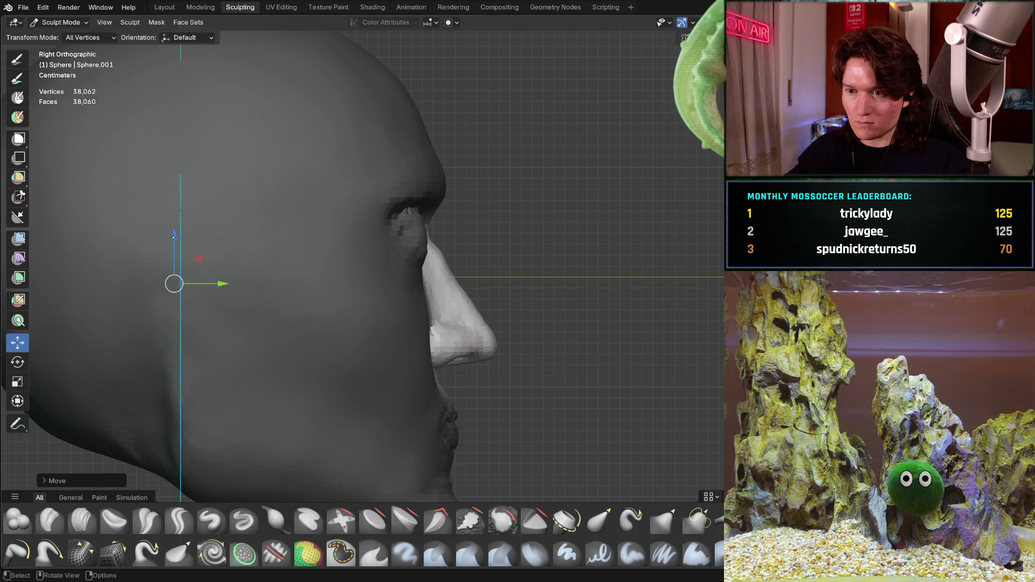
drag(173, 236, 174, 242)
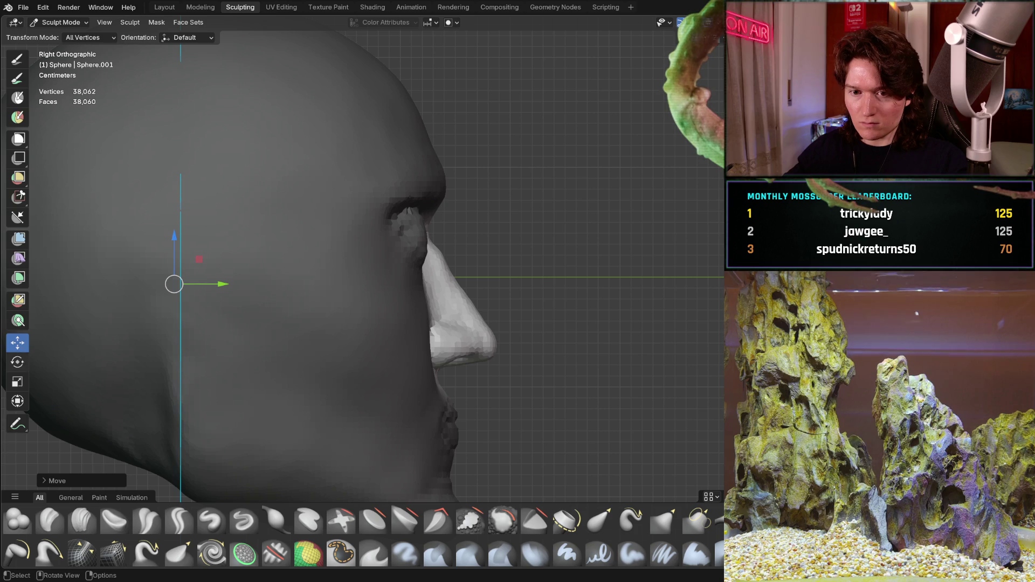
click(18, 361)
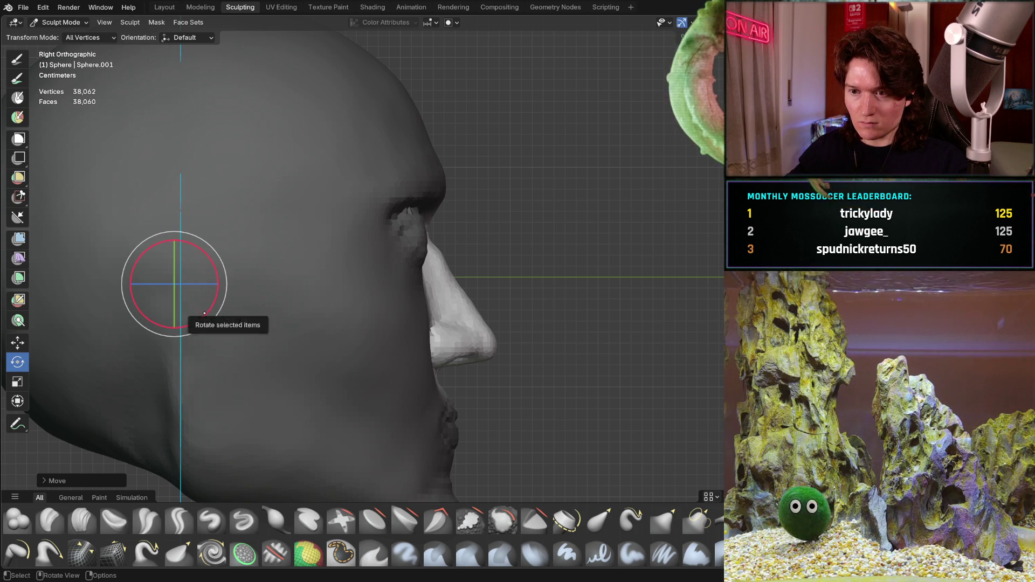
Try tilting the nose, set the pivot to Mask Border, rotate again, and undo
drag(204, 313, 215, 303)
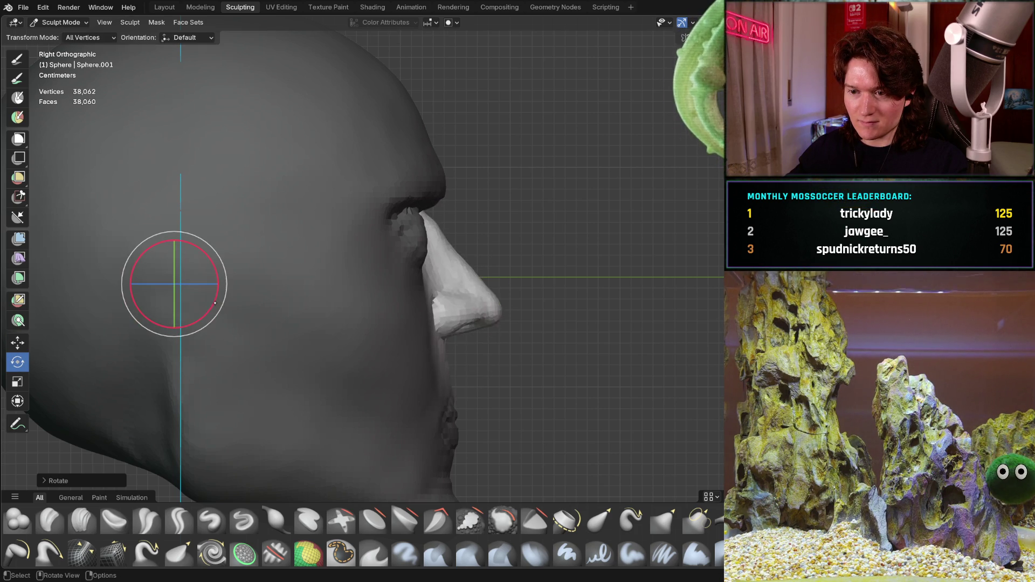
key(ctrl+z)
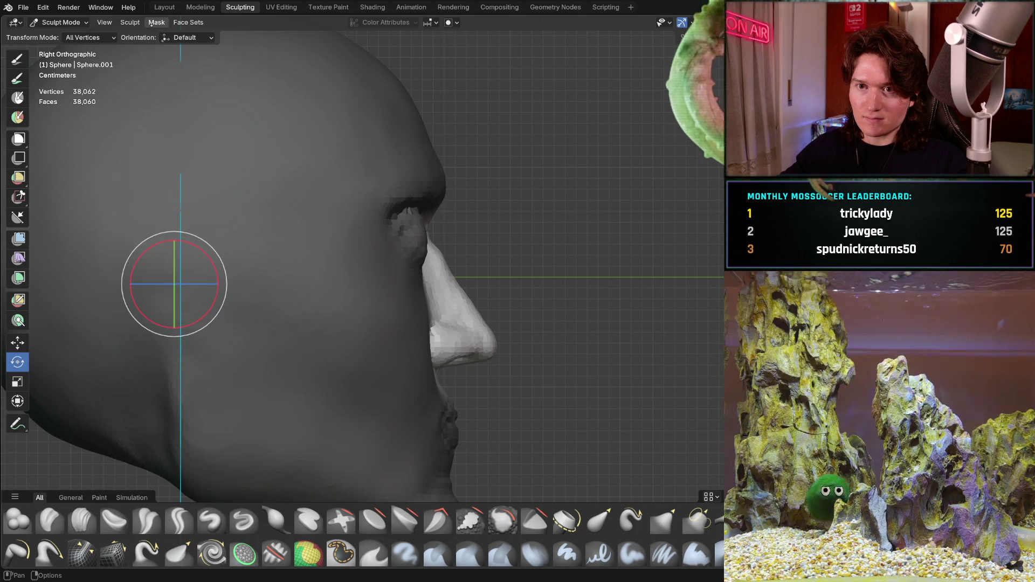
click(130, 22)
mouse_move(214, 315)
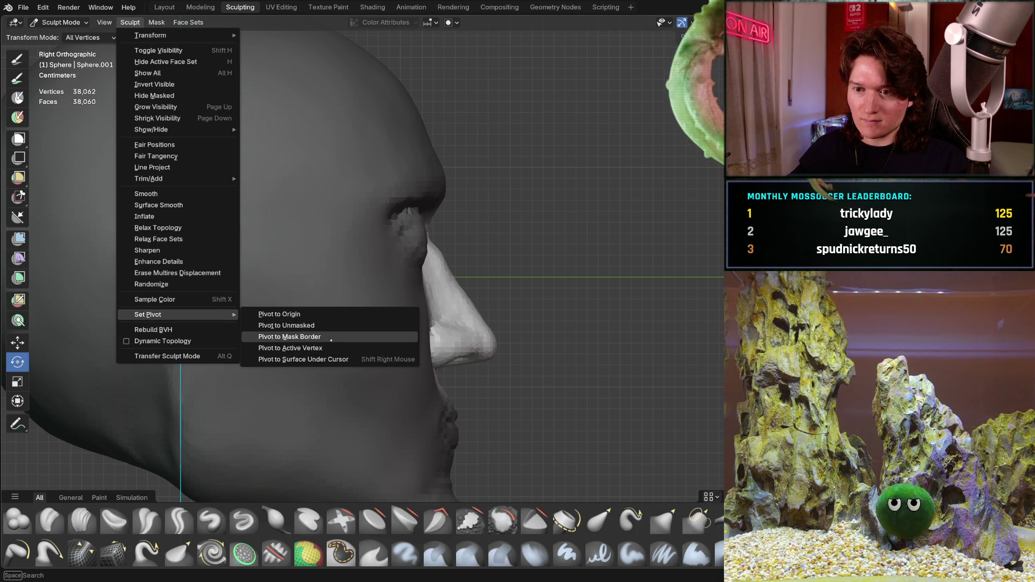
click(339, 337)
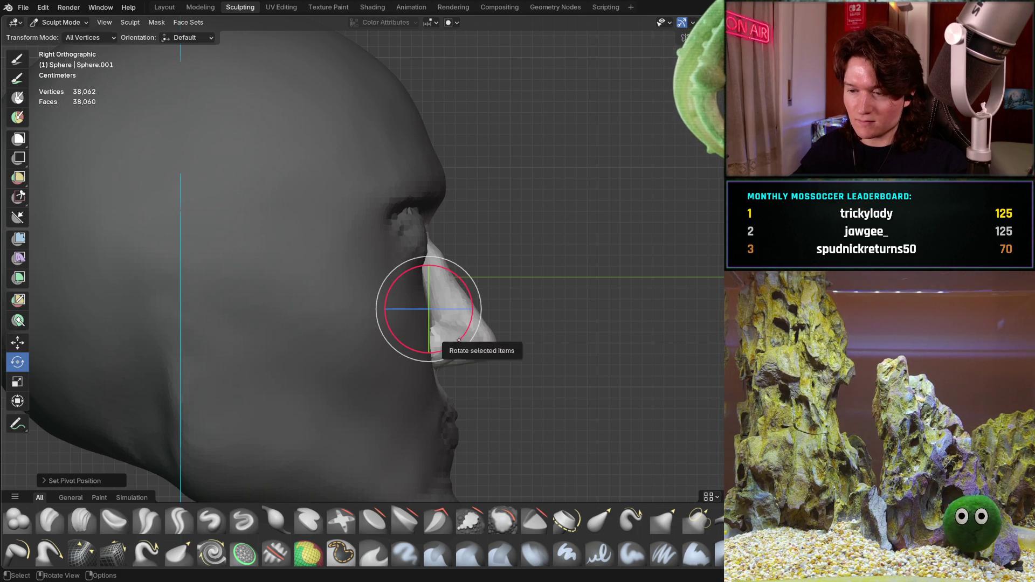
drag(462, 337, 466, 336)
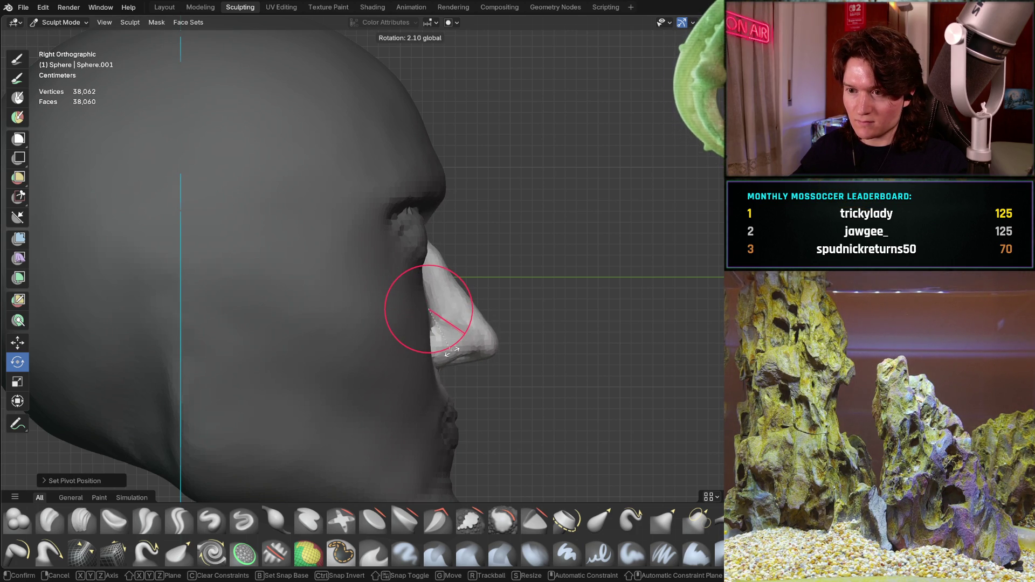
mouse_move(359, 388)
mouse_down()
mouse_move(341, 388)
mouse_move(422, 354)
mouse_move(340, 411)
mouse_move(429, 353)
mouse_up()
key(ctrl+z)
key(ctrl+z)
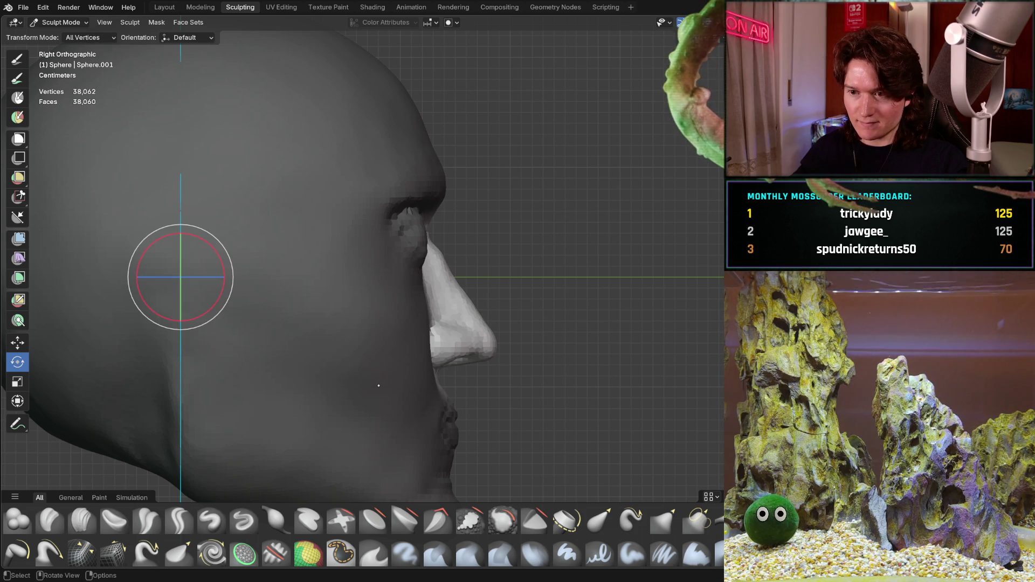
Recentre the view and switch to the Grab brush at 510 px
shift+middle_drag(375, 337, 303, 337)
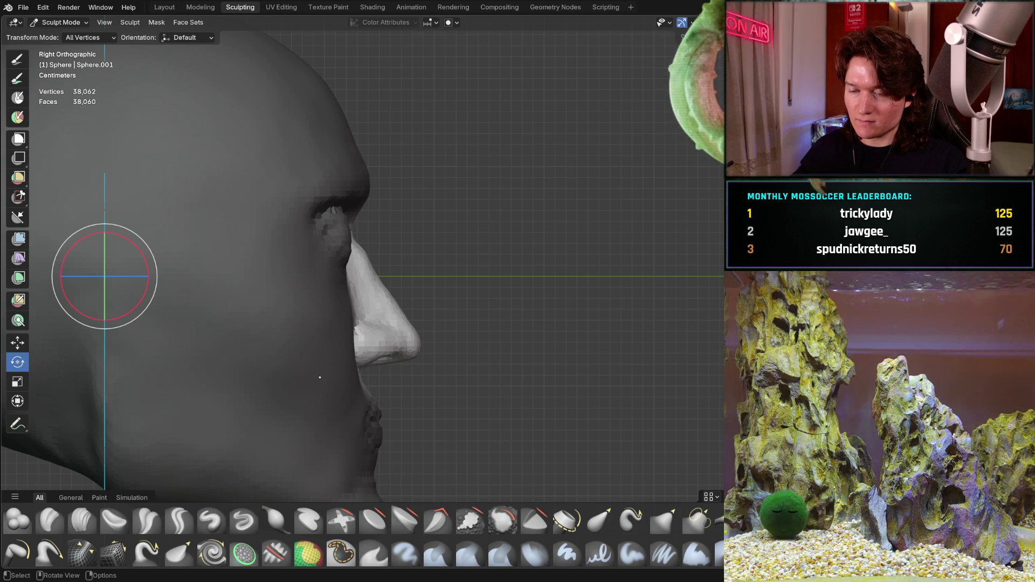
key(g)
key(f)
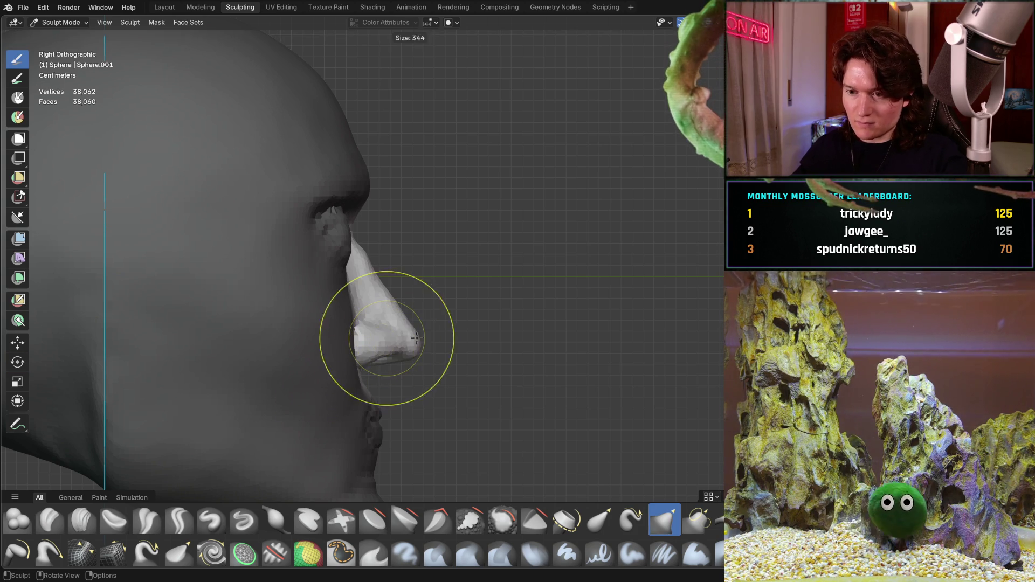
click(469, 340)
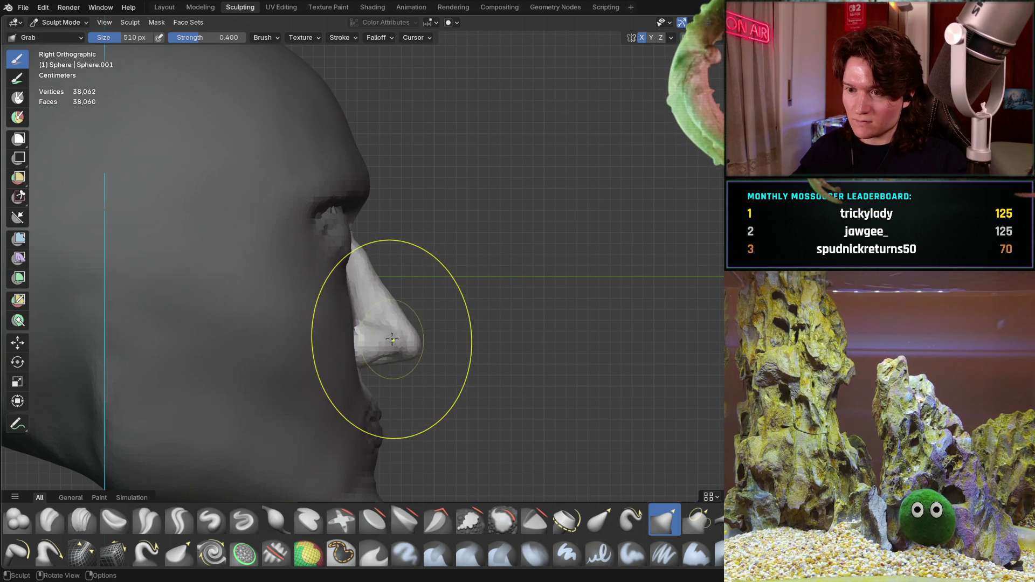
Grab the nose tip in side view, resizing the brush to 392, 268, then 308 px
drag(404, 344, 414, 342)
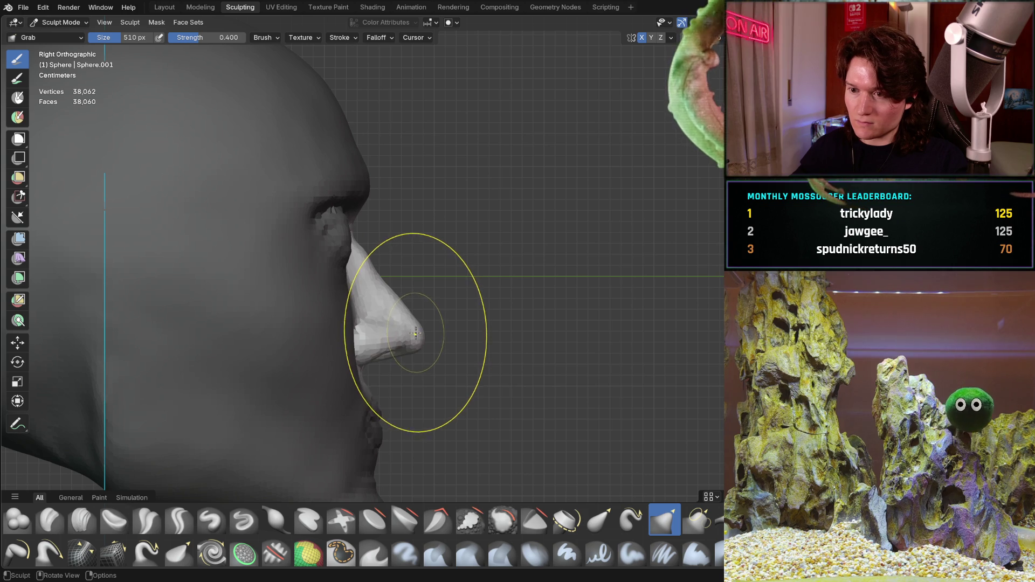
scroll(377, 334, down, 3)
mouse_move(346, 335)
shift+middle_down()
mouse_move(400, 300)
mouse_move(451, 296)
shift+middle_up()
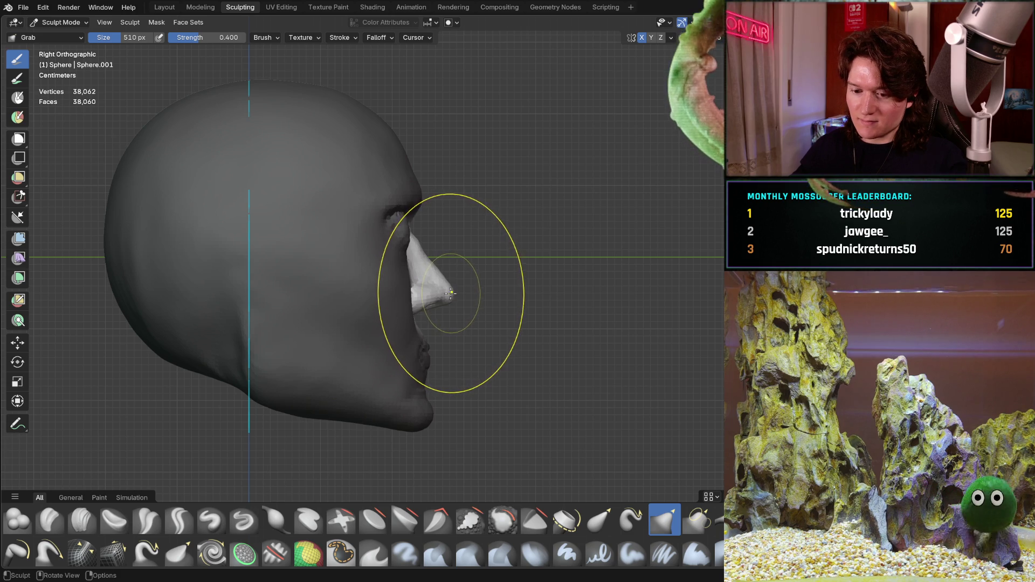
key(f)
click(439, 284)
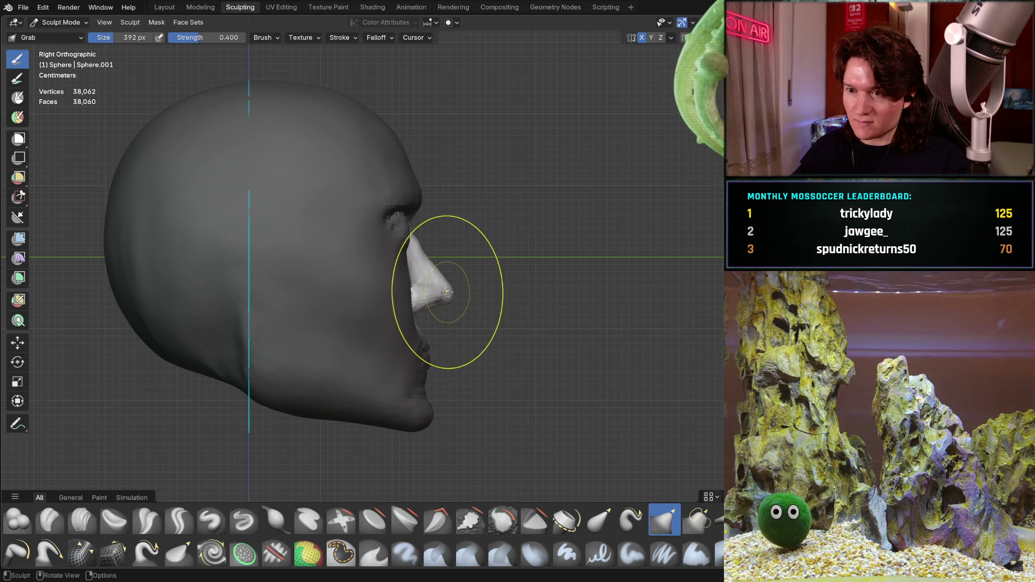
key(f)
click(405, 263)
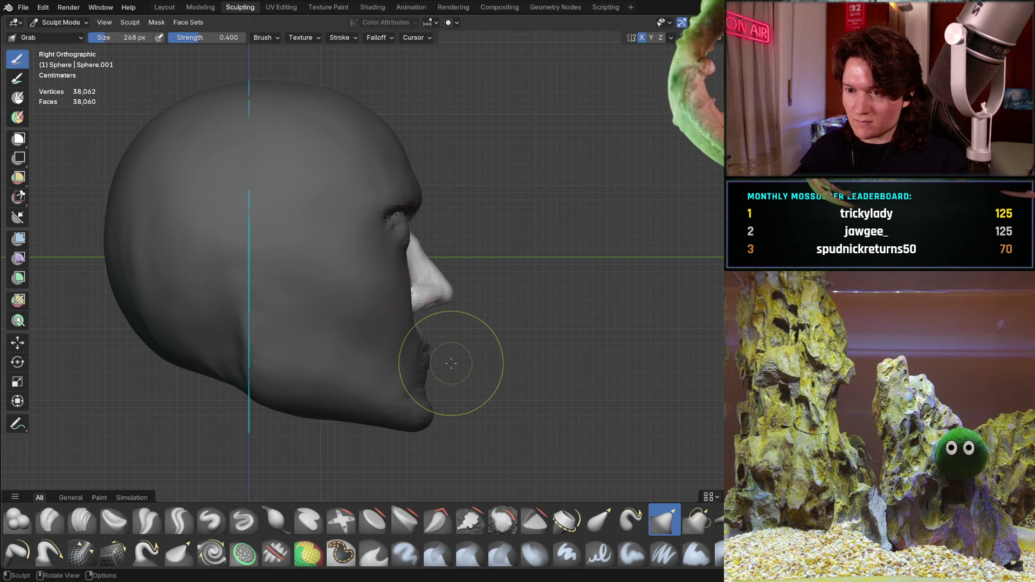
key(bracketright)
key(bracketright)
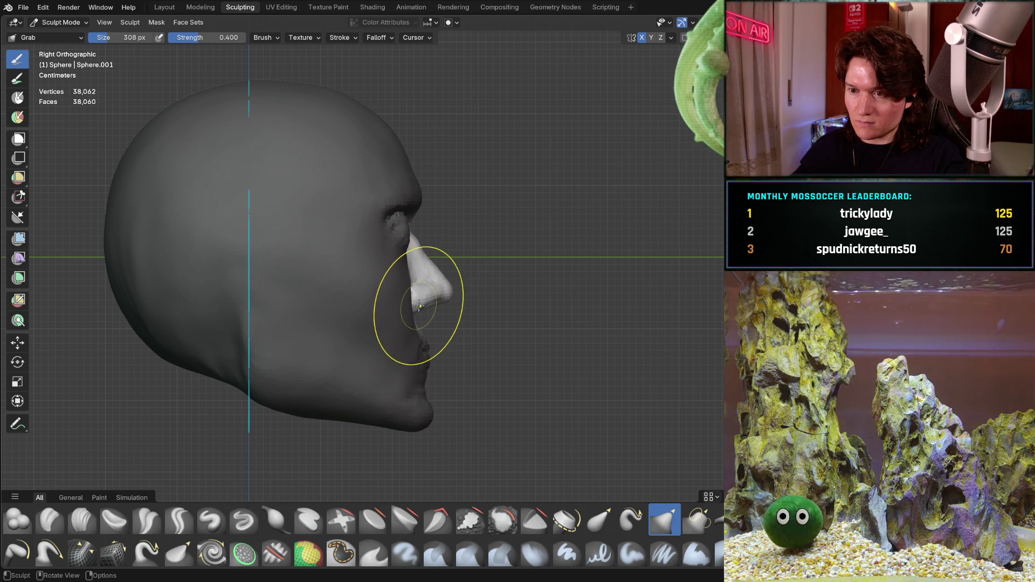
Orbit to inspect the head's profile, then snap to straight-on orthographic view
middle_drag(400, 304, 365, 325)
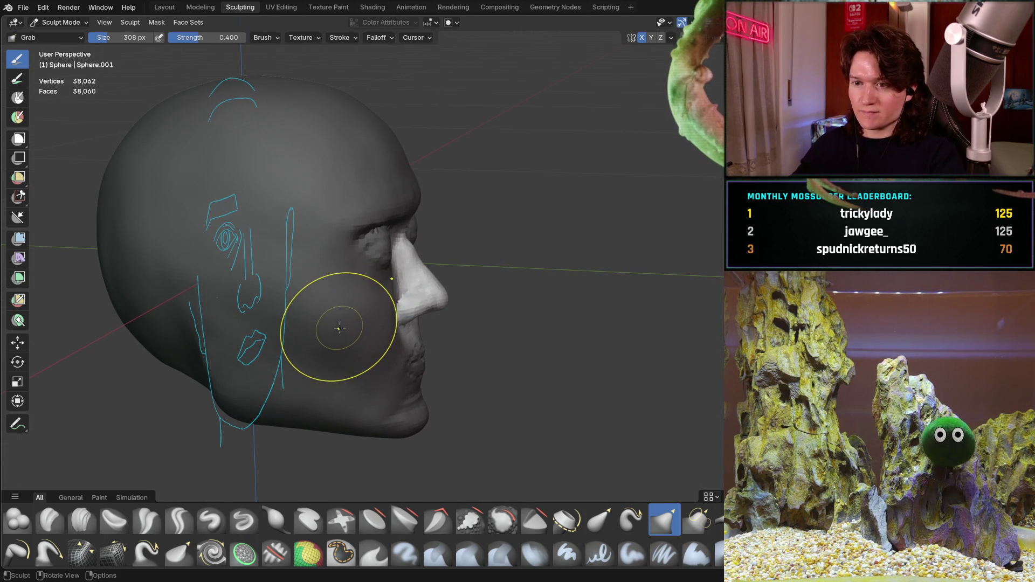
mouse_move(336, 346)
middle_down()
mouse_move(365, 308)
mouse_move(289, 341)
mouse_move(291, 326)
mouse_move(303, 336)
mouse_move(270, 305)
mouse_move(261, 318)
mouse_move(272, 328)
mouse_move(337, 298)
mouse_move(469, 314)
mouse_move(415, 315)
mouse_move(508, 305)
mouse_move(515, 316)
mouse_move(296, 325)
mouse_move(328, 349)
mouse_move(324, 362)
mouse_move(397, 338)
mouse_move(462, 346)
mouse_move(408, 357)
mouse_move(408, 323)
middle_up()
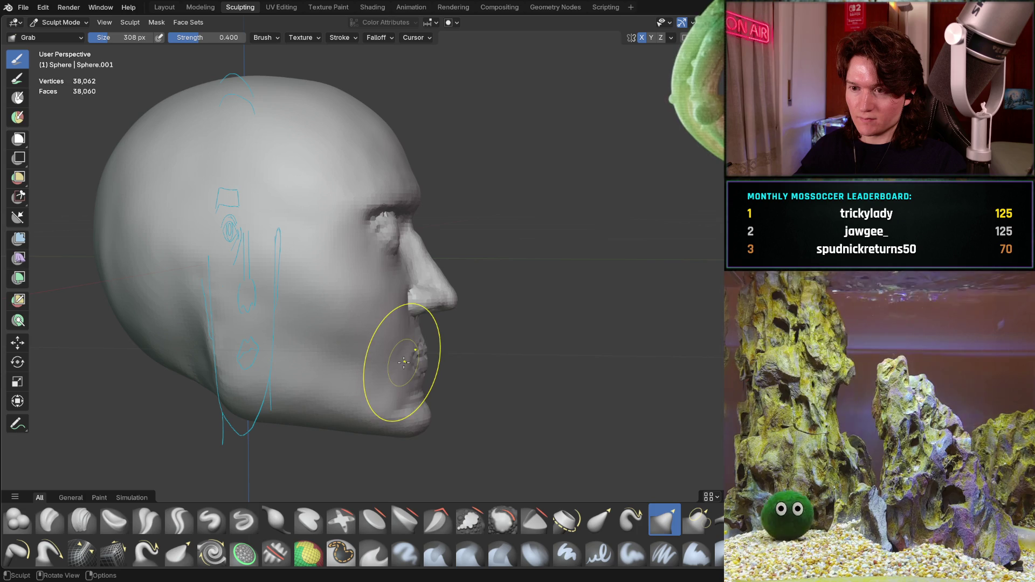
mouse_move(406, 358)
middle_down()
mouse_move(368, 387)
mouse_move(381, 355)
middle_up()
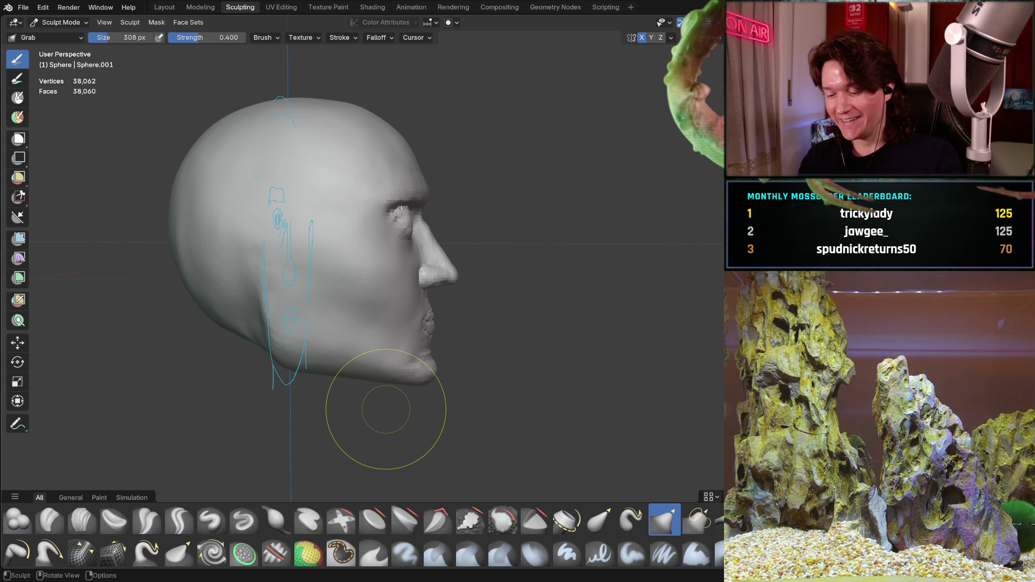
key(ctrl+KP_1)
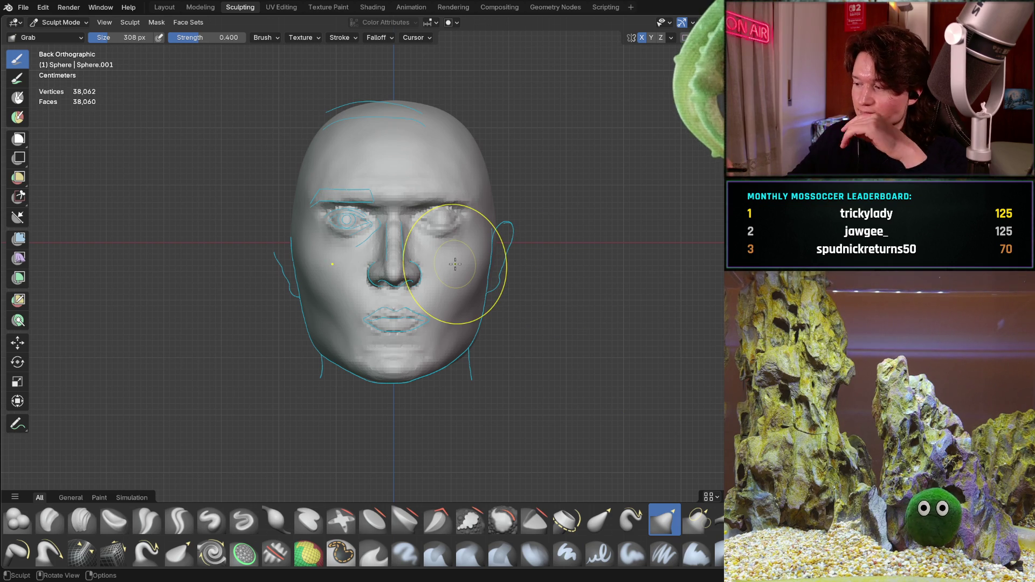
Undo three recent head edits, including the nose-bridge grab stroke, and switch to the Mask brush
mouse_move(323, 245)
middle_down()
mouse_move(485, 244)
mouse_move(399, 264)
mouse_move(415, 242)
mouse_move(431, 319)
mouse_move(356, 289)
mouse_move(403, 279)
mouse_move(393, 285)
middle_up()
scroll(416, 242, up, 4)
scroll(388, 288, up, 4)
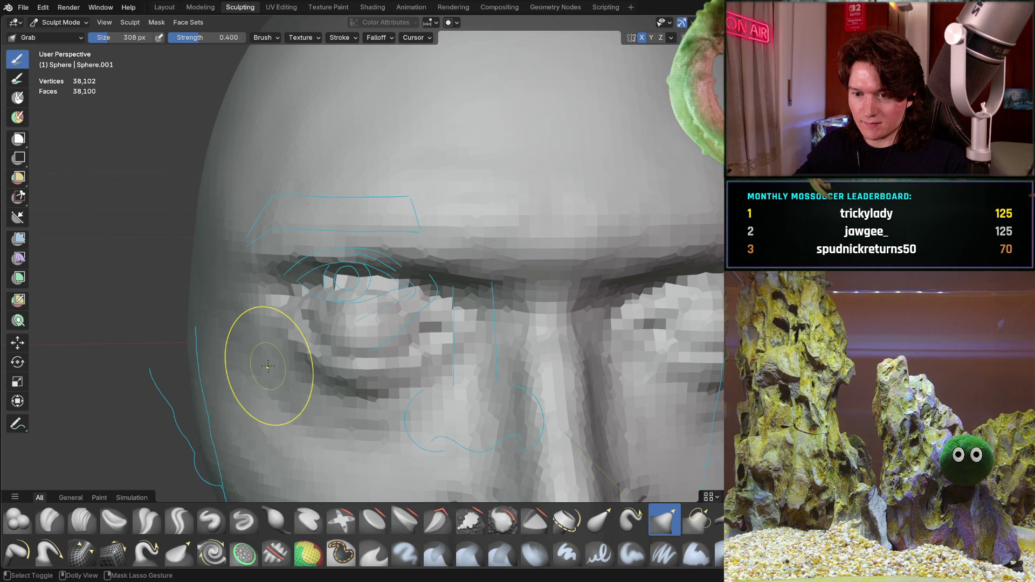
key(ctrl+z)
key(ctrl+z)
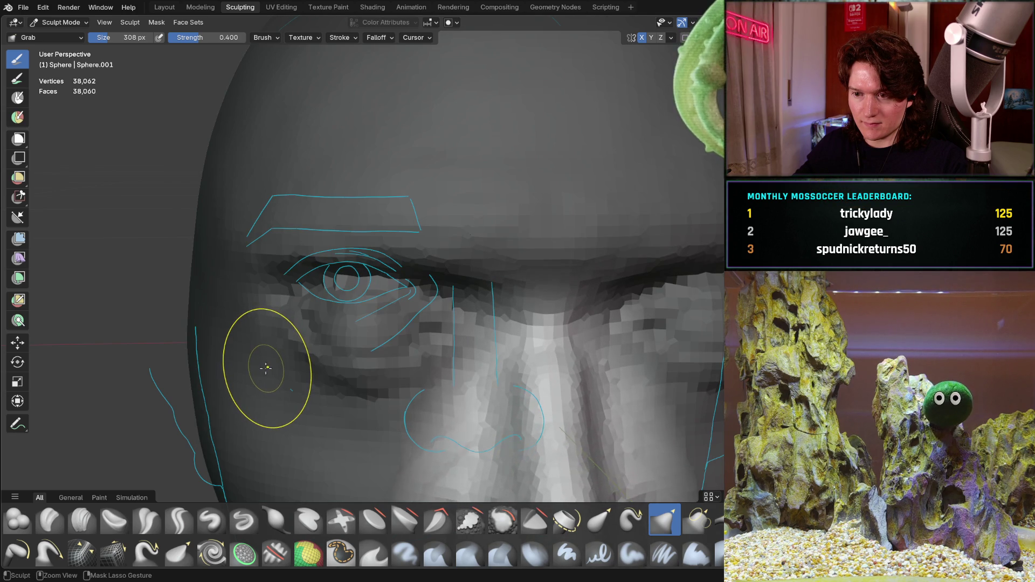
key(ctrl+z)
key(ctrl+z)
key(ctrl+z)
key(ctrl+z)
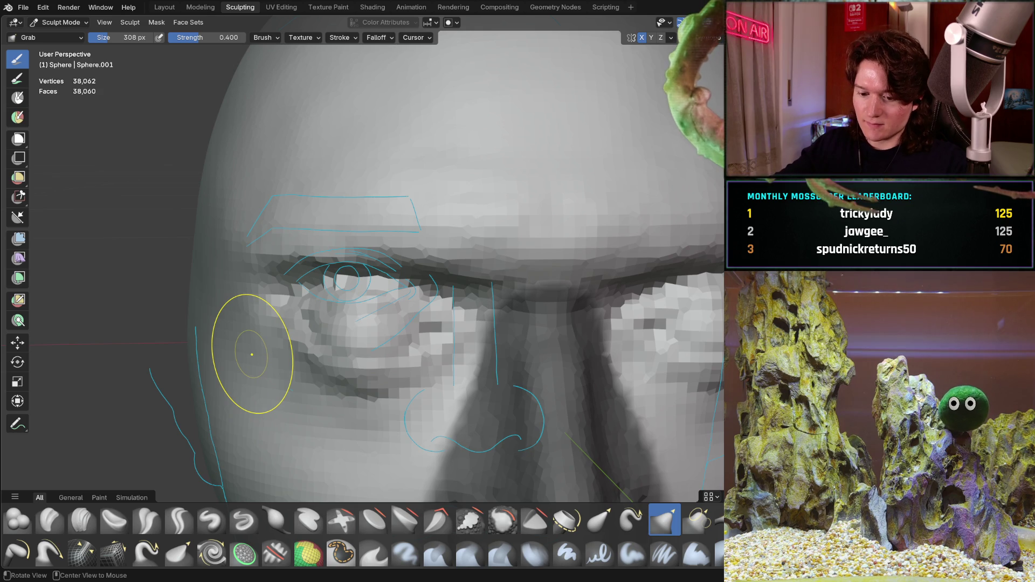
key(ctrl+z)
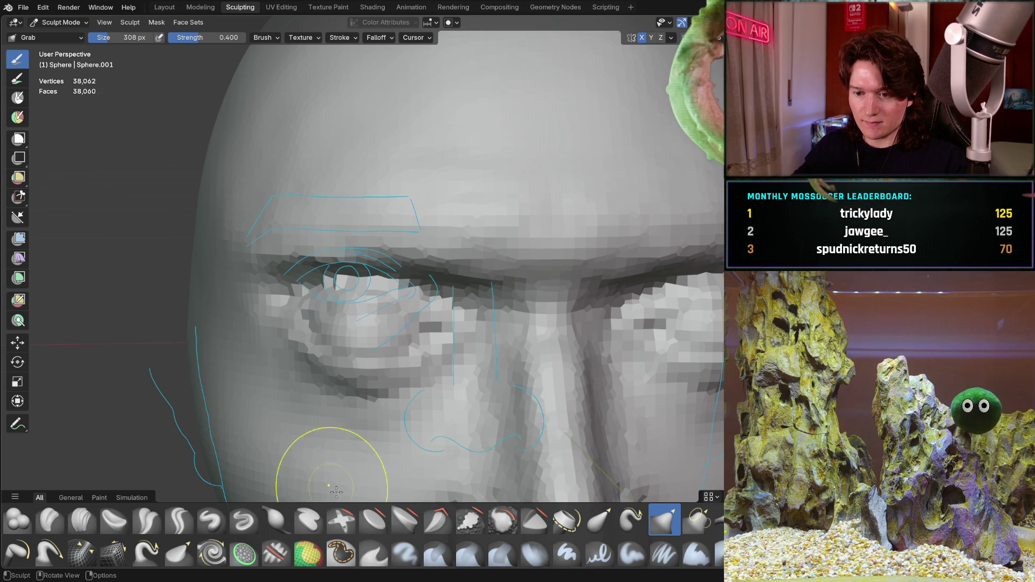
click(340, 552)
scroll(327, 386, up, 4)
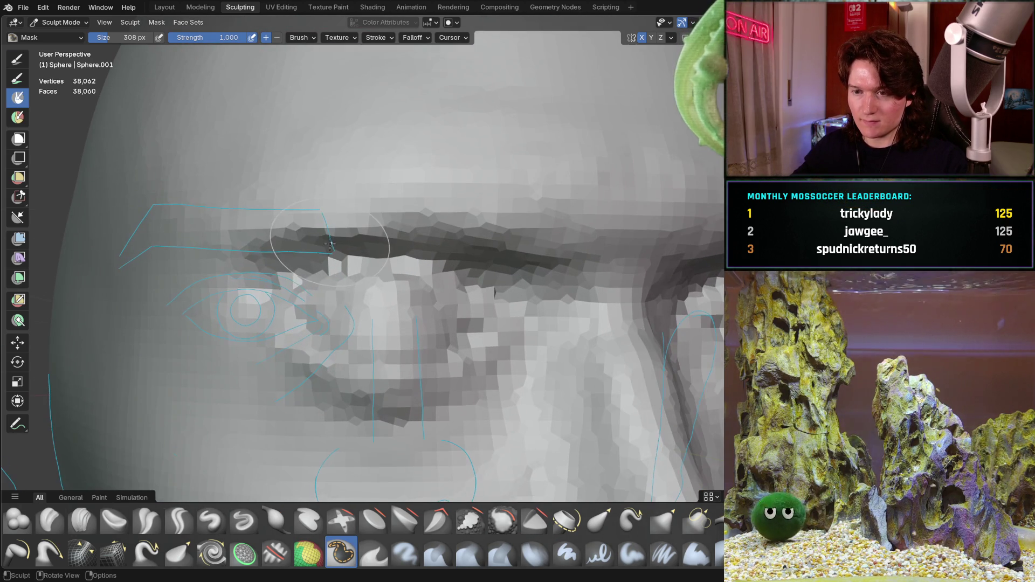
Shrink the Mask brush to 260 px and mask the brow above the left eye
key(f)
click(285, 237)
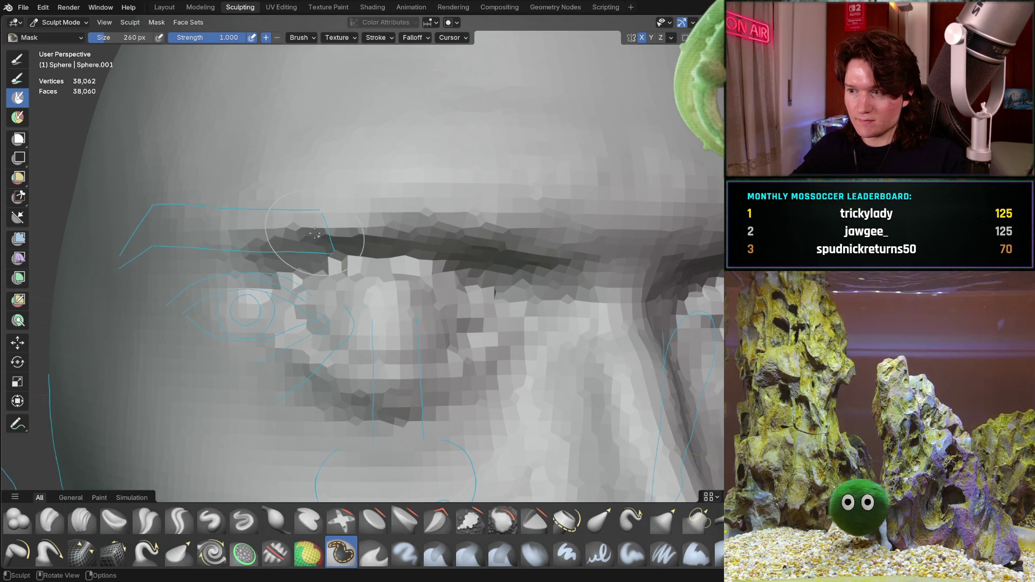
mouse_move(277, 213)
mouse_down()
mouse_move(246, 242)
mouse_move(323, 215)
mouse_move(496, 207)
mouse_move(555, 272)
mouse_move(485, 274)
mouse_move(343, 245)
mouse_move(242, 293)
mouse_move(228, 239)
mouse_up()
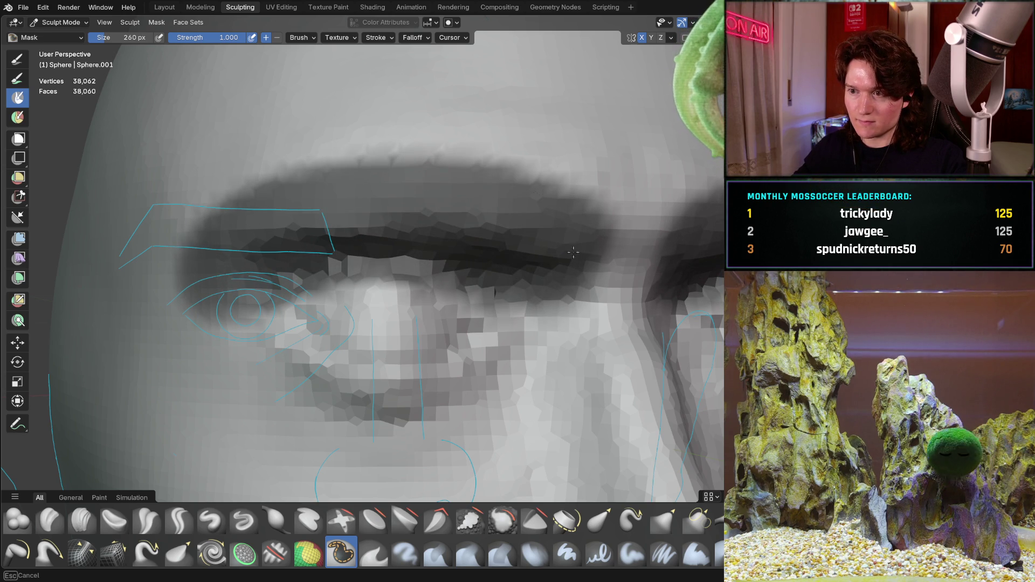
mouse_move(268, 263)
mouse_down()
mouse_move(242, 231)
mouse_move(411, 191)
mouse_up()
drag(516, 225, 439, 203)
Mask between the brows toward the nose bridge and along both brow ridges
middle_drag(439, 203, 475, 197)
key(KP_3)
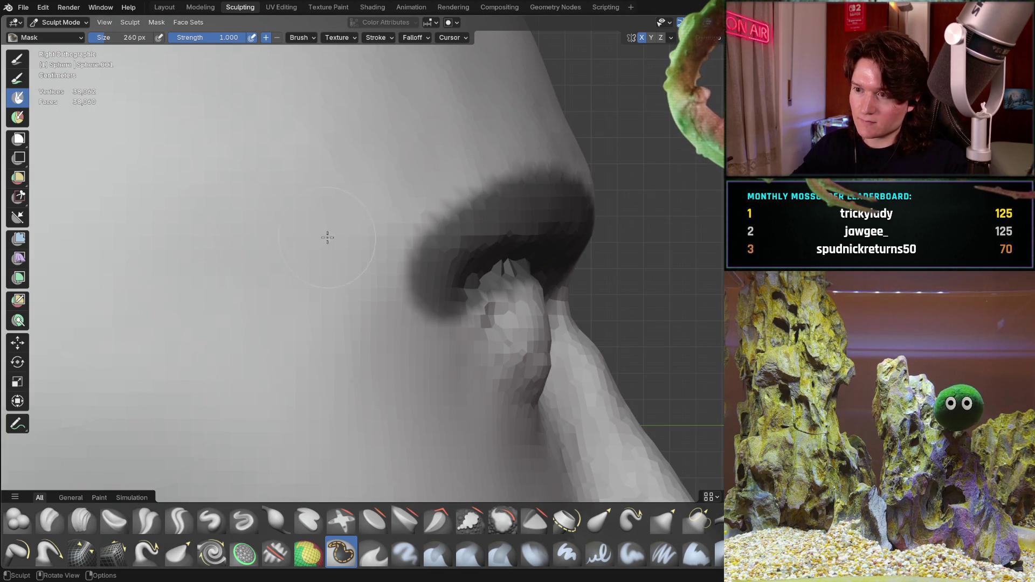
mouse_move(411, 267)
ctrl+middle_down()
mouse_move(414, 324)
mouse_move(415, 288)
ctrl+middle_up()
mouse_move(470, 232)
middle_down()
mouse_move(383, 253)
mouse_move(473, 217)
middle_up()
mouse_move(472, 217)
mouse_down()
mouse_move(504, 232)
mouse_move(528, 271)
mouse_up()
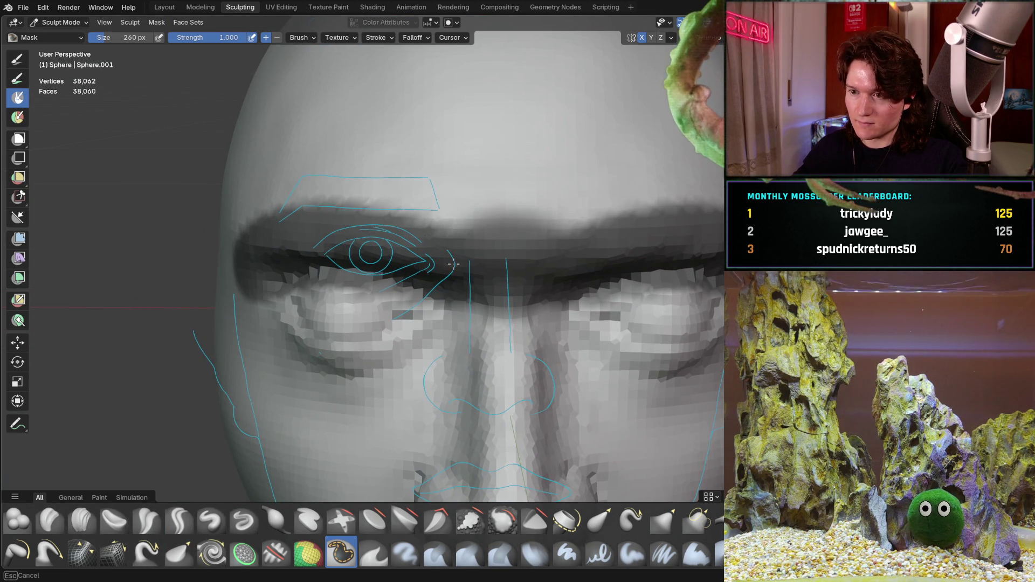
drag(462, 246, 568, 253)
mouse_move(393, 240)
mouse_down()
mouse_move(313, 236)
mouse_move(436, 244)
mouse_up()
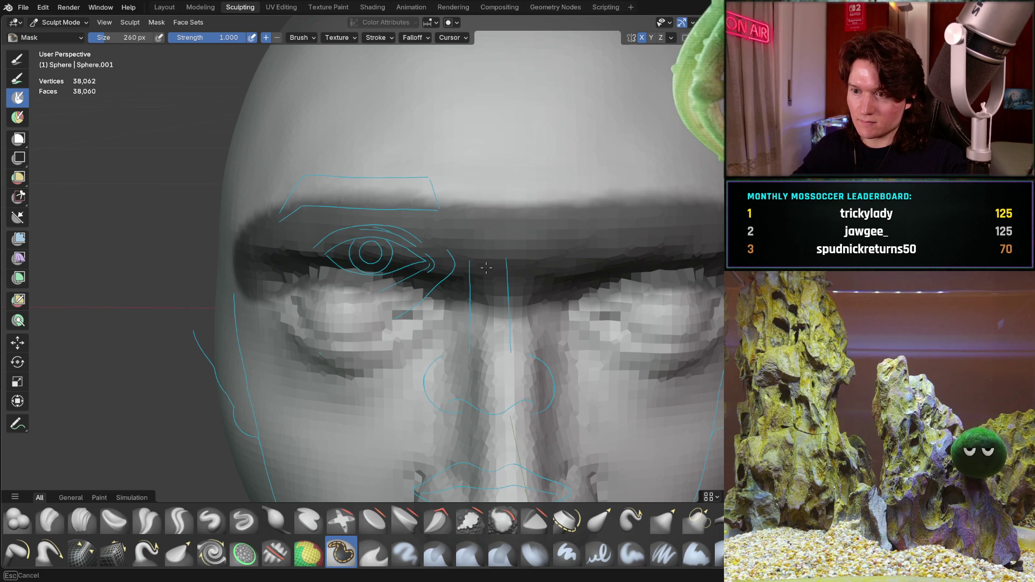
drag(264, 272, 560, 265)
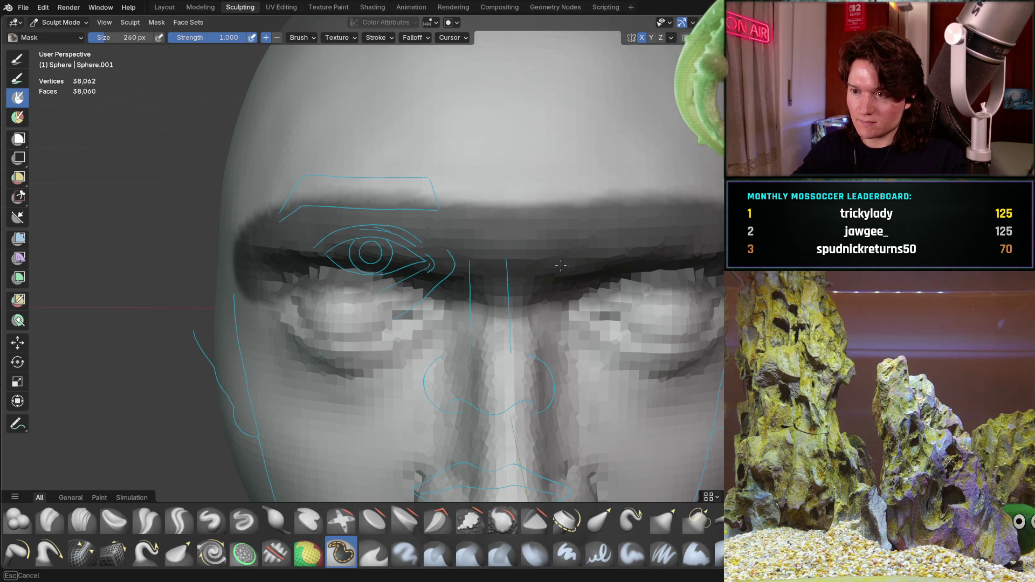
Mask the upper edge of the brow, extending it leftward along the ridge
mouse_move(352, 246)
middle_down()
mouse_move(302, 254)
mouse_move(393, 219)
middle_up()
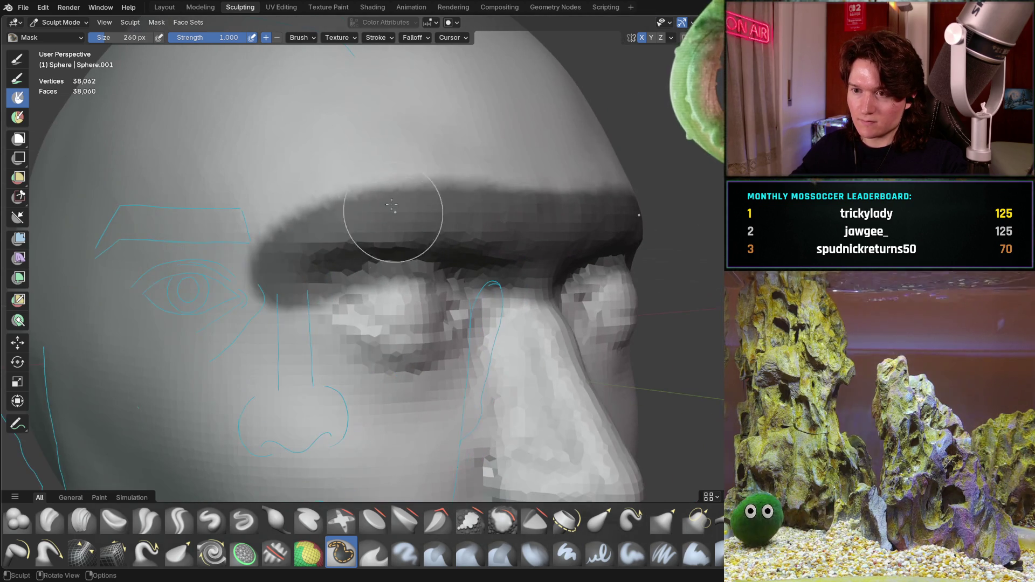
drag(479, 214, 391, 218)
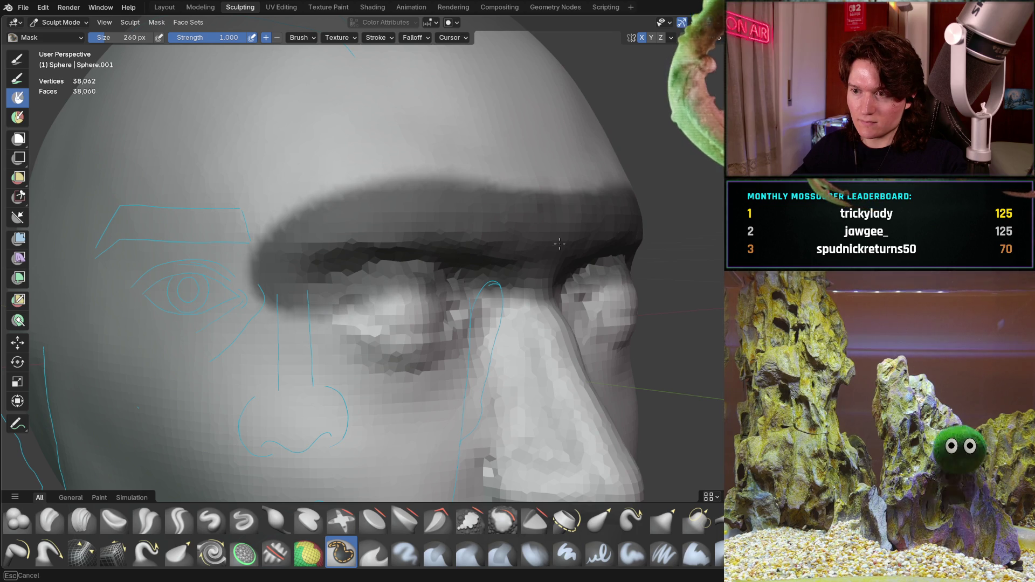
drag(560, 244, 488, 232)
mouse_move(487, 231)
middle_down()
mouse_move(474, 215)
mouse_move(494, 156)
middle_up()
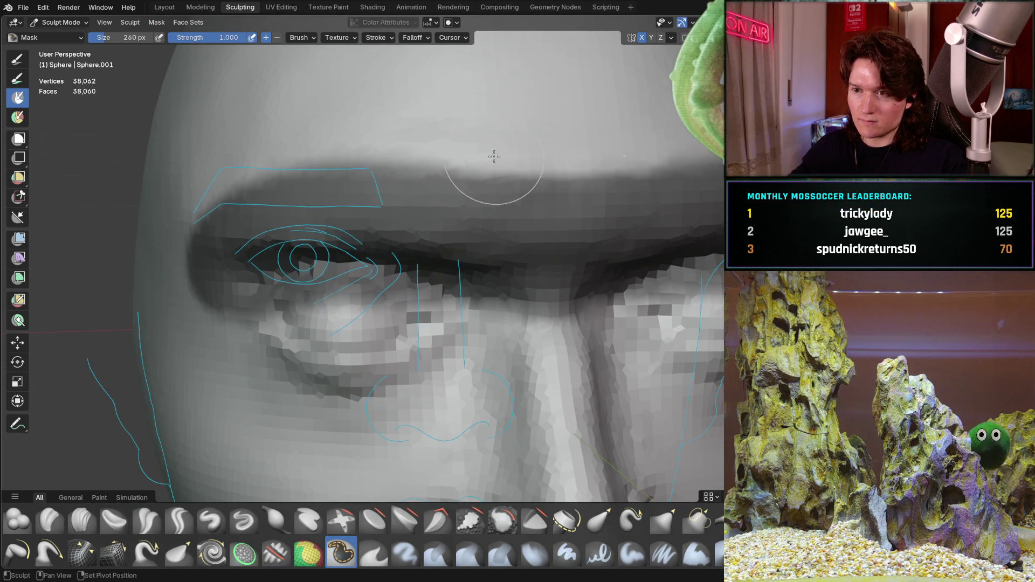
mouse_move(450, 153)
mouse_down()
mouse_move(323, 162)
mouse_move(226, 186)
mouse_move(204, 303)
mouse_move(399, 326)
mouse_move(466, 348)
mouse_up()
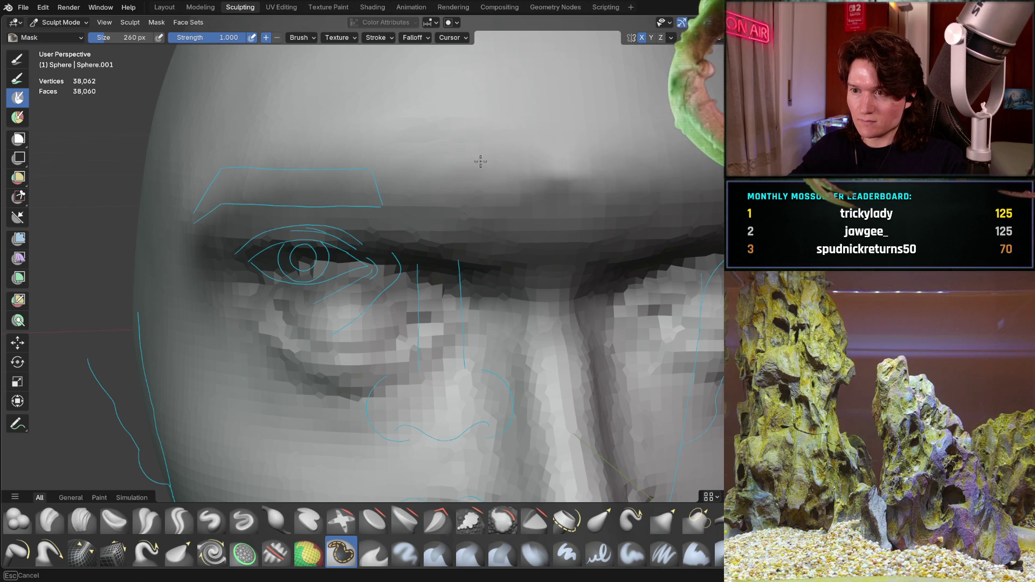
mouse_move(431, 114)
middle_down()
mouse_move(448, 167)
mouse_move(342, 167)
mouse_move(419, 186)
mouse_move(441, 203)
middle_up()
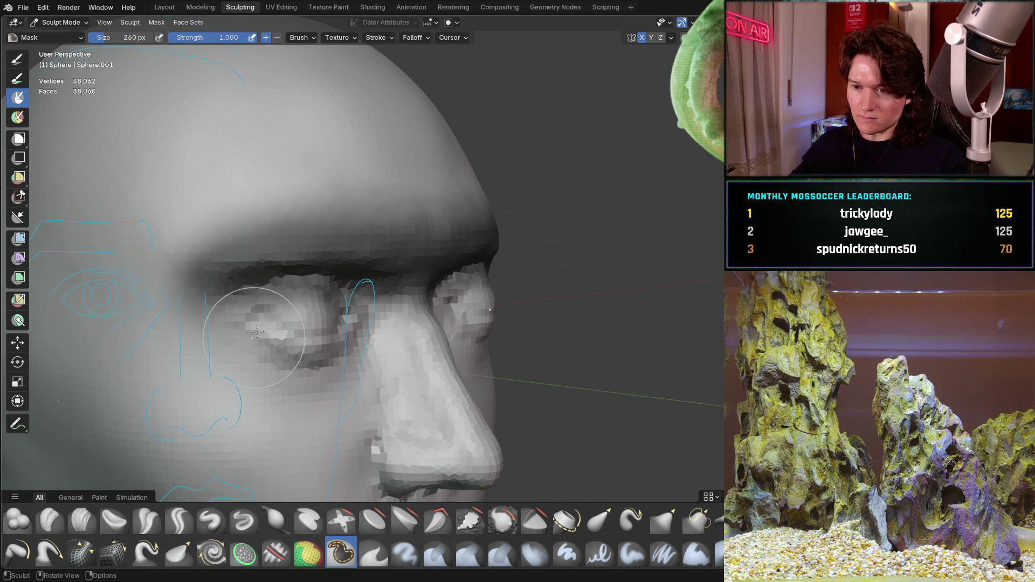
Invert the mask so only the brow ridge is free, viewed in side profile
key(ctrl+i)
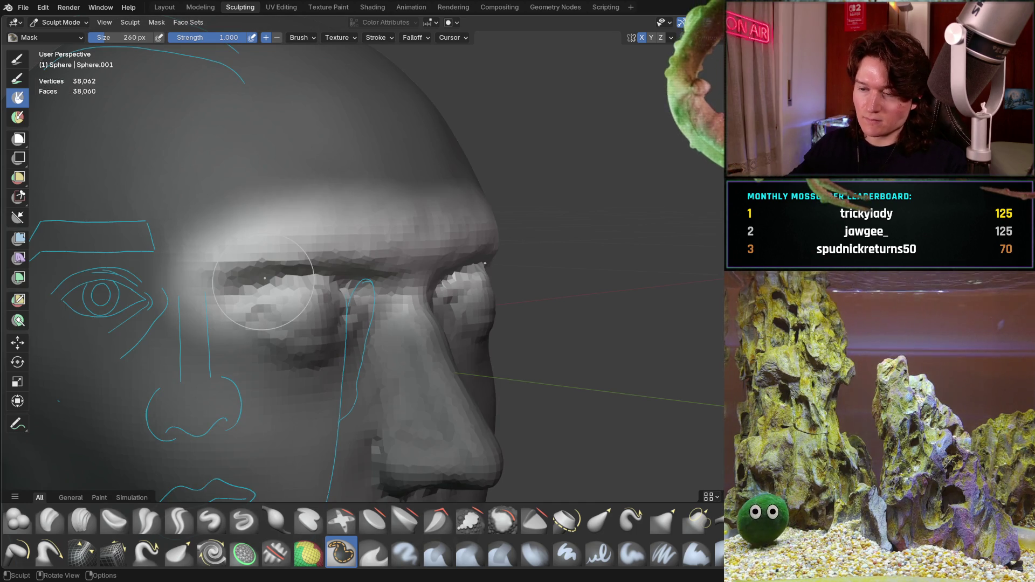
key(KP_3)
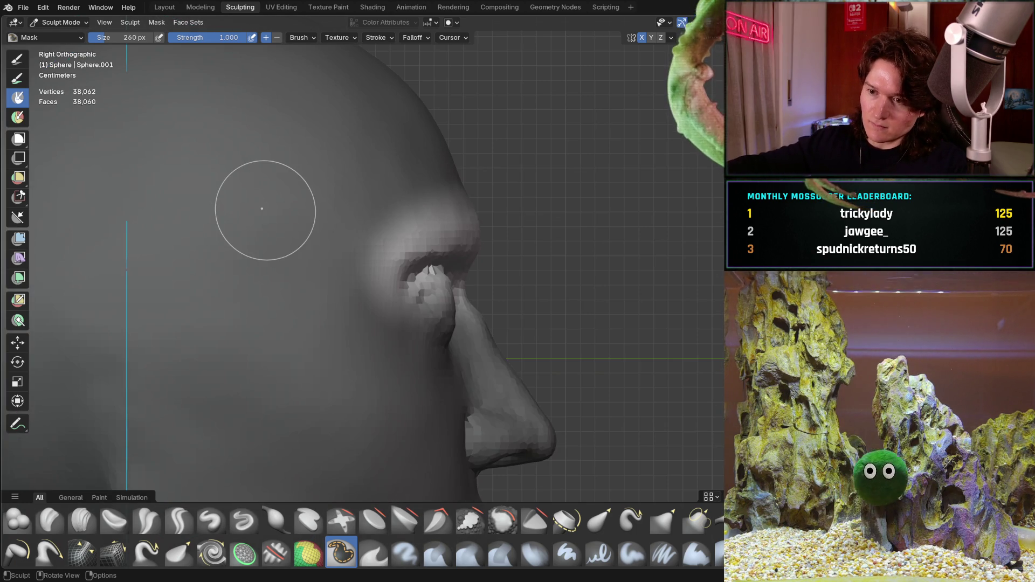
scroll(485, 264, down, 4)
mouse_move(425, 302)
shift+middle_down()
mouse_move(433, 229)
mouse_move(450, 254)
shift+middle_up()
scroll(436, 231, down, 1)
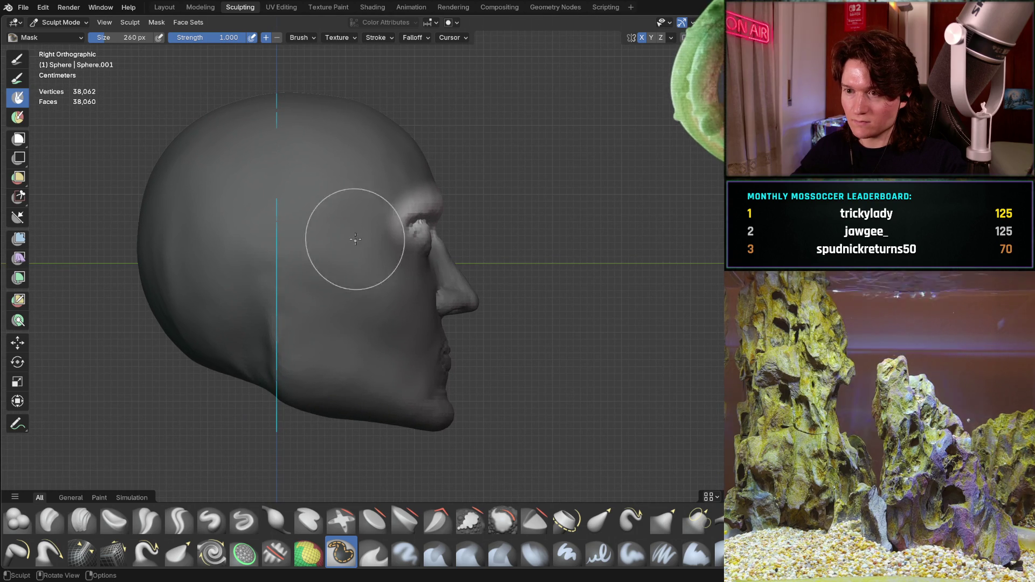
With the Move tool, raise the unmasked brow area slightly in two vertical moves
click(18, 342)
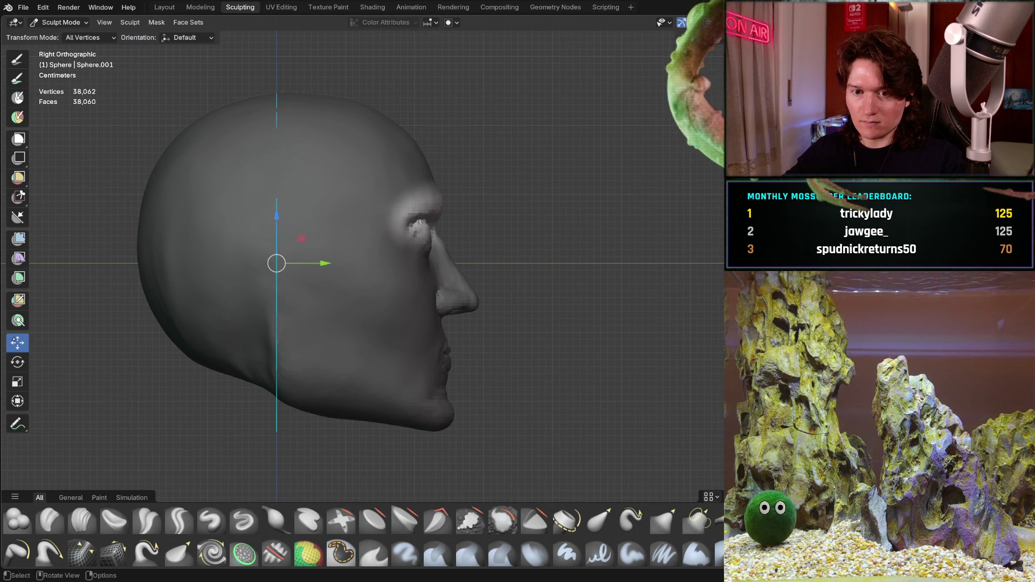
mouse_move(279, 214)
mouse_down()
mouse_move(282, 205)
mouse_move(286, 227)
mouse_move(286, 214)
mouse_up()
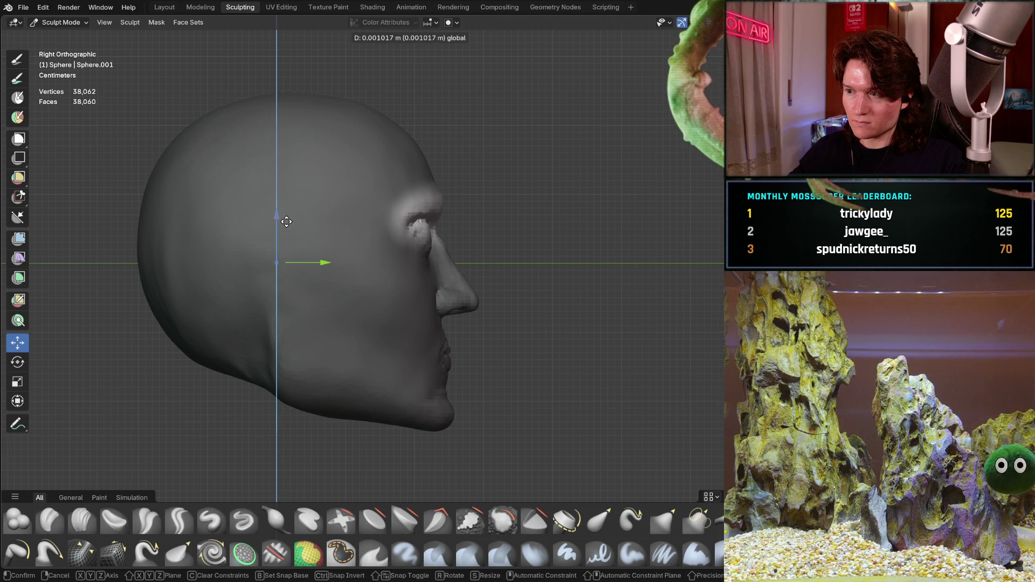
drag(286, 222, 284, 220)
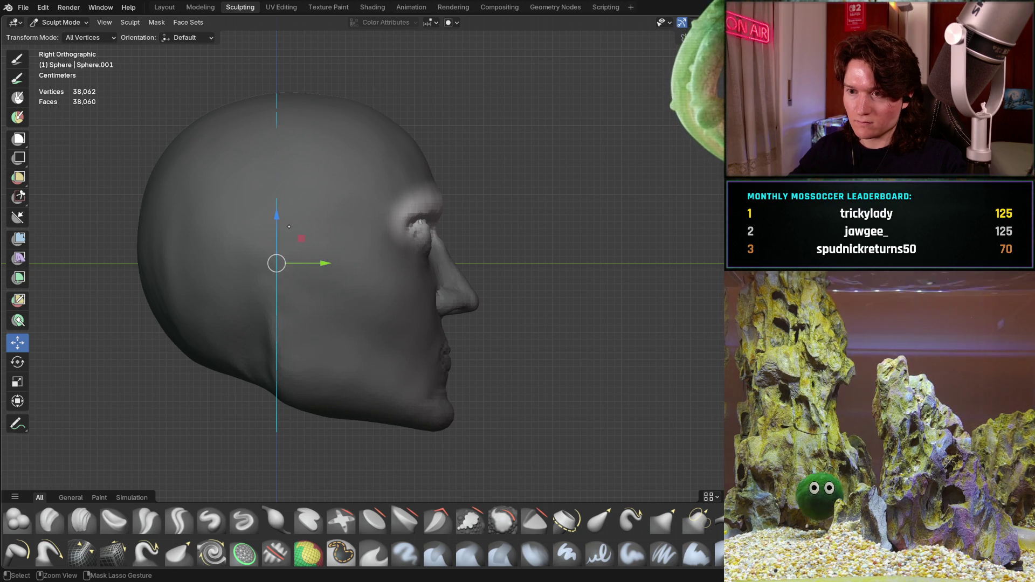
drag(275, 215, 282, 204)
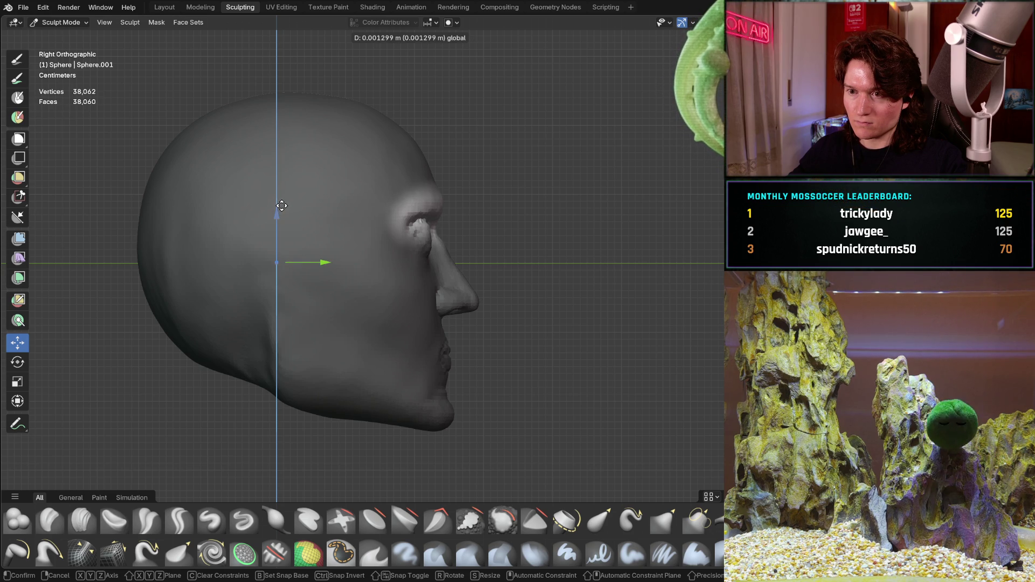
drag(281, 205, 282, 204)
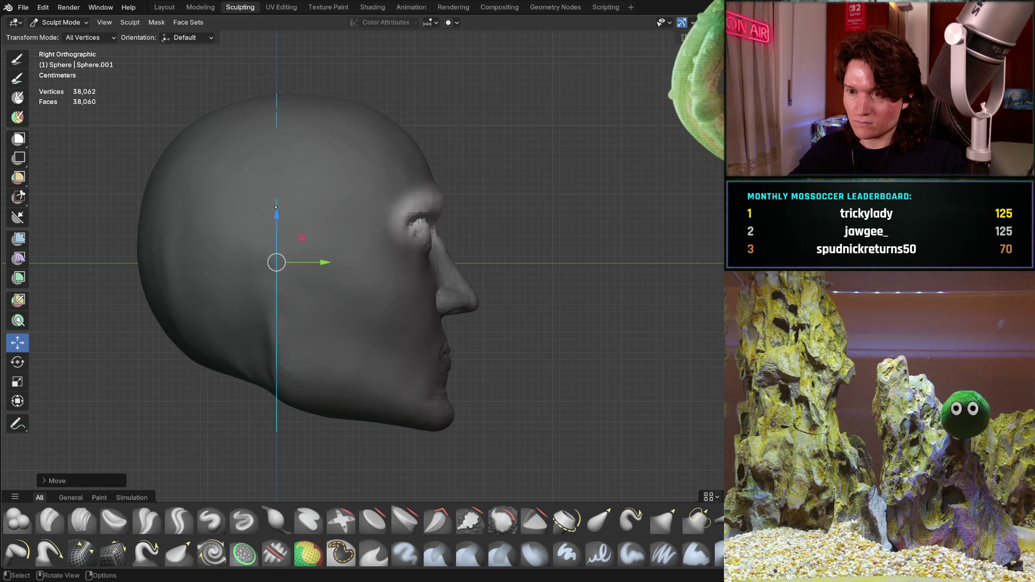
Check the mask inversion, then push the brow ridge forward toward the face and fine-tune it
drag(317, 259, 326, 260)
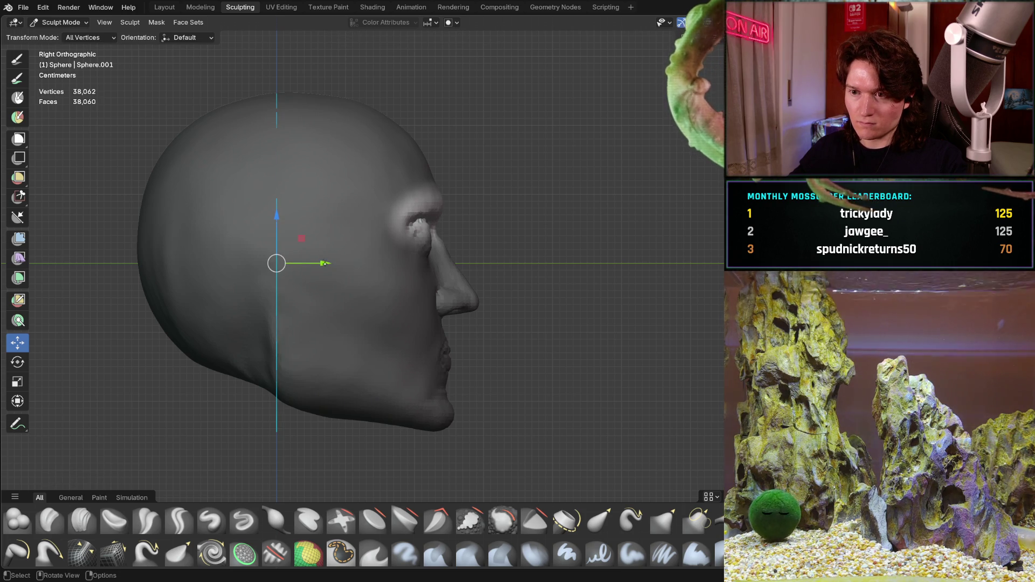
key(ctrl+i)
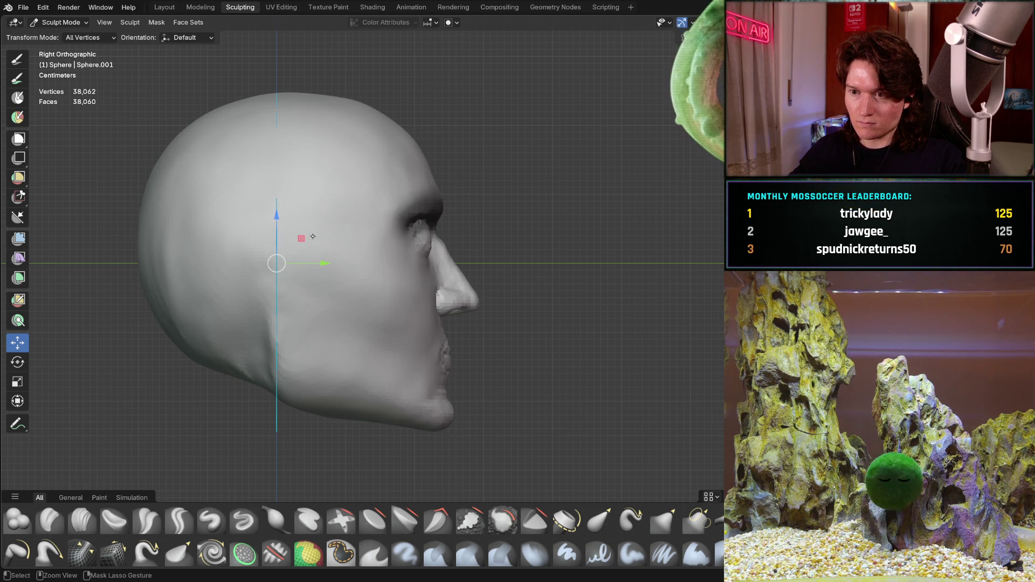
key(ctrl+i)
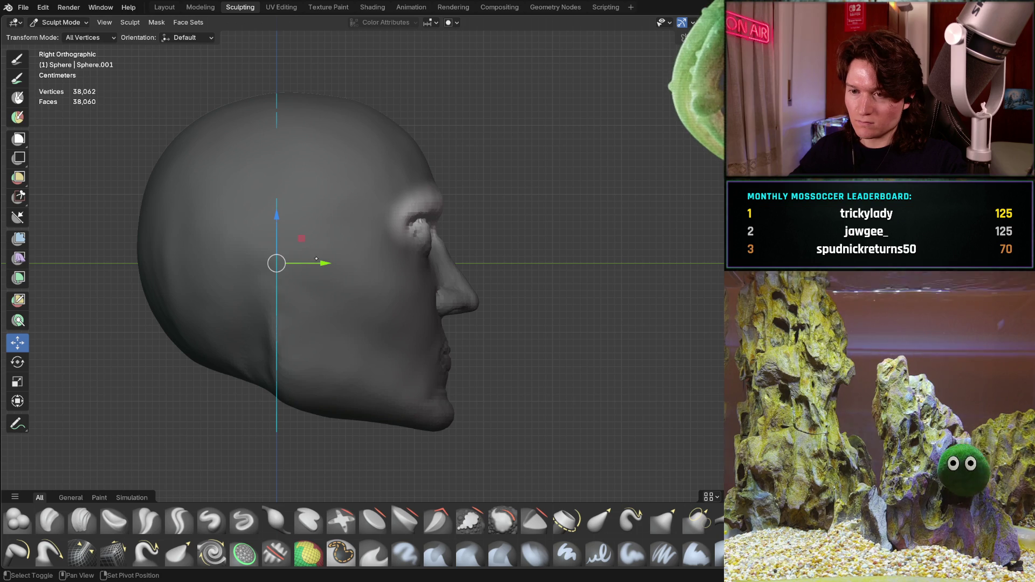
drag(322, 262, 294, 262)
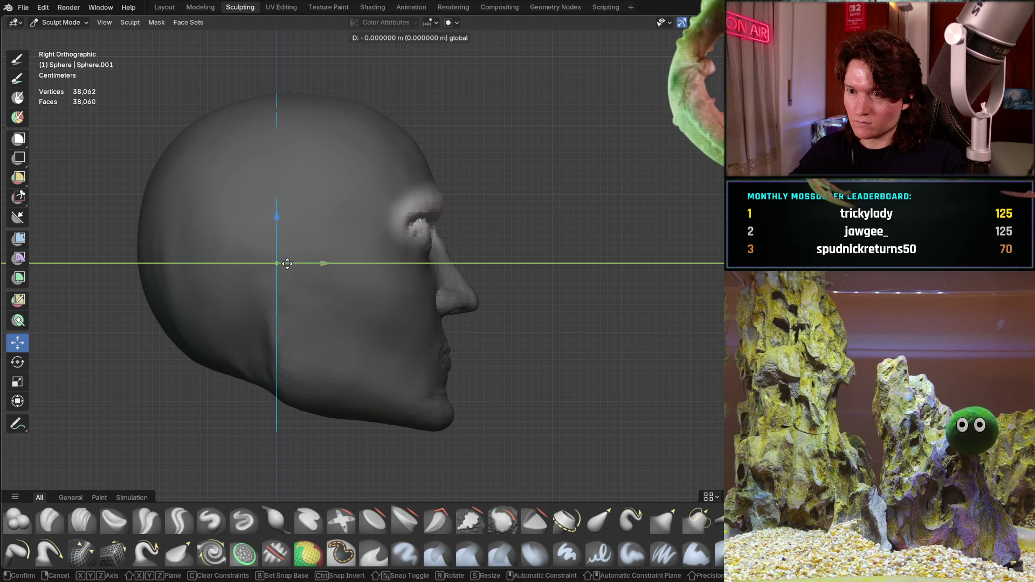
drag(281, 262, 282, 263)
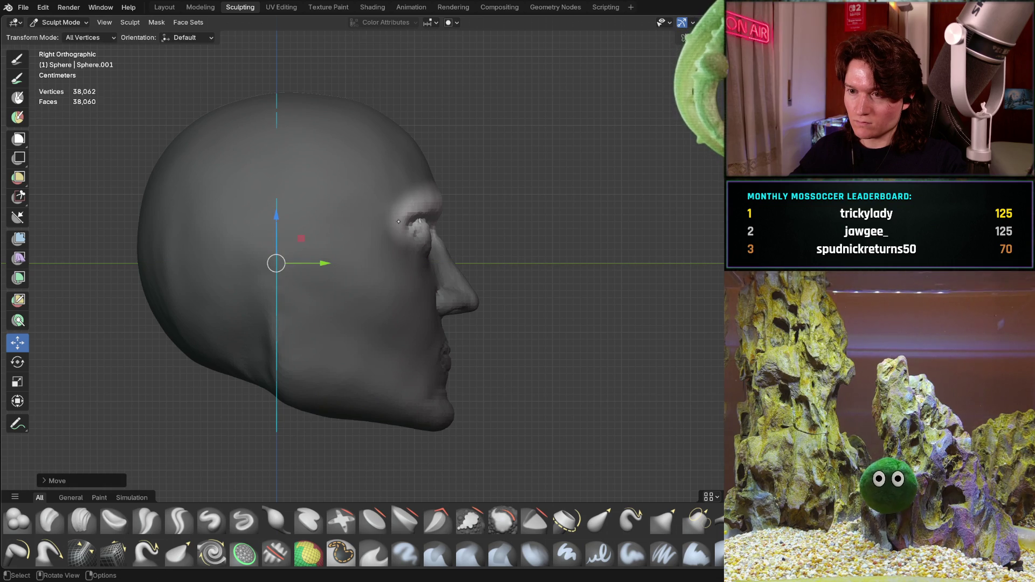
scroll(398, 221, up, 5)
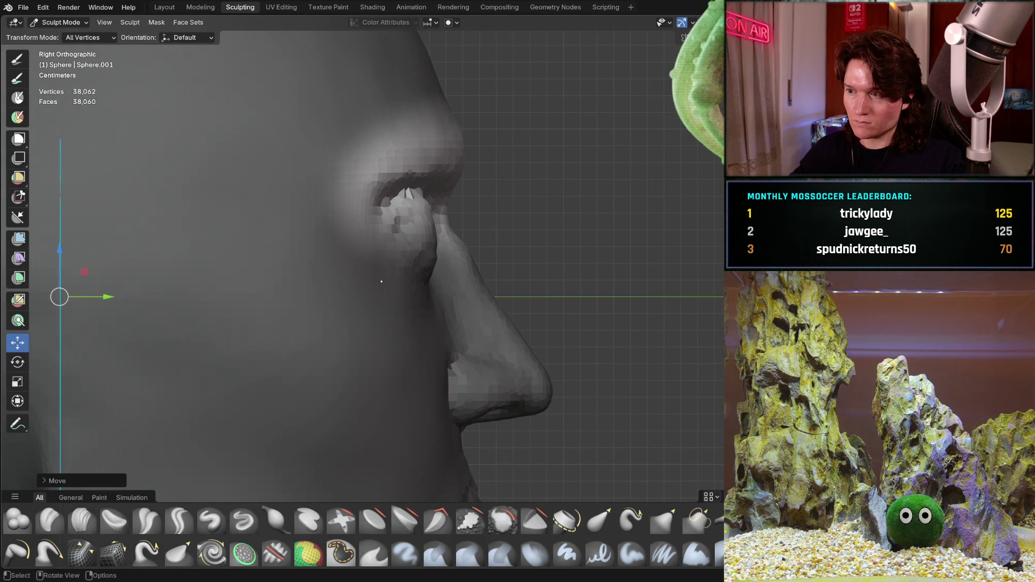
scroll(381, 281, down, 6)
mouse_move(345, 302)
middle_down()
mouse_move(317, 316)
mouse_move(180, 311)
mouse_move(270, 294)
mouse_move(325, 313)
mouse_move(345, 290)
middle_up()
mouse_move(355, 254)
middle_down()
mouse_move(328, 224)
mouse_move(304, 226)
middle_up()
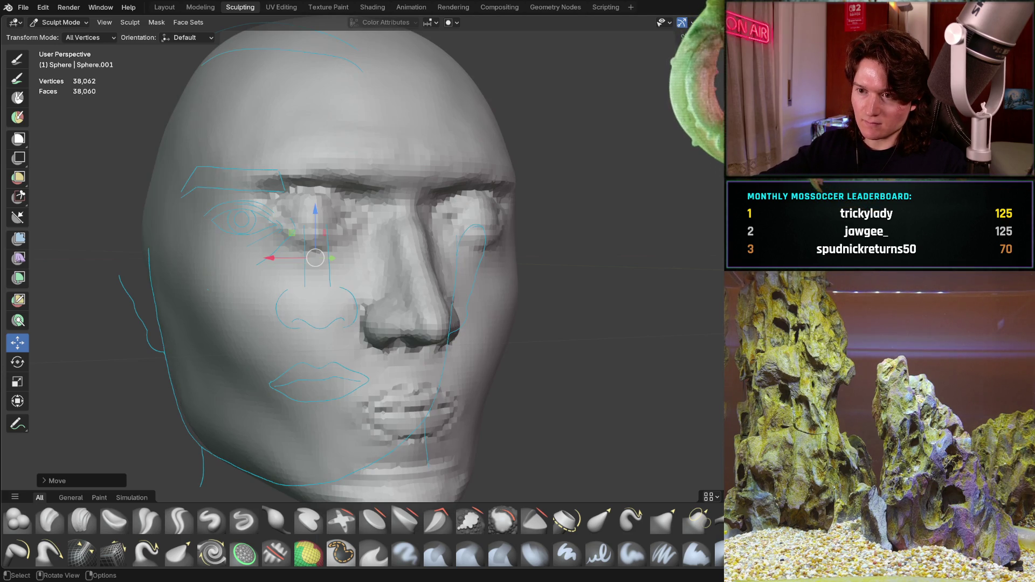
key(ctrl+KP_1)
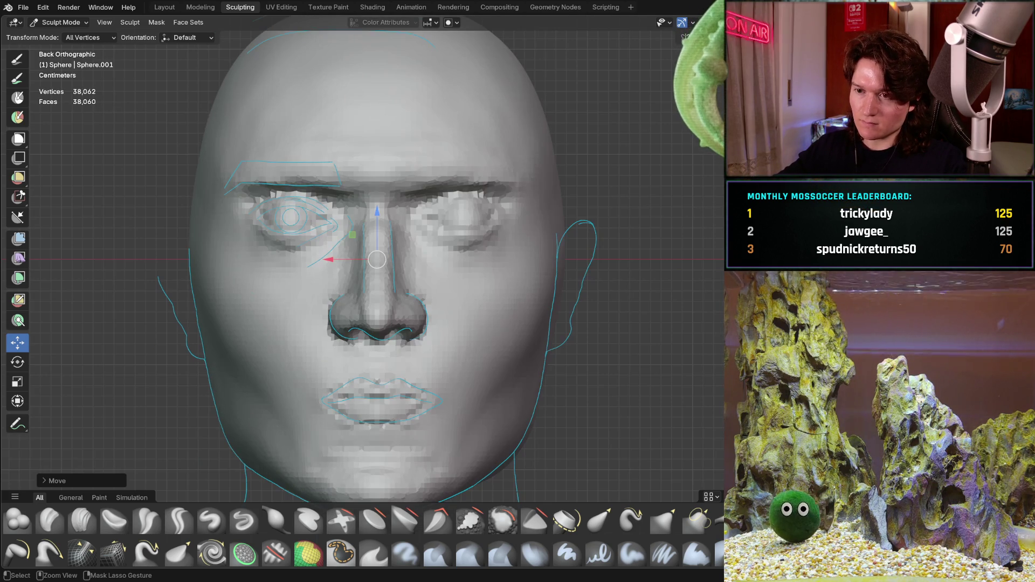
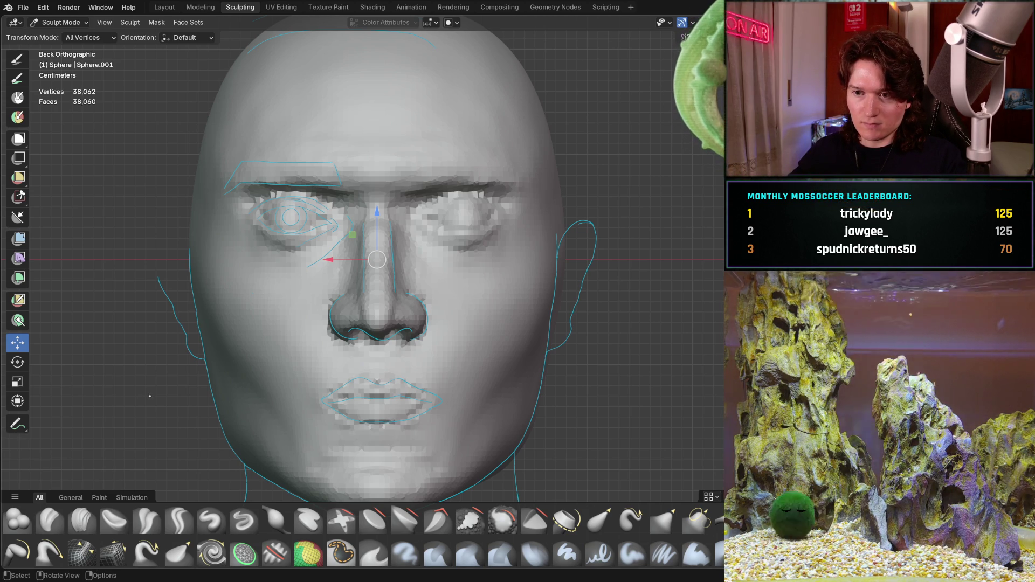
Cancel the move so the face shape stays unchanged, then select the Grab brush
key(g)
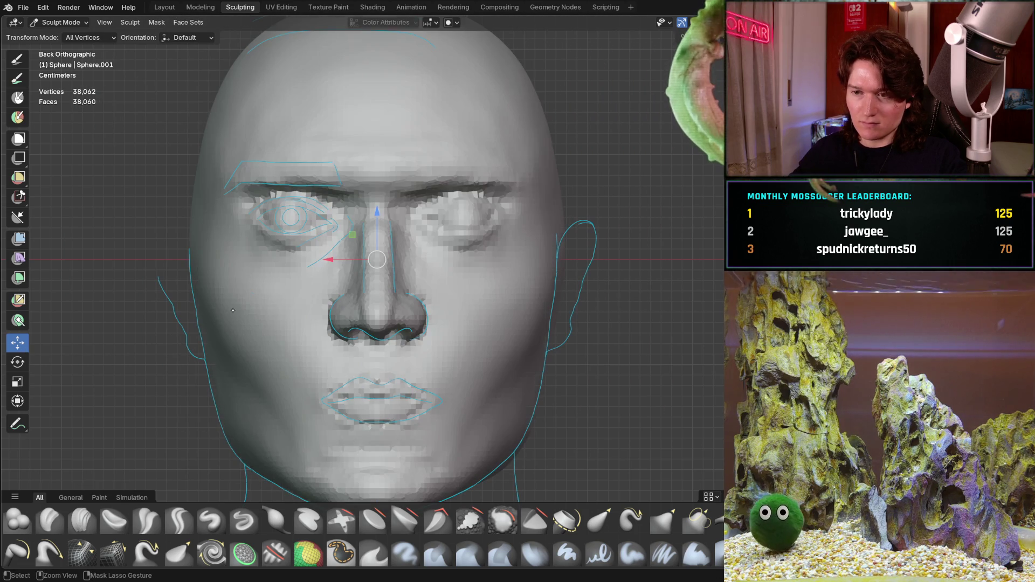
key(ctrl+z)
click(664, 519)
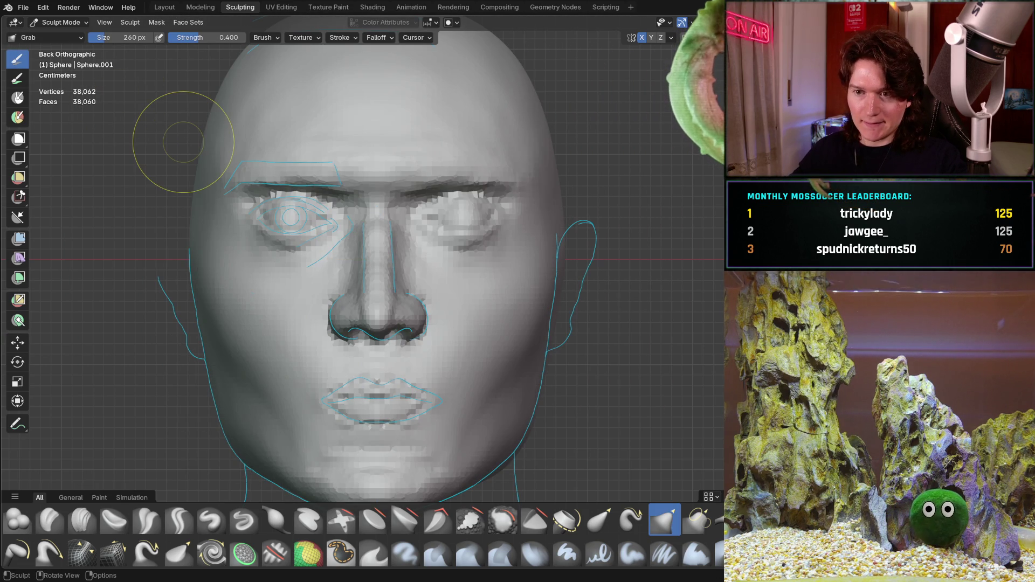
mouse_move(203, 347)
middle_down()
mouse_move(364, 293)
mouse_move(347, 322)
mouse_move(368, 338)
mouse_move(402, 312)
mouse_move(341, 307)
middle_up()
scroll(356, 307, down, 5)
scroll(356, 288, up, 4)
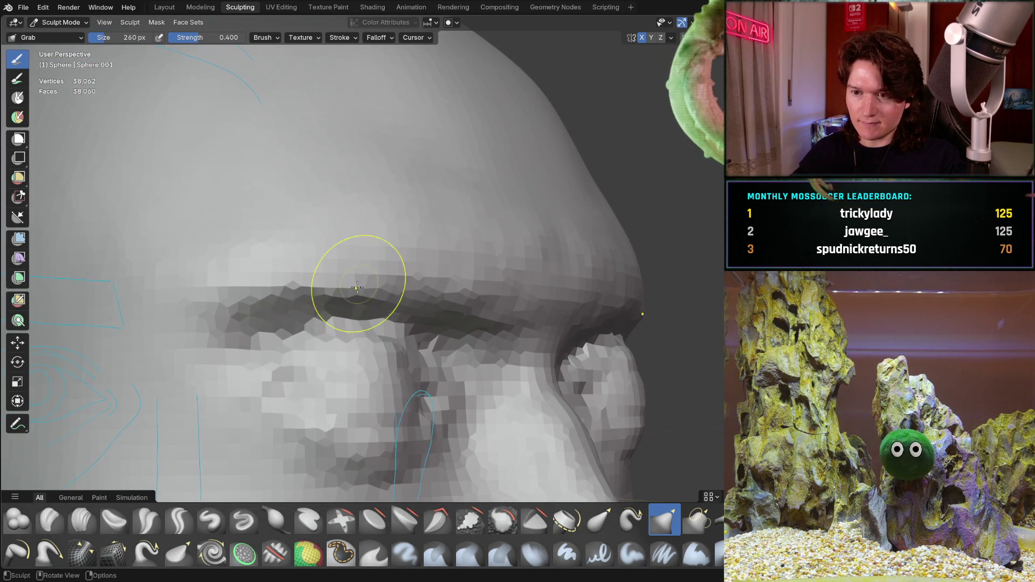
Switch to Clay Strips at a 158 px radius and lay a first strip along the brow ridge
click(82, 520)
mouse_move(178, 399)
shift+middle_down()
mouse_move(180, 348)
mouse_move(273, 351)
shift+middle_up()
scroll(317, 302, up, 4)
key(f)
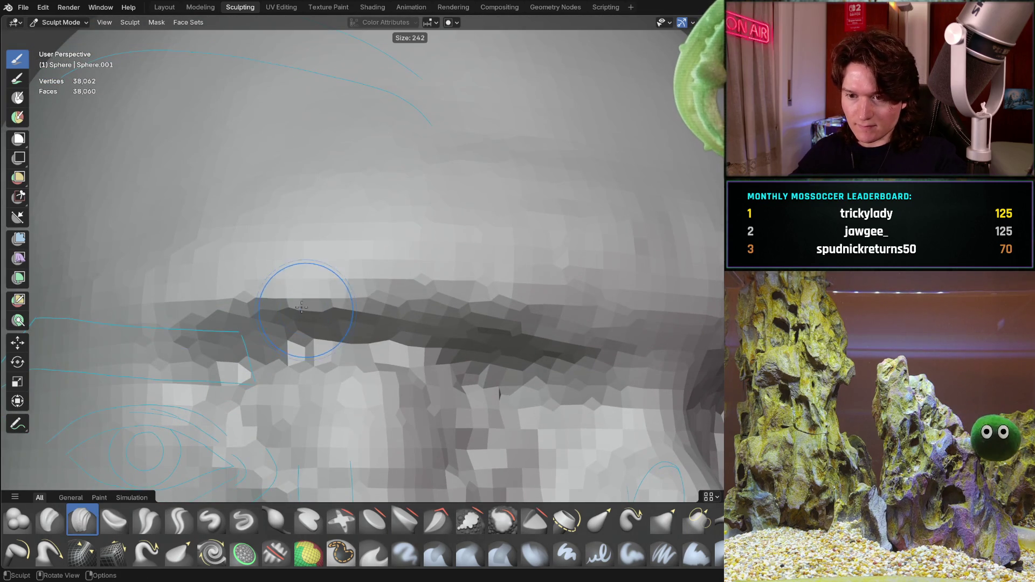
click(283, 306)
mouse_move(210, 308)
mouse_down()
mouse_move(288, 284)
mouse_move(578, 318)
mouse_move(557, 326)
mouse_up()
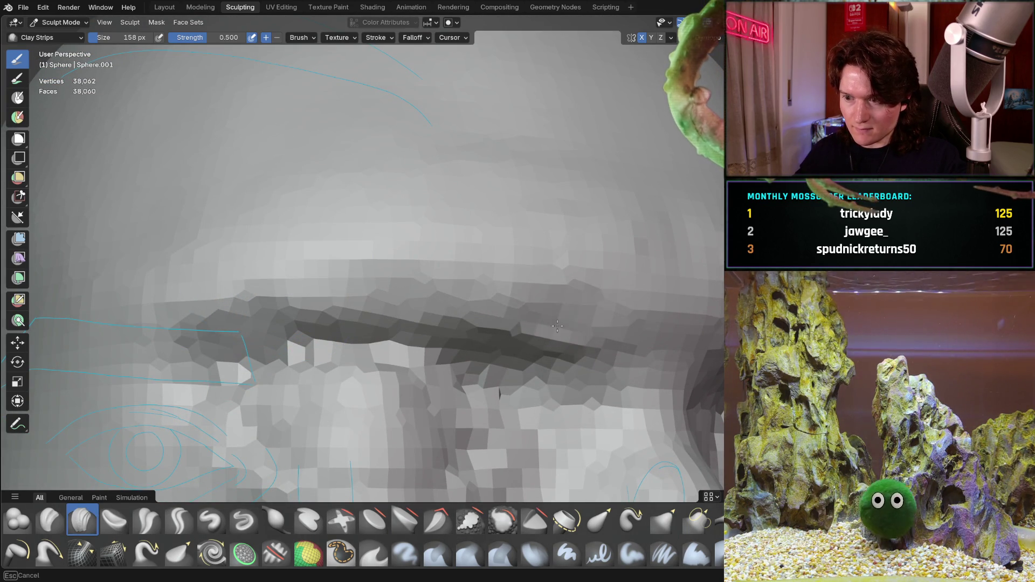
Add more Clay Strips along the brow ridge and check it in numpad-3 side profile
mouse_move(512, 284)
mouse_down()
mouse_move(259, 284)
mouse_move(237, 293)
mouse_up()
scroll(237, 291, down, 5)
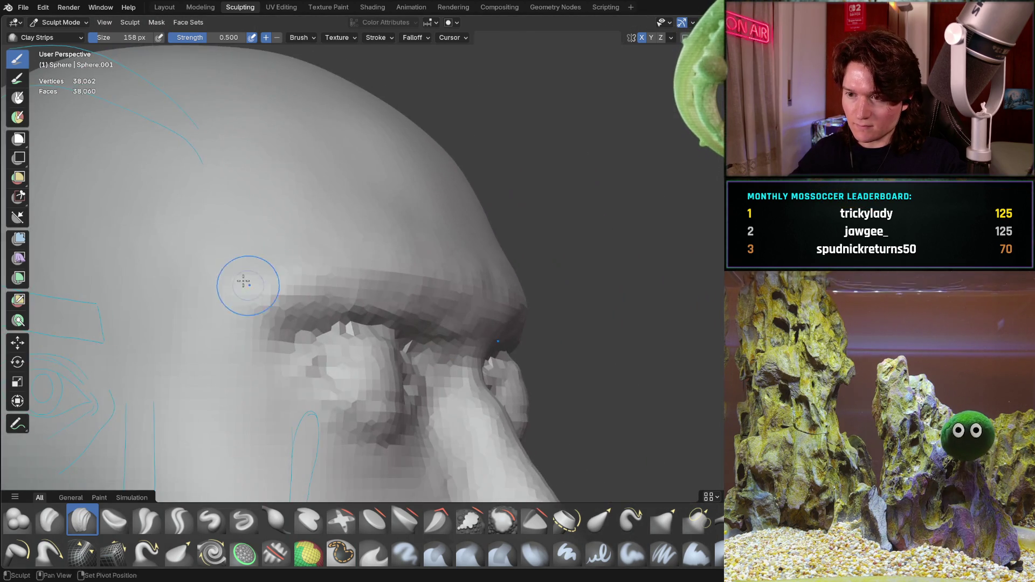
mouse_move(244, 281)
middle_down()
mouse_move(356, 332)
mouse_move(303, 360)
middle_up()
key(KP_3)
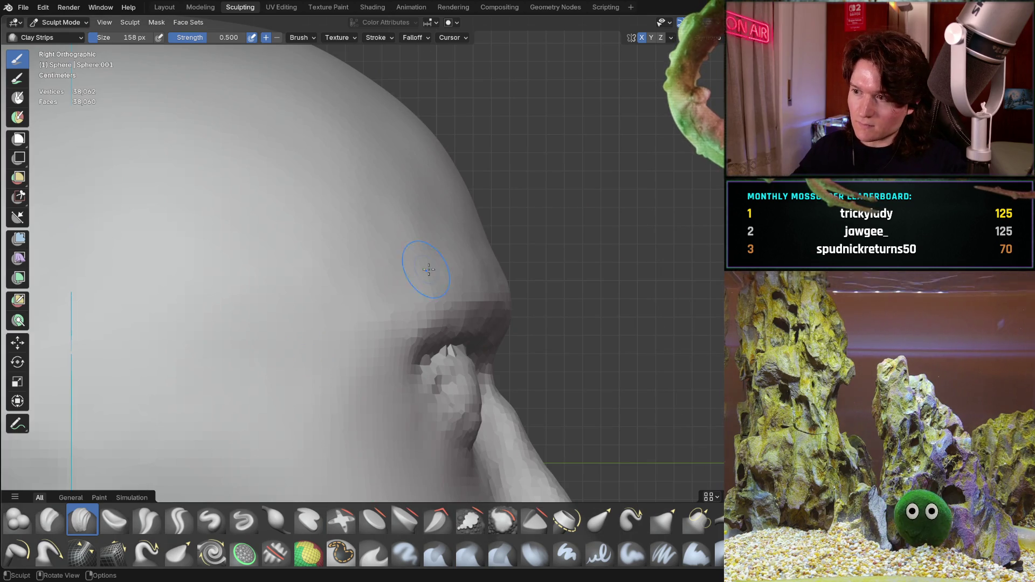
scroll(488, 323, down, 3)
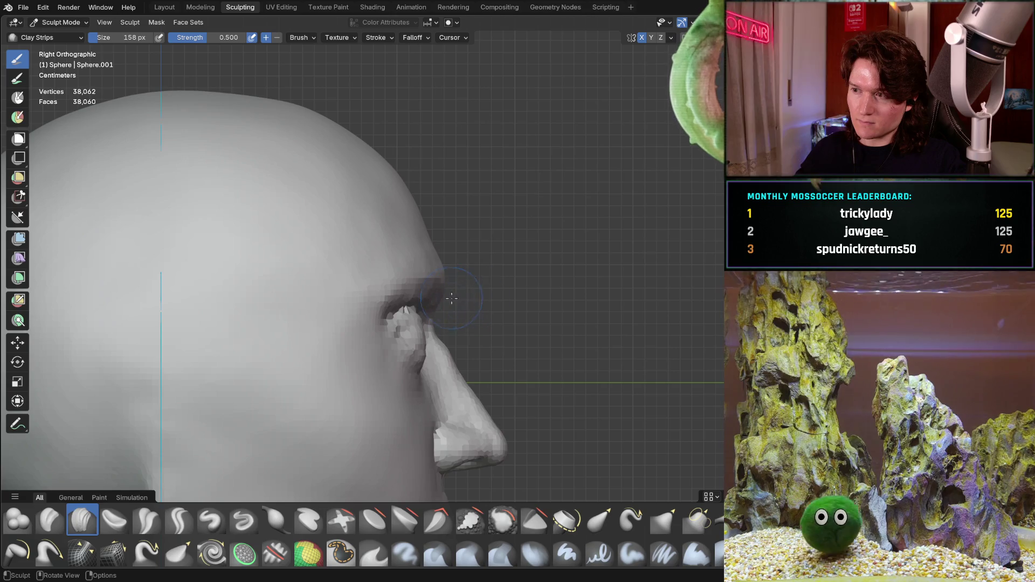
mouse_move(459, 298)
middle_down()
mouse_move(415, 299)
mouse_move(302, 269)
middle_up()
scroll(317, 234, up, 3)
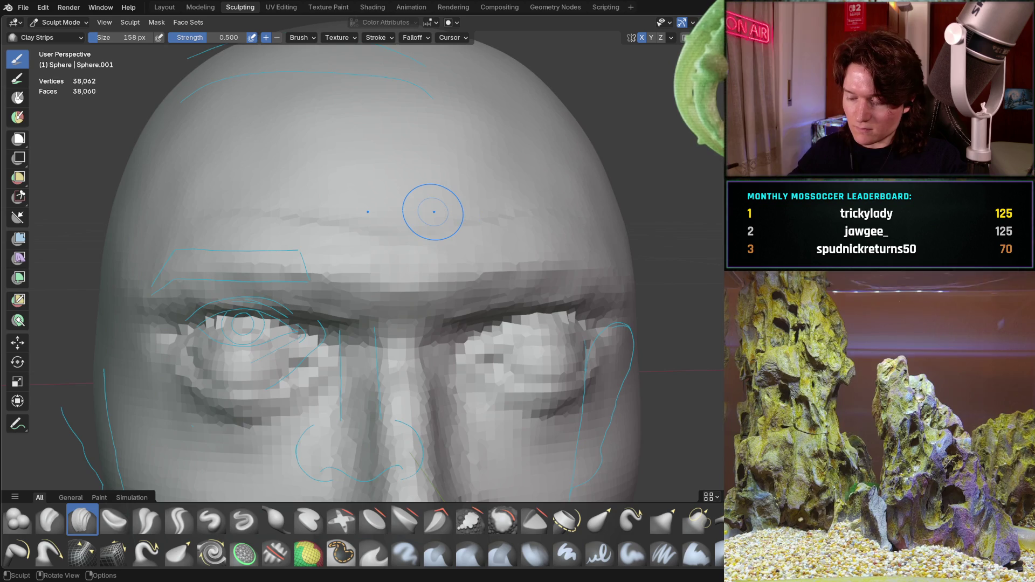
key(KP_3)
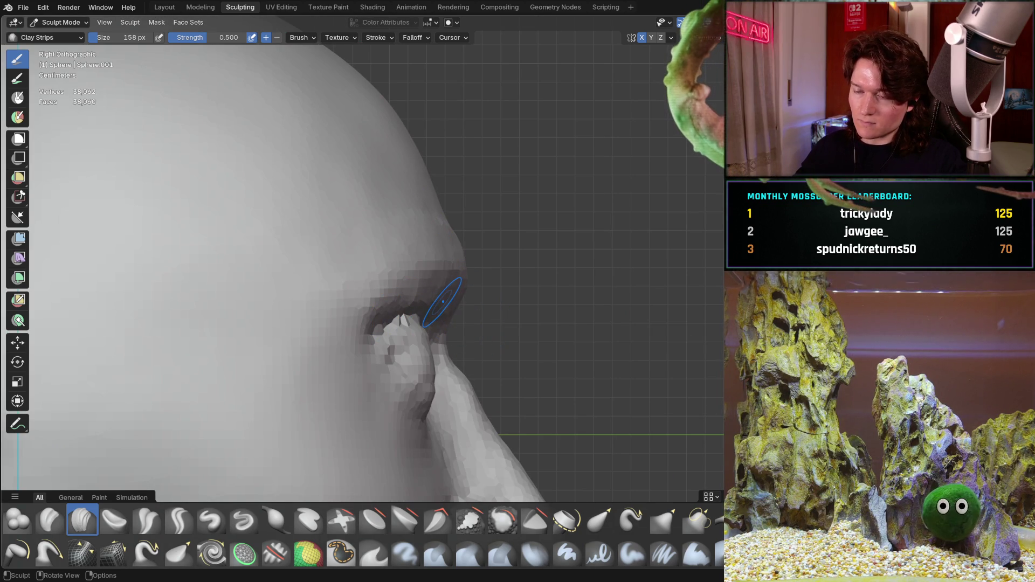
mouse_move(519, 295)
middle_down()
mouse_move(345, 240)
mouse_move(501, 273)
middle_up()
scroll(338, 235, up, 6)
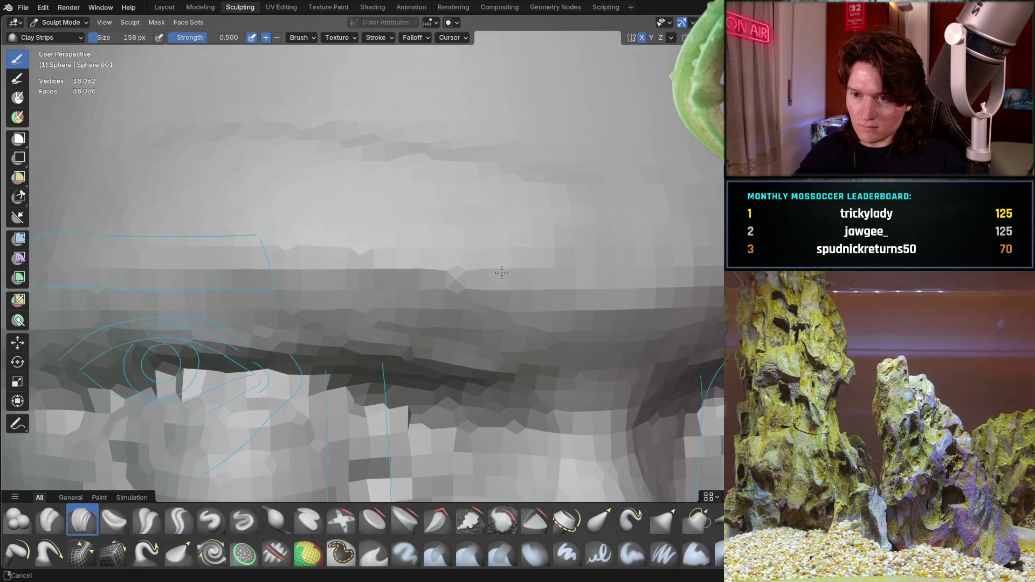
middle_drag(135, 252, 306, 237)
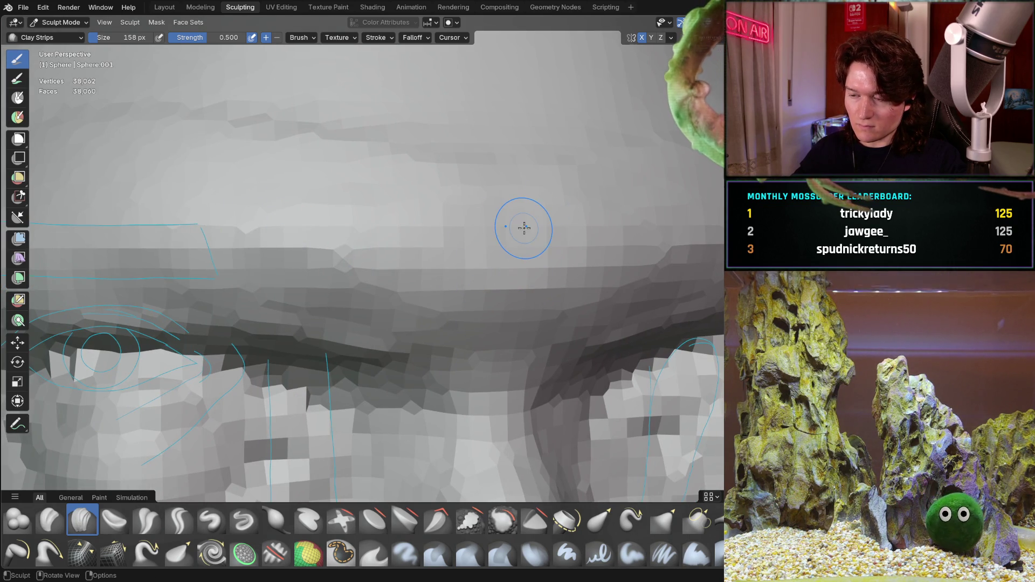
Recheck the brow and nose silhouette from the exact side view, orbiting around the brow
key(KP_3)
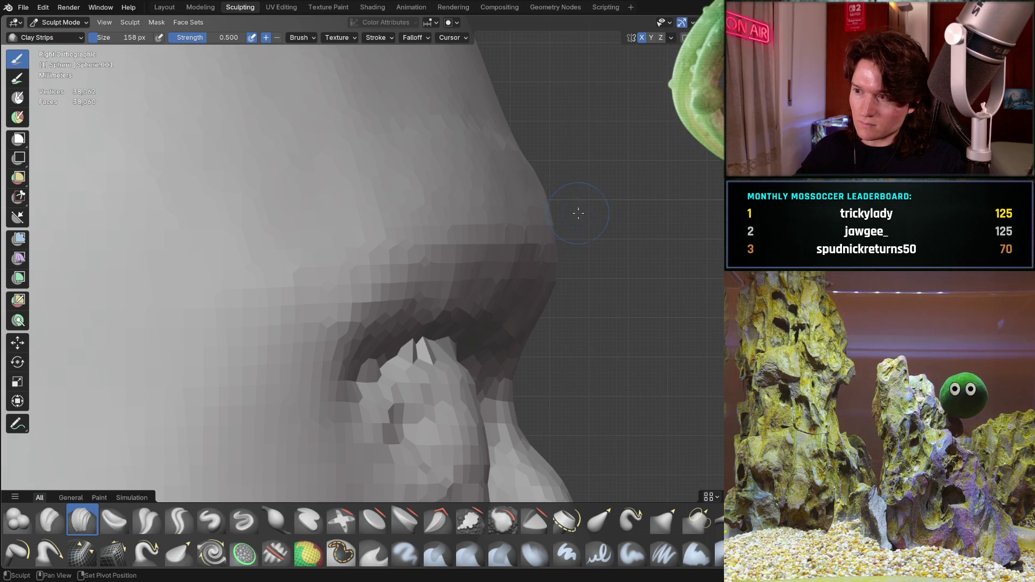
scroll(588, 208, down, 2)
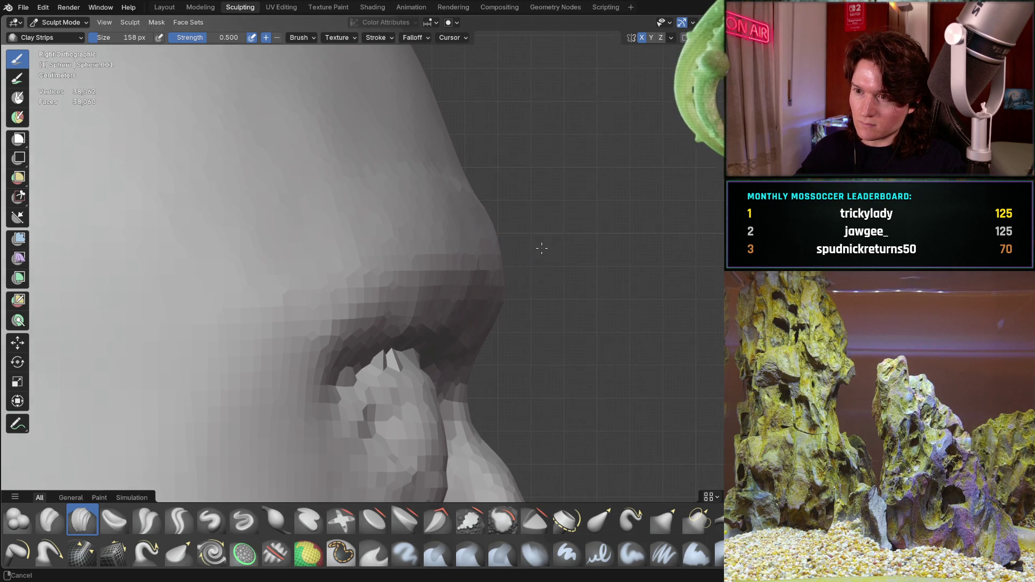
middle_drag(463, 313, 312, 288)
scroll(312, 287, up, 2)
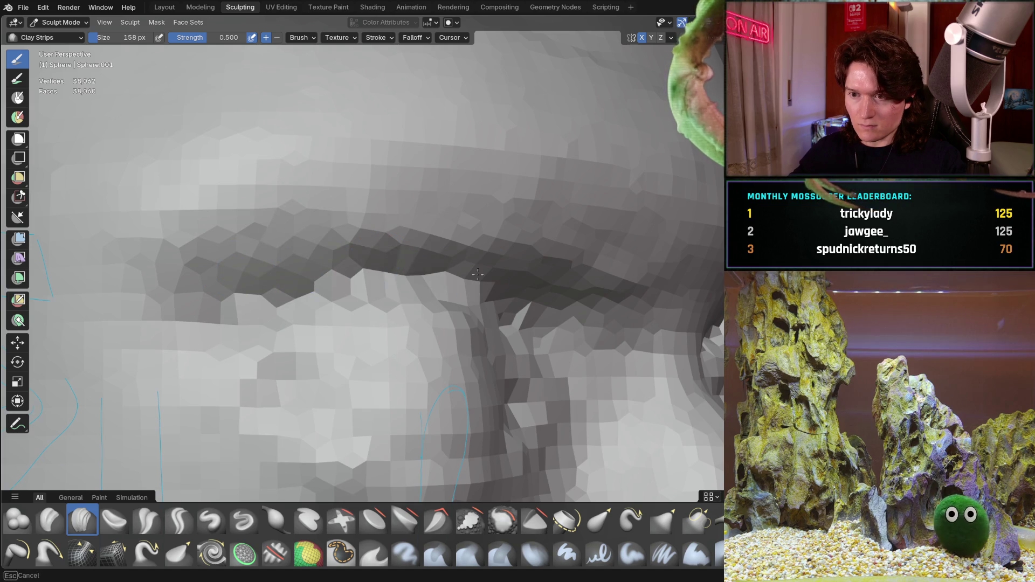
middle_drag(547, 305, 427, 272)
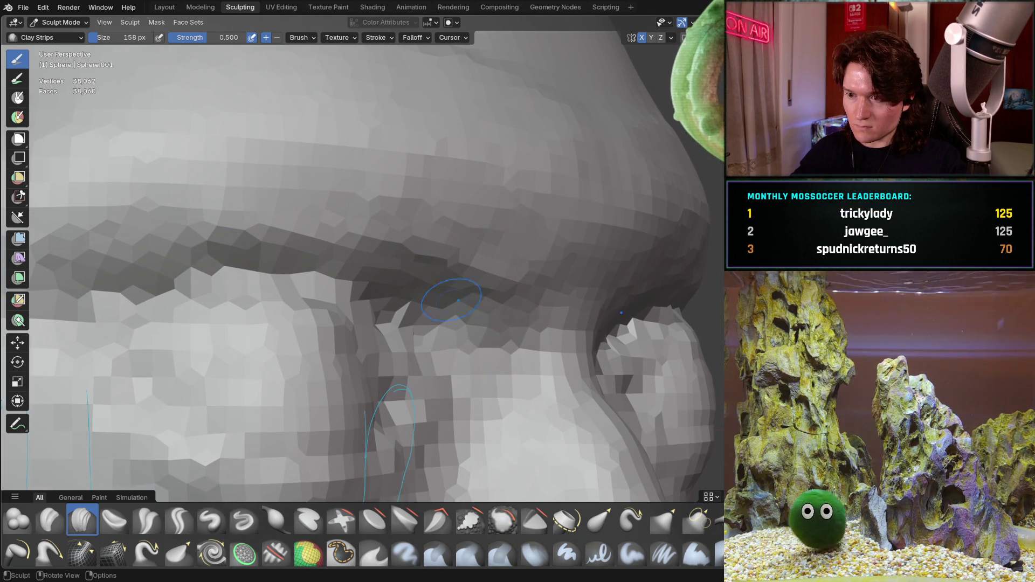
scroll(512, 370, down, 3)
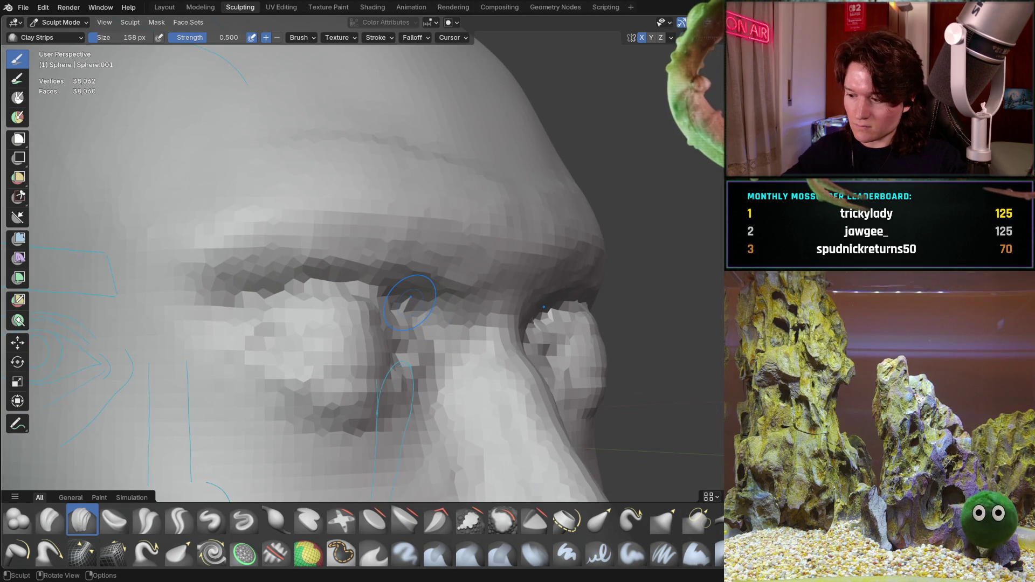
key(KP_3)
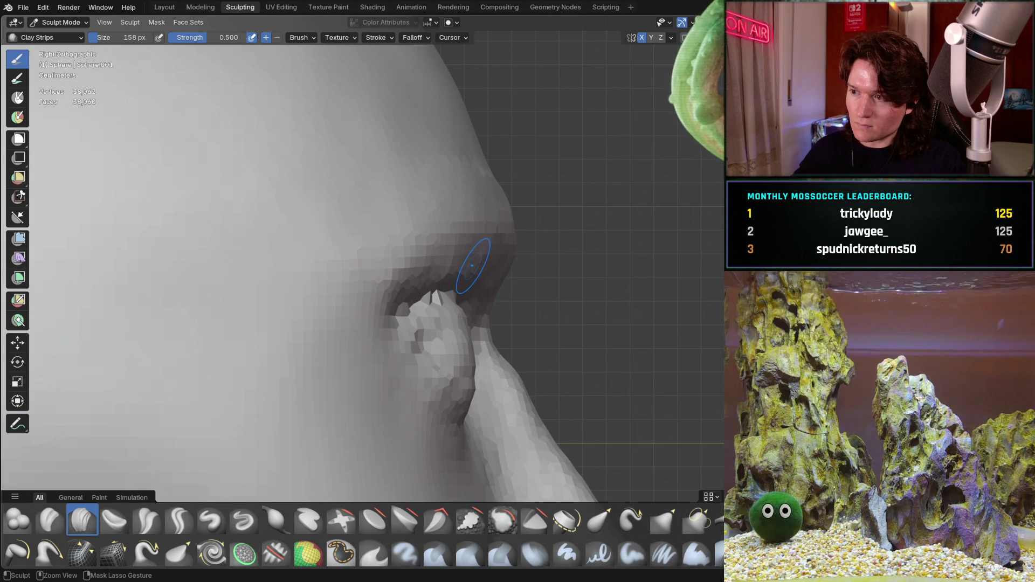
mouse_move(473, 266)
middle_down()
mouse_move(479, 270)
mouse_move(483, 247)
mouse_move(342, 253)
middle_up()
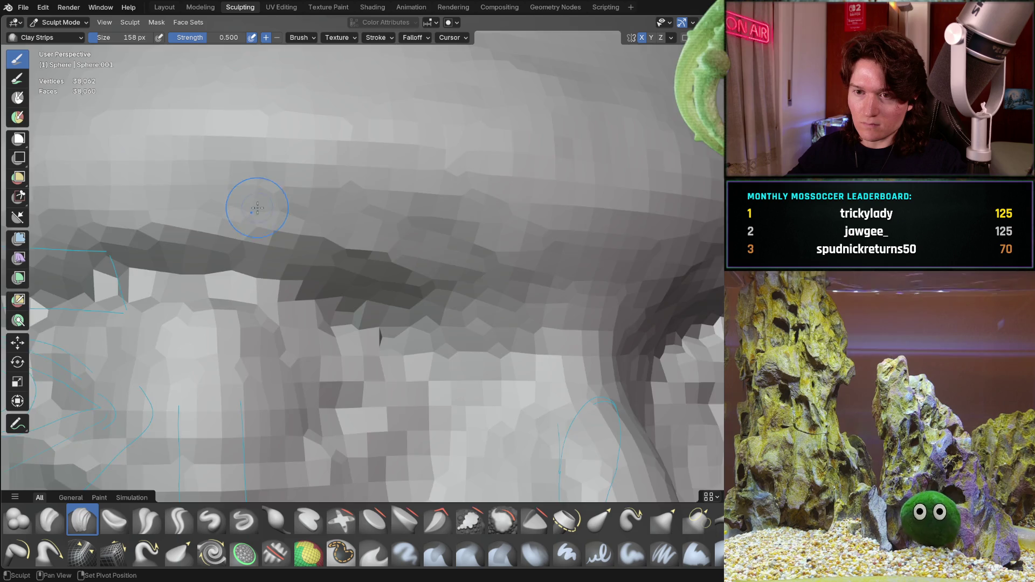
middle_drag(250, 203, 440, 227)
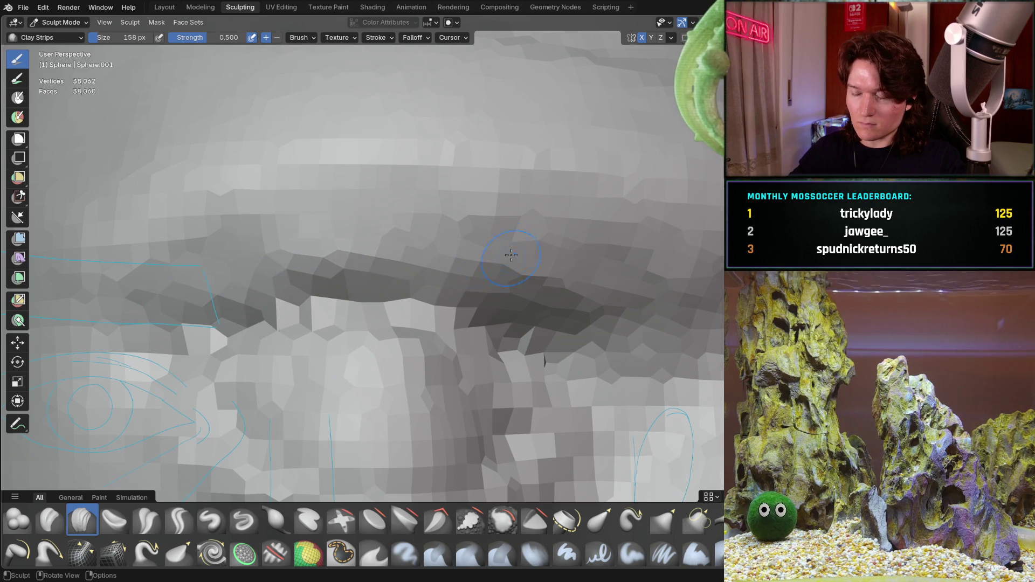
middle_drag(510, 255, 340, 238)
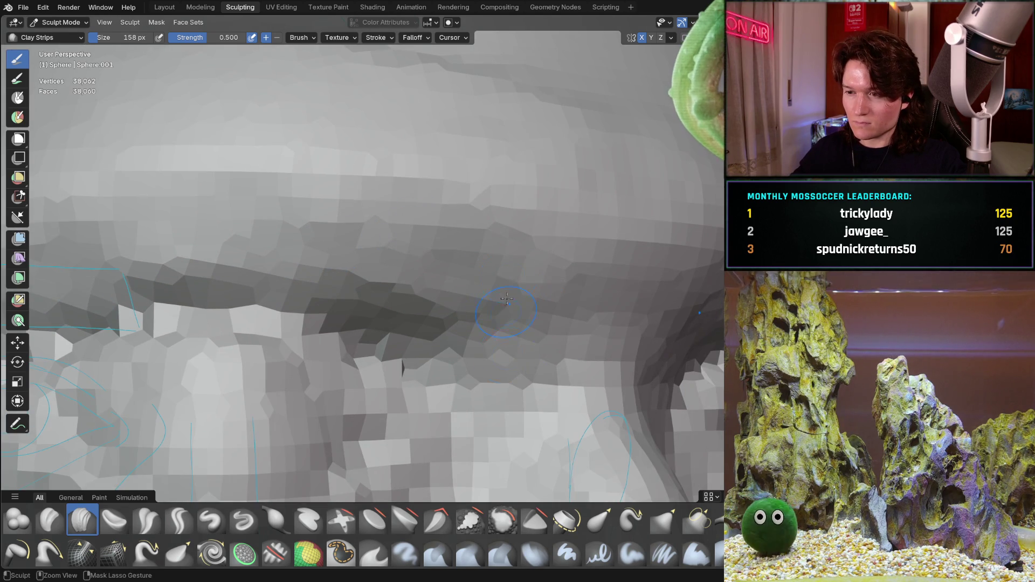
mouse_move(464, 345)
middle_down()
mouse_move(461, 395)
mouse_move(437, 392)
middle_up()
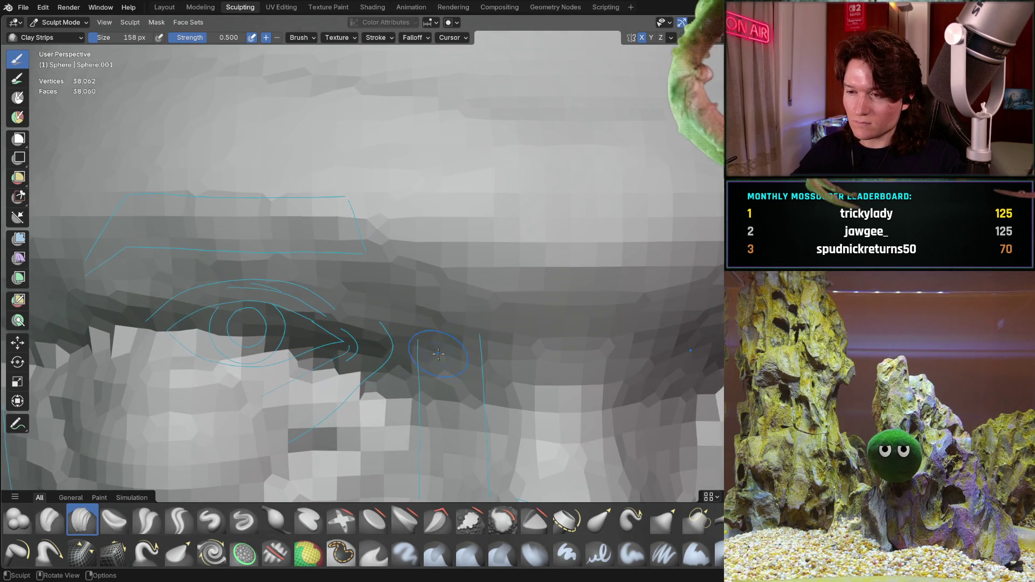
mouse_move(407, 355)
middle_down()
mouse_move(384, 330)
mouse_move(380, 426)
middle_up()
scroll(383, 330, down, 5)
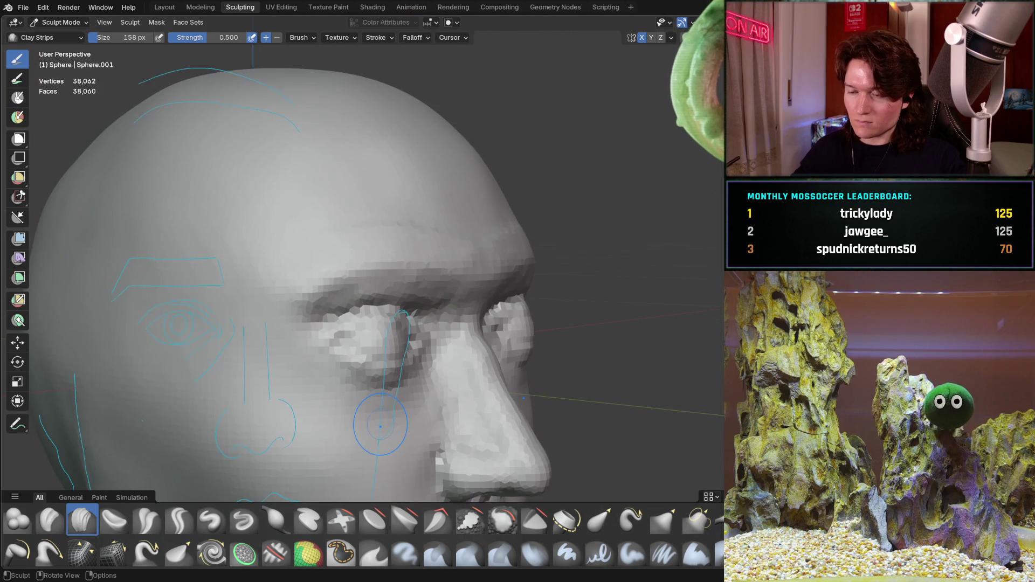
middle_drag(449, 327, 423, 286)
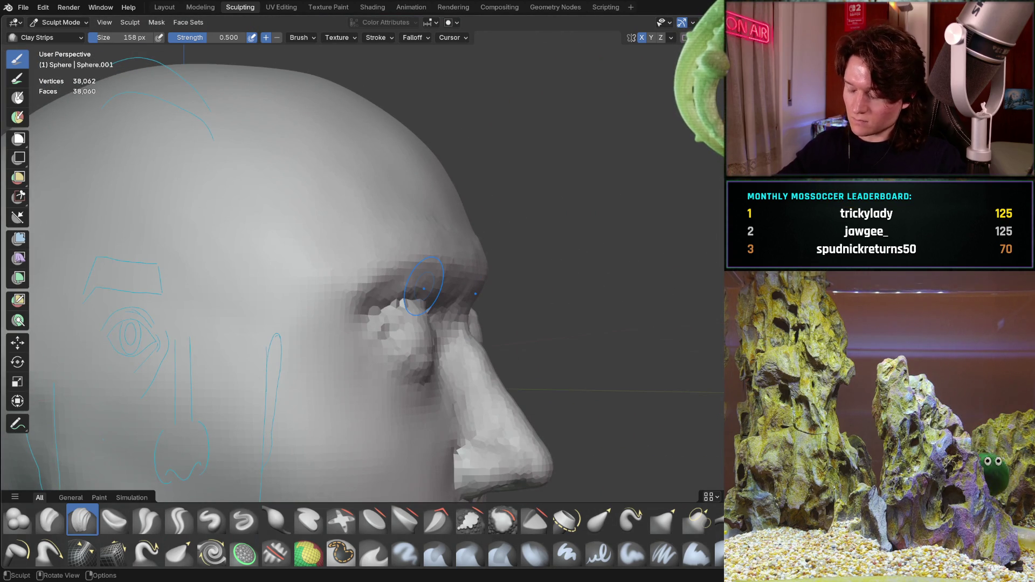
key(KP_3)
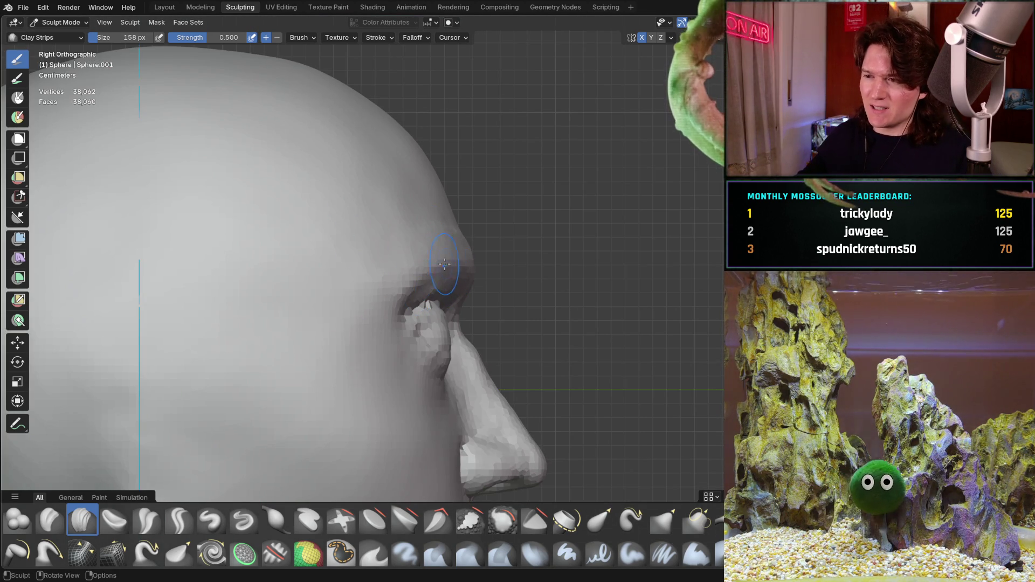
mouse_move(445, 320)
middle_down()
mouse_move(458, 280)
mouse_move(427, 243)
middle_up()
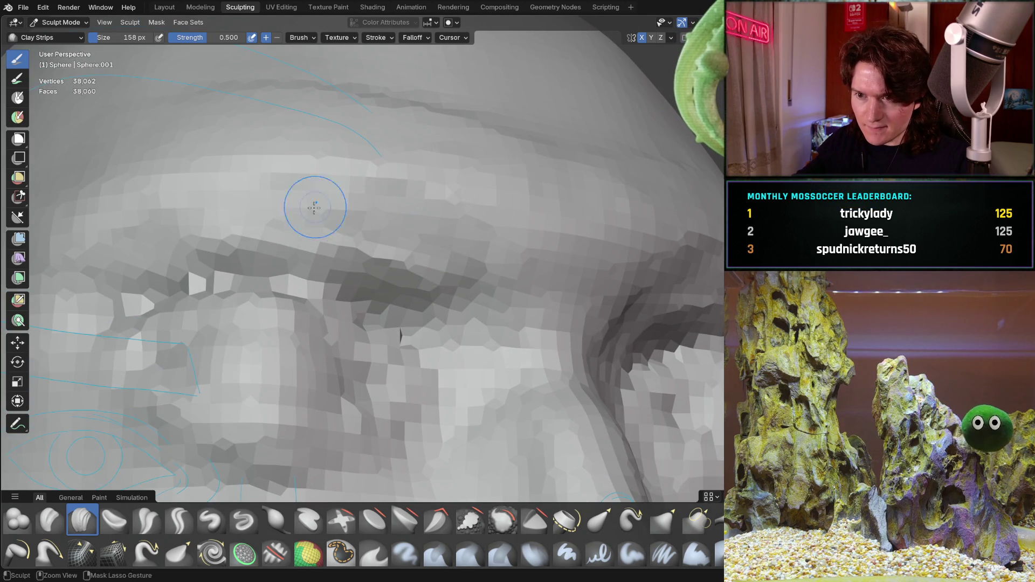
mouse_move(137, 249)
middle_down()
mouse_move(484, 263)
mouse_move(208, 219)
mouse_move(428, 231)
mouse_move(353, 224)
mouse_move(415, 257)
middle_up()
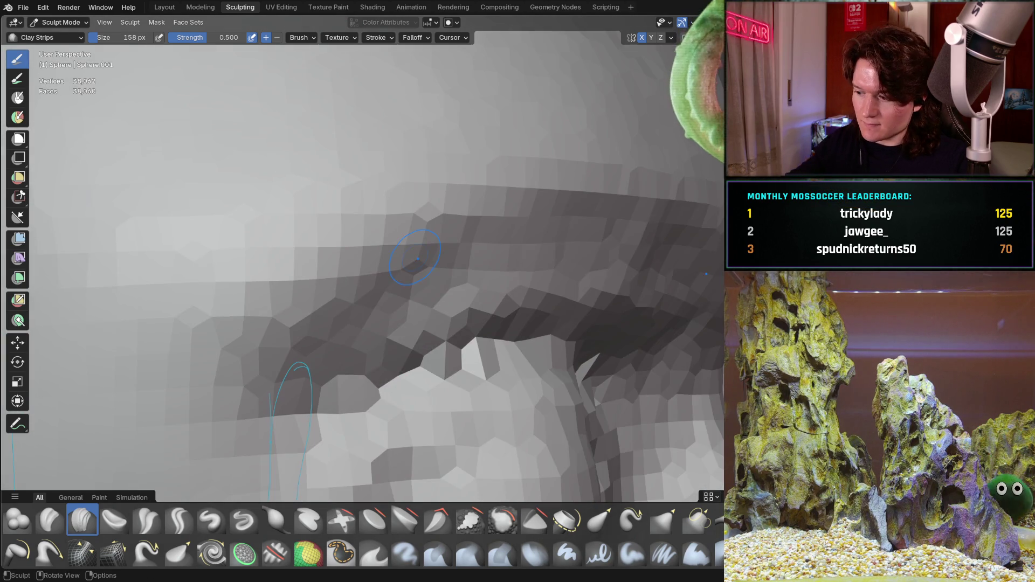
key(KP_3)
scroll(475, 324, down, 3)
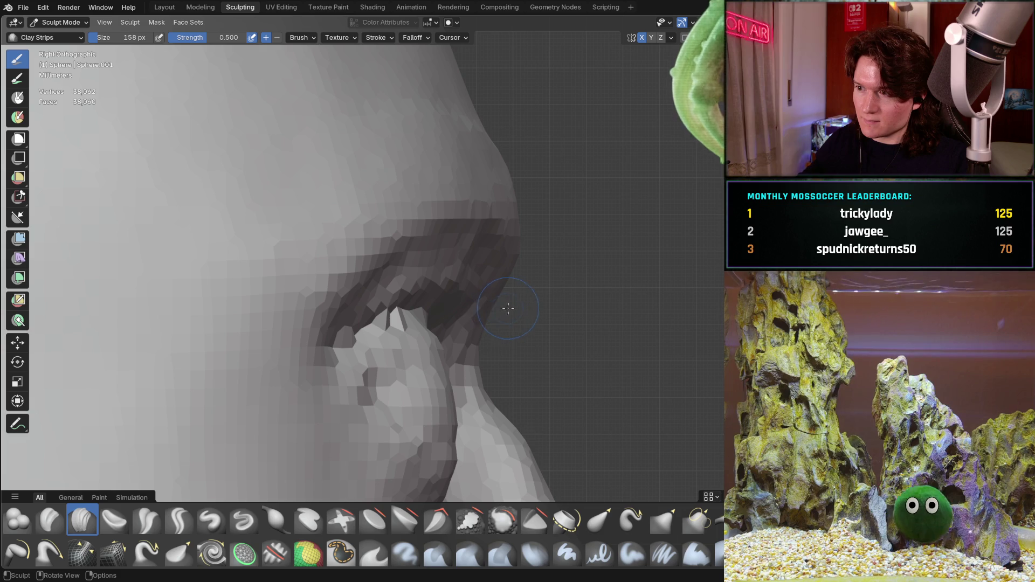
mouse_move(512, 305)
middle_down()
mouse_move(447, 315)
mouse_move(388, 241)
middle_up()
drag(444, 246, 584, 322)
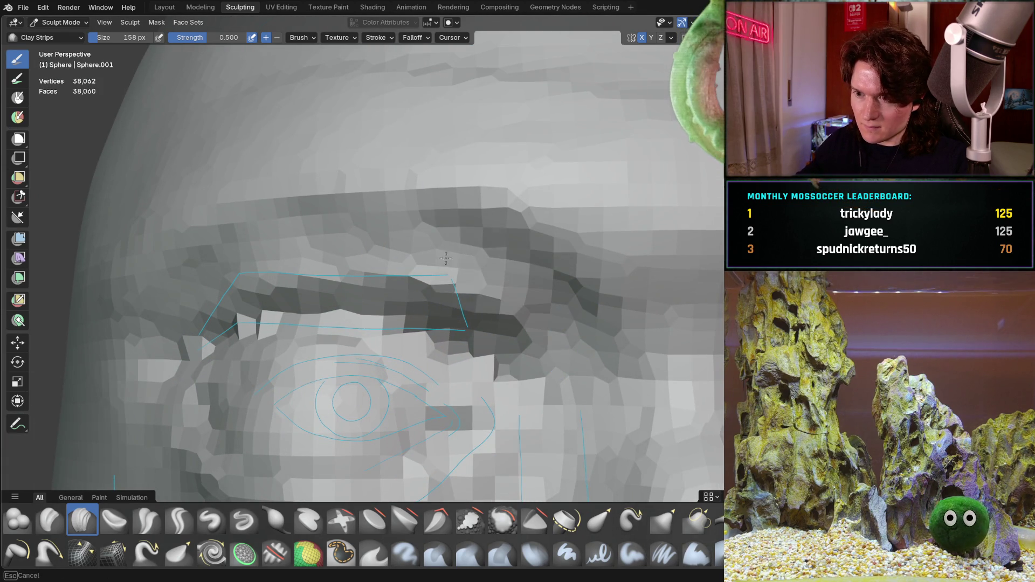
scroll(486, 245, down, 5)
middle_drag(486, 245, 407, 361)
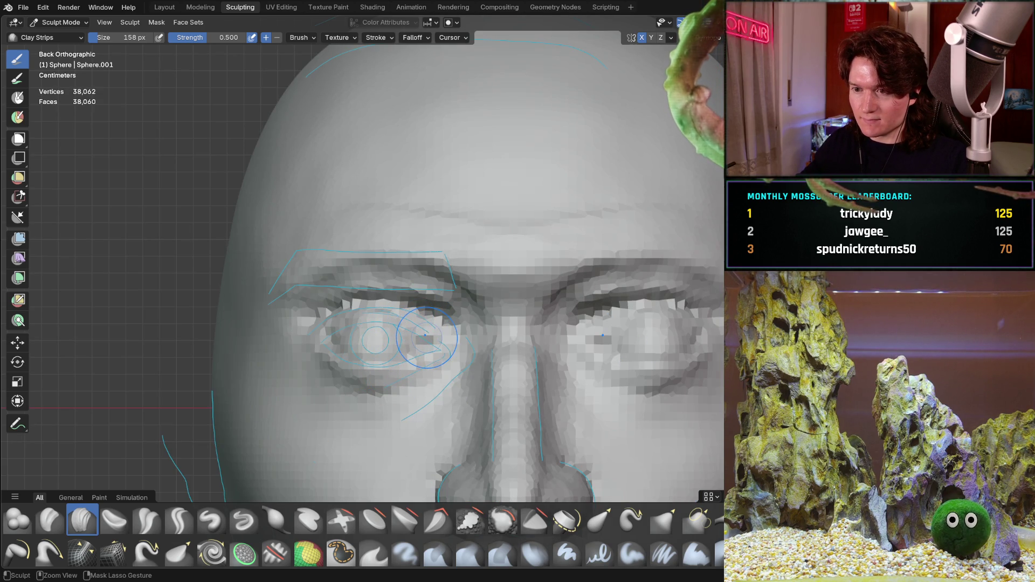
mouse_move(453, 329)
ctrl+middle_down()
mouse_move(430, 379)
mouse_move(431, 345)
mouse_move(470, 334)
ctrl+middle_up()
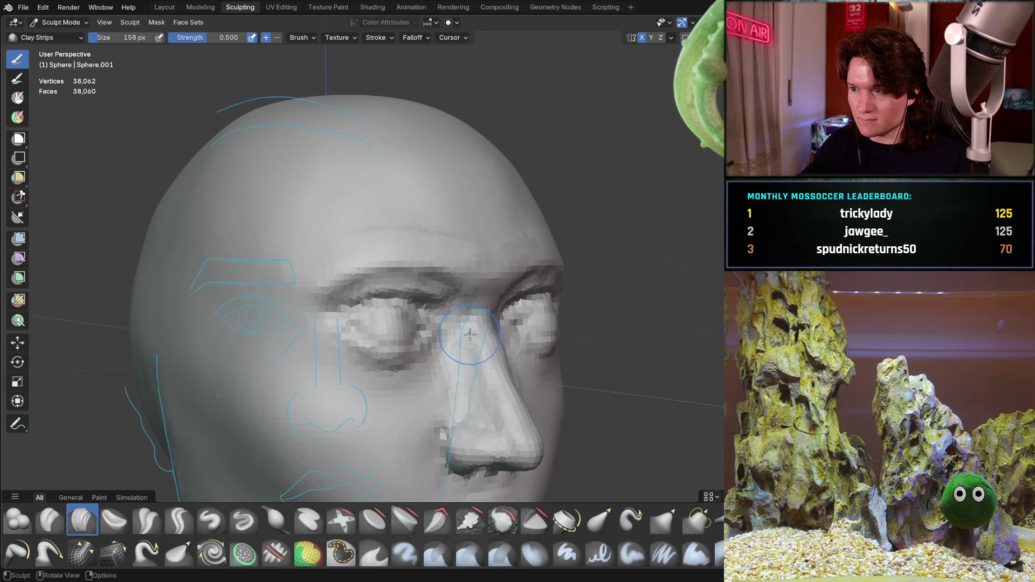
key(ctrl+KP_1)
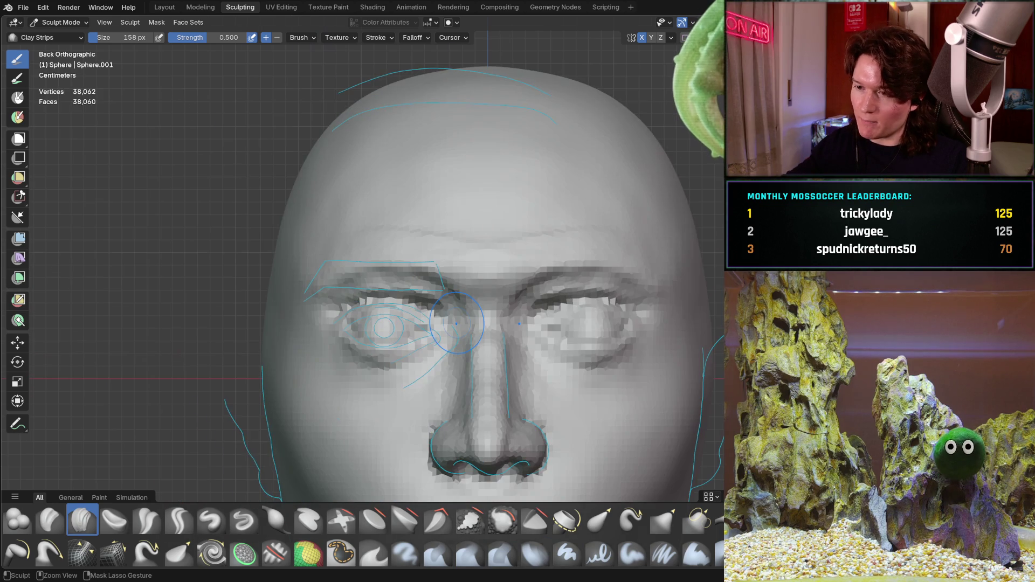
mouse_move(395, 325)
middle_down()
mouse_move(509, 340)
mouse_move(405, 333)
mouse_move(461, 330)
mouse_move(388, 317)
middle_up()
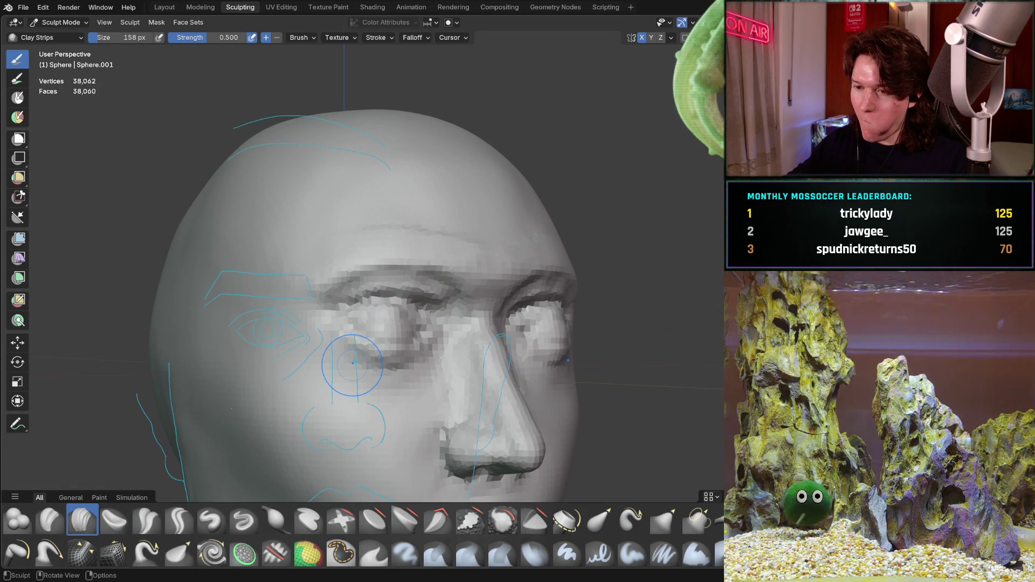
key(KP_1)
key(ctrl+KP_1)
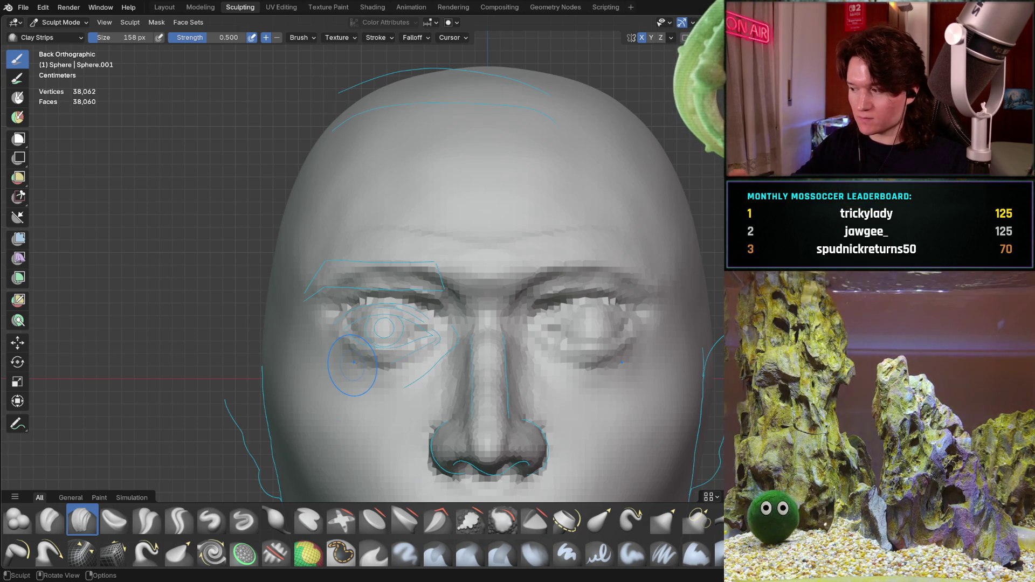
Build up the brow ridge above the left eye with two Clay Strips strokes
mouse_move(352, 364)
ctrl+middle_down()
mouse_move(399, 281)
mouse_move(470, 264)
mouse_move(465, 279)
ctrl+middle_up()
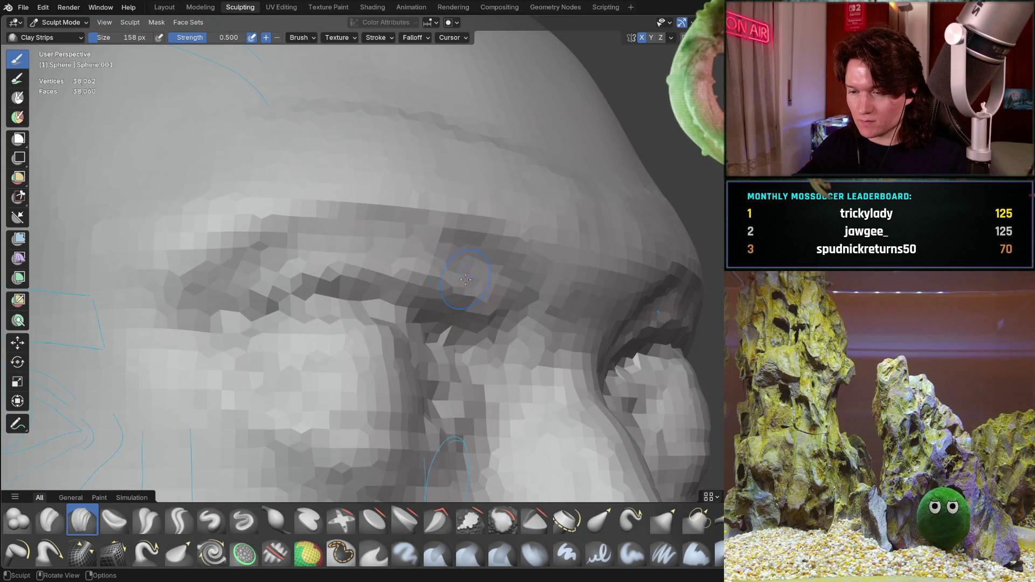
mouse_move(395, 280)
ctrl+middle_down()
mouse_move(335, 279)
mouse_move(500, 332)
ctrl+middle_up()
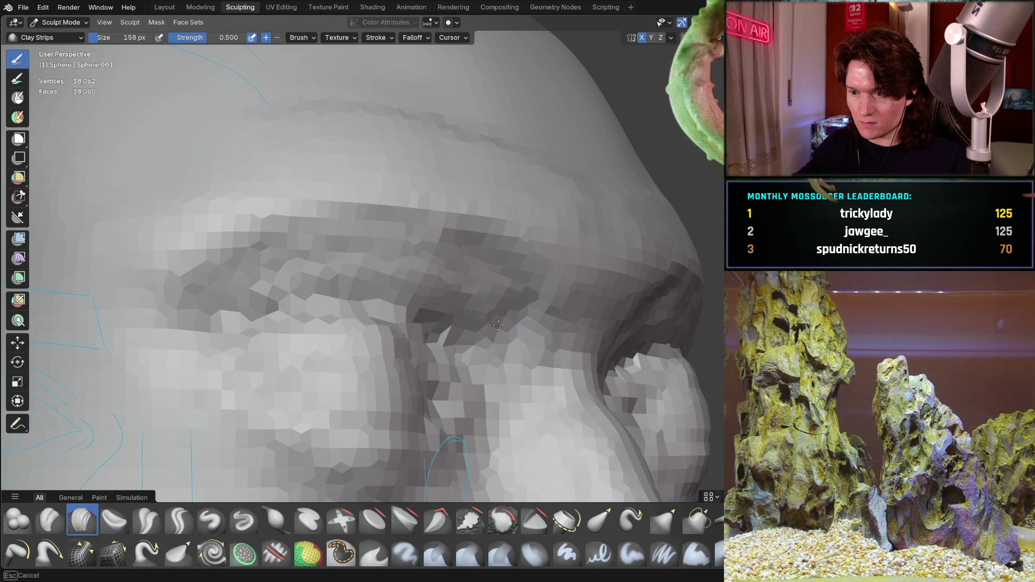
mouse_move(499, 321)
middle_down()
mouse_move(492, 259)
mouse_move(377, 369)
mouse_move(365, 354)
middle_up()
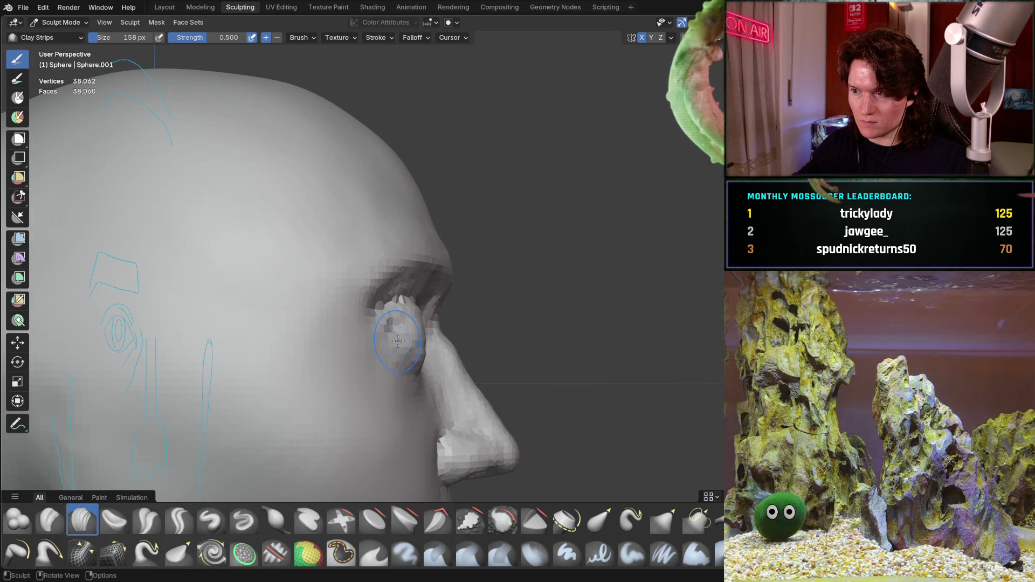
ctrl+middle_drag(398, 340, 473, 252)
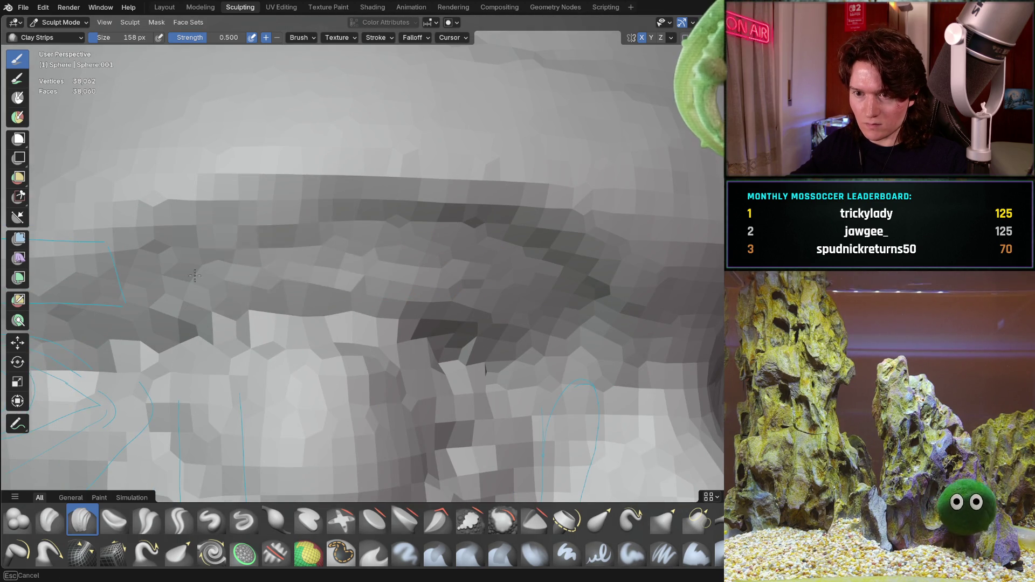
ctrl+middle_drag(195, 275, 446, 284)
mouse_move(518, 259)
mouse_down()
mouse_move(264, 270)
mouse_move(90, 300)
mouse_up()
scroll(191, 259, down, 5)
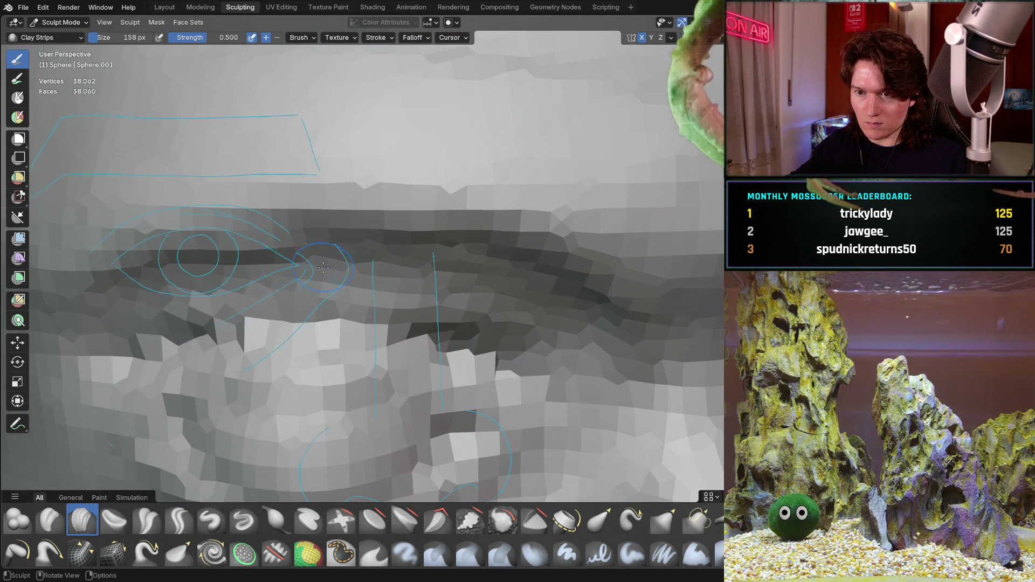
drag(324, 267, 564, 312)
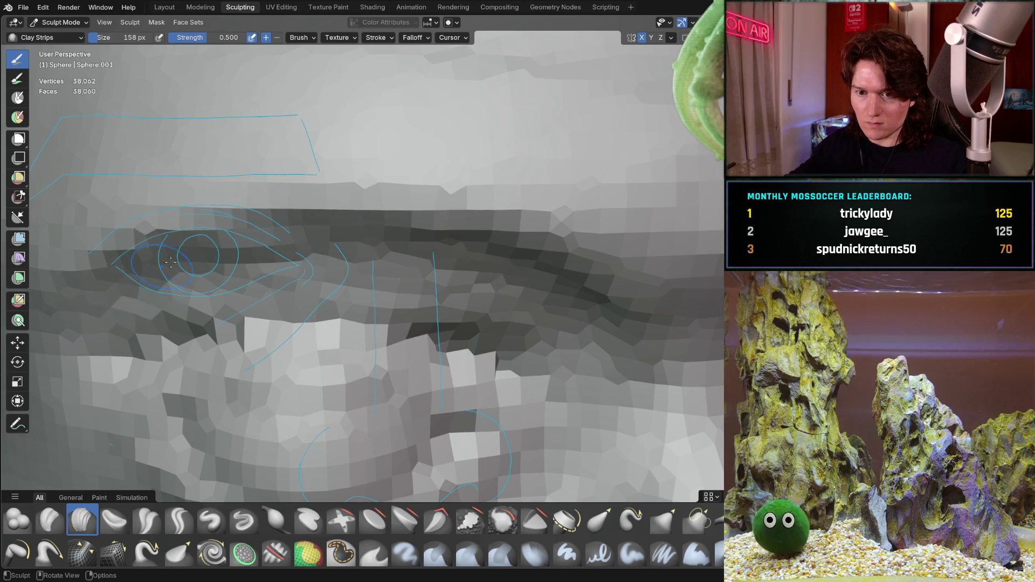
scroll(240, 322, down, 2)
In front orthographic view, deepen the crease between the brow and upper eyelid
mouse_move(240, 321)
middle_down()
mouse_move(389, 359)
mouse_move(396, 335)
mouse_move(278, 271)
mouse_move(422, 229)
mouse_move(494, 226)
mouse_move(403, 275)
middle_up()
scroll(389, 360, down, 3)
scroll(394, 328, up, 3)
middle_drag(550, 281, 550, 281)
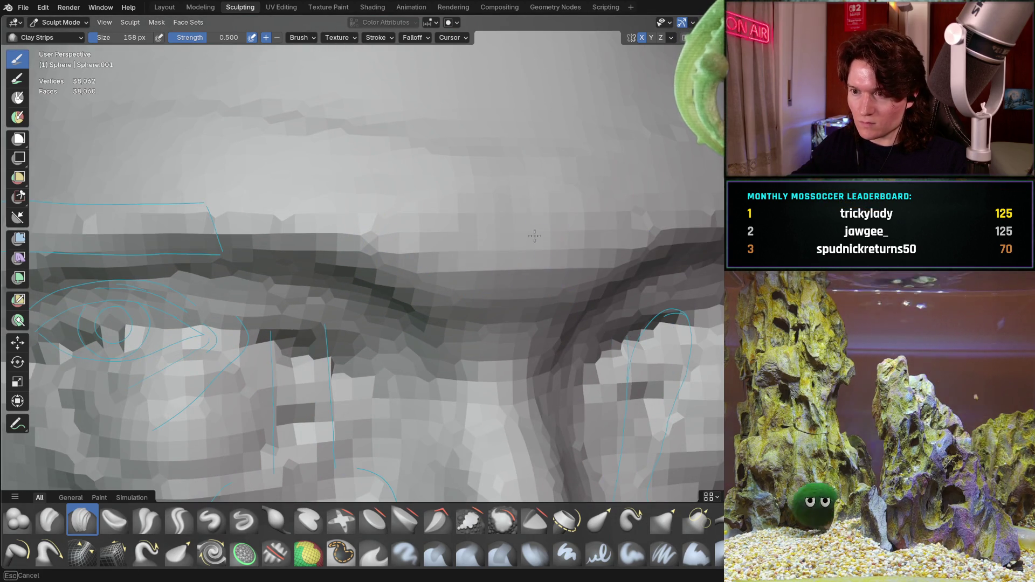
middle_drag(412, 236, 412, 236)
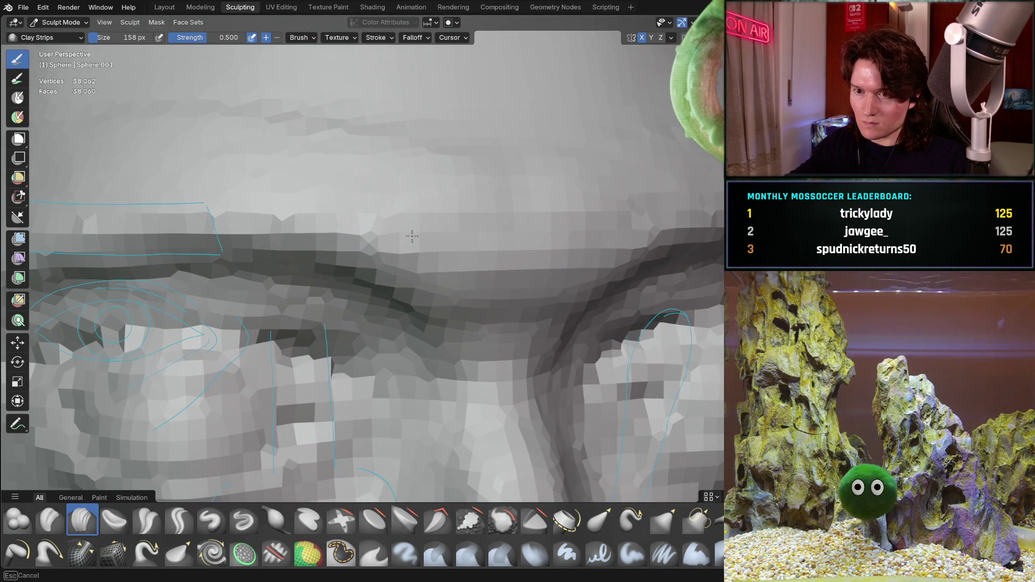
shift+middle_drag(220, 230, 418, 220)
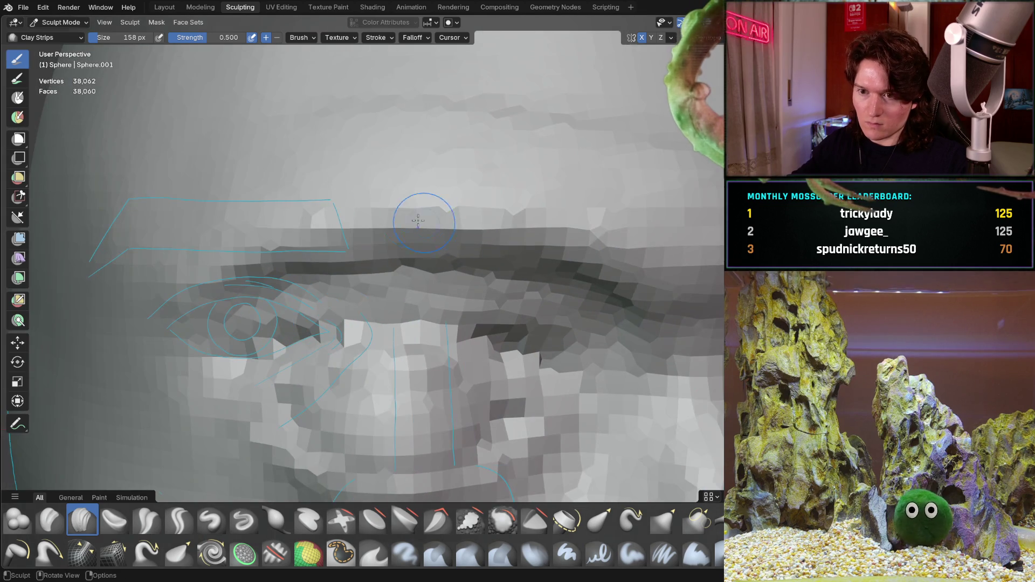
key(ctrl+KP_1)
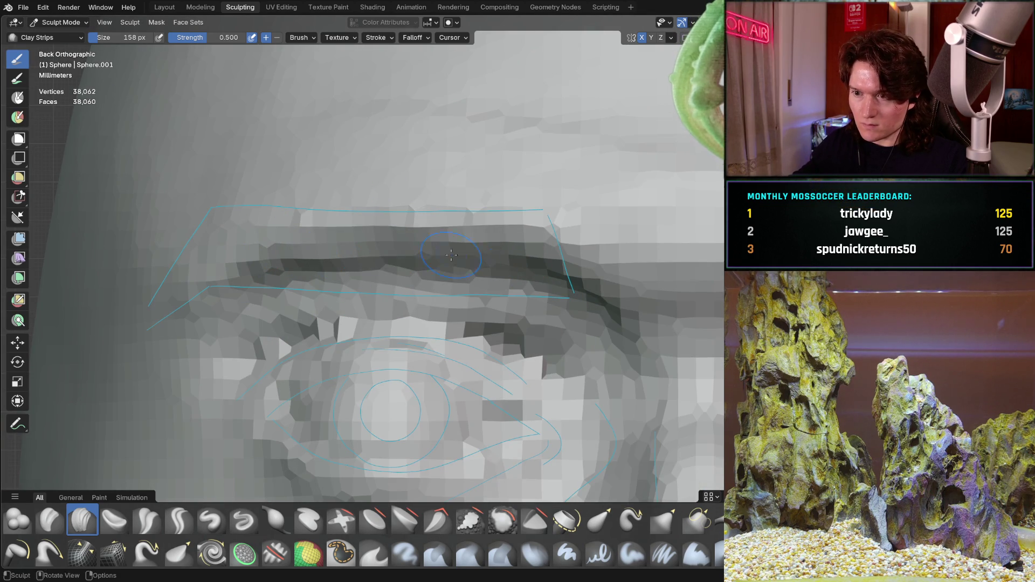
mouse_move(525, 259)
mouse_down()
mouse_move(431, 267)
mouse_move(297, 255)
mouse_move(456, 265)
mouse_up()
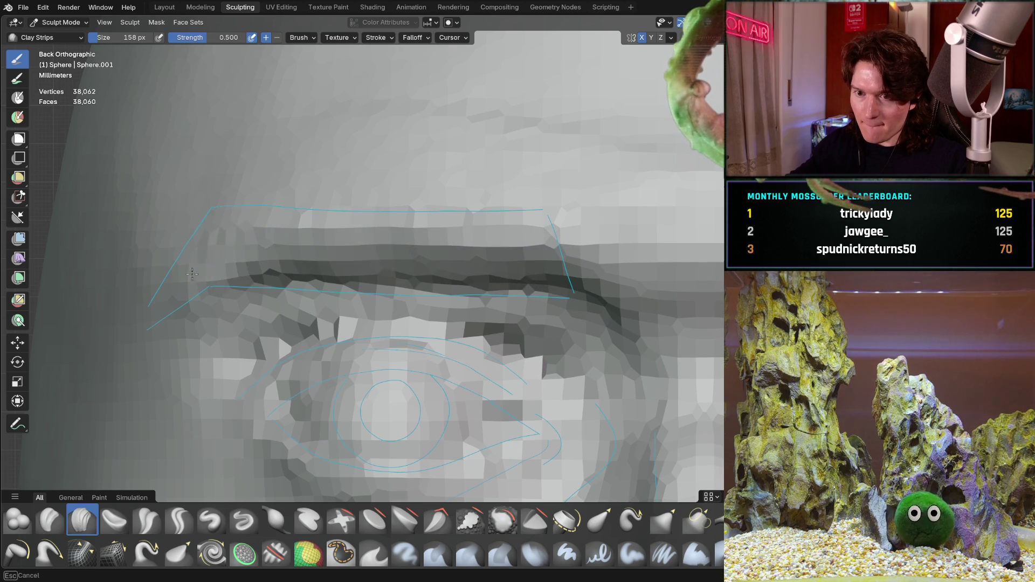
mouse_move(267, 218)
middle_down()
mouse_move(358, 382)
mouse_move(549, 287)
mouse_move(485, 342)
mouse_move(474, 340)
mouse_move(482, 323)
mouse_move(492, 322)
mouse_move(496, 350)
middle_up()
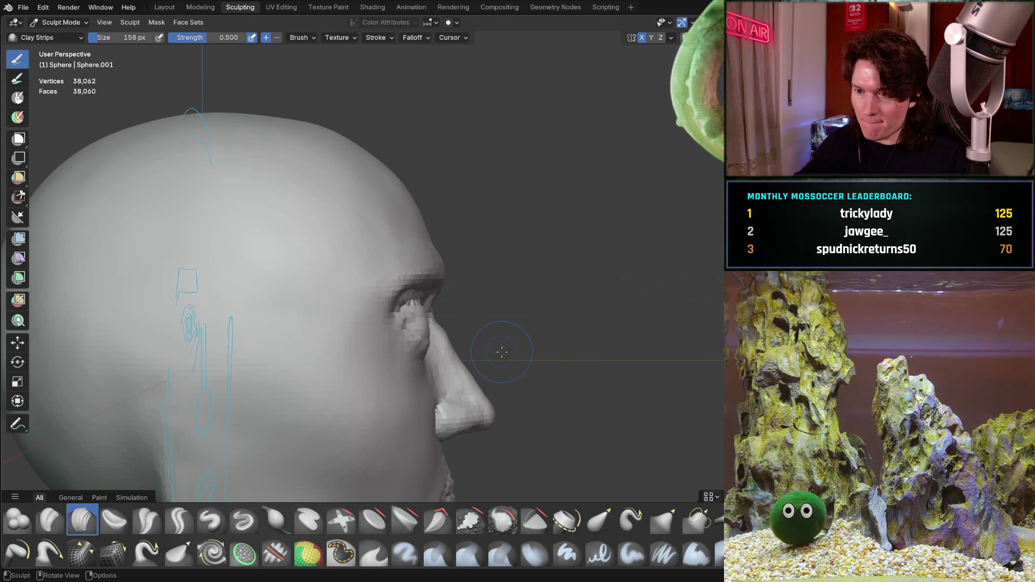
Stroke the left brow ridge again, check its profile, and return to the front view
middle_drag(484, 328, 472, 276)
scroll(481, 280, up, 5)
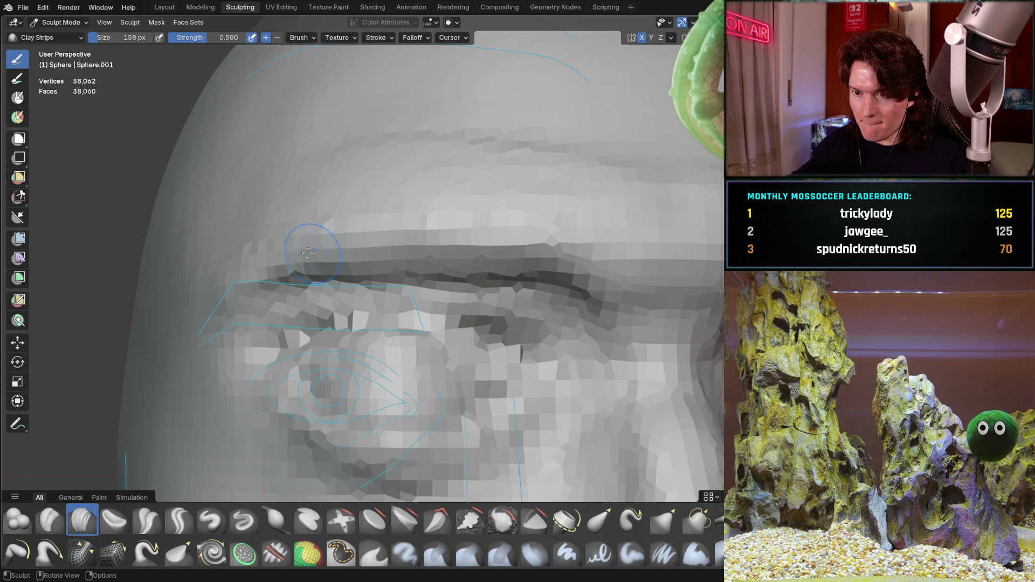
alt+middle_drag(275, 241, 274, 243)
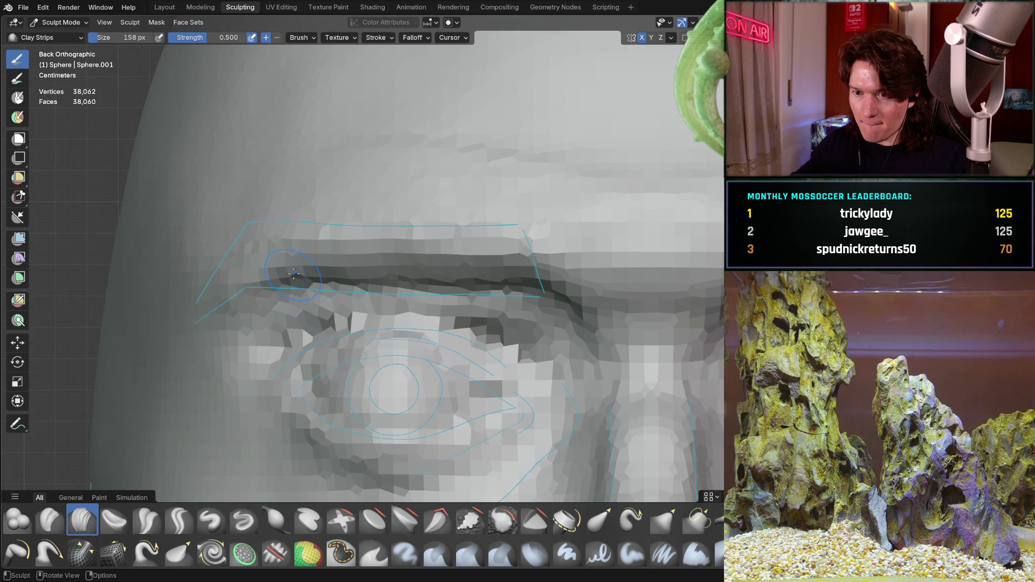
middle_drag(469, 273, 470, 272)
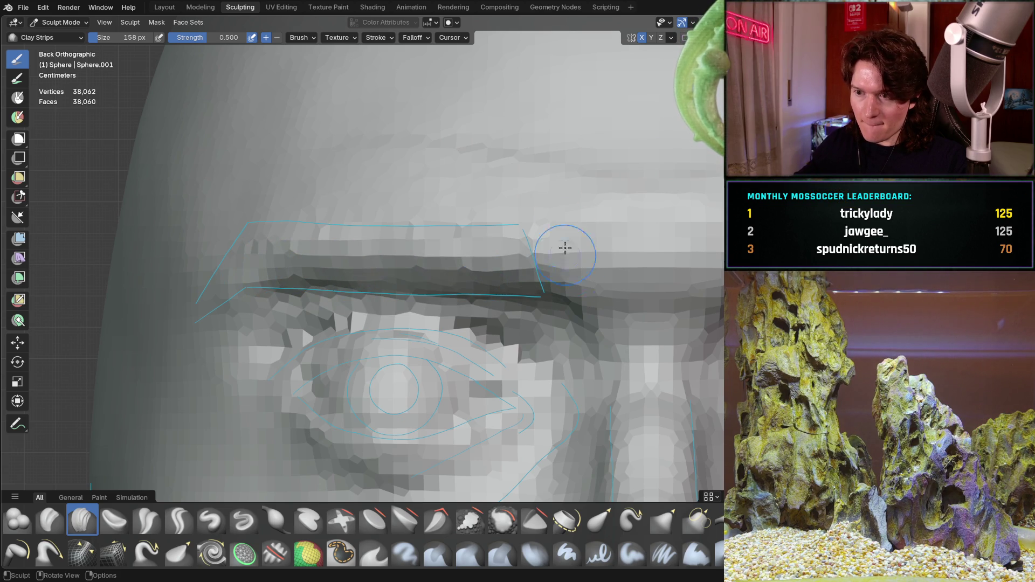
mouse_move(436, 261)
middle_down()
mouse_move(554, 307)
mouse_move(492, 365)
mouse_move(426, 235)
mouse_move(422, 307)
mouse_move(439, 289)
mouse_move(462, 330)
mouse_move(469, 326)
mouse_move(462, 347)
mouse_move(451, 340)
middle_up()
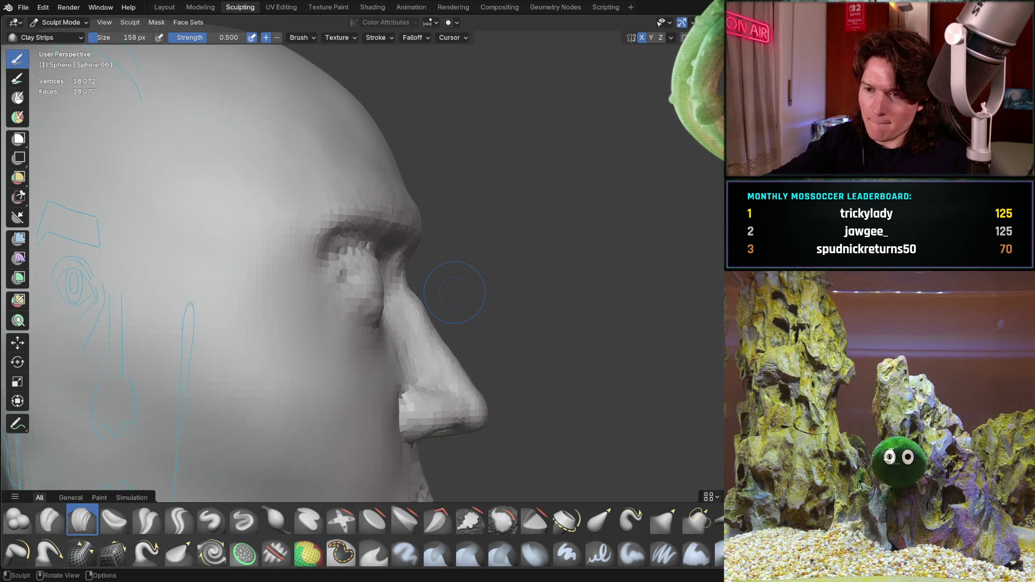
mouse_move(478, 286)
middle_down()
mouse_move(373, 317)
mouse_move(241, 307)
mouse_move(319, 358)
mouse_move(346, 340)
mouse_move(354, 303)
mouse_move(474, 345)
mouse_move(273, 358)
mouse_move(296, 351)
mouse_move(296, 268)
mouse_move(328, 300)
mouse_move(415, 309)
mouse_move(437, 286)
mouse_move(521, 344)
mouse_move(435, 297)
middle_up()
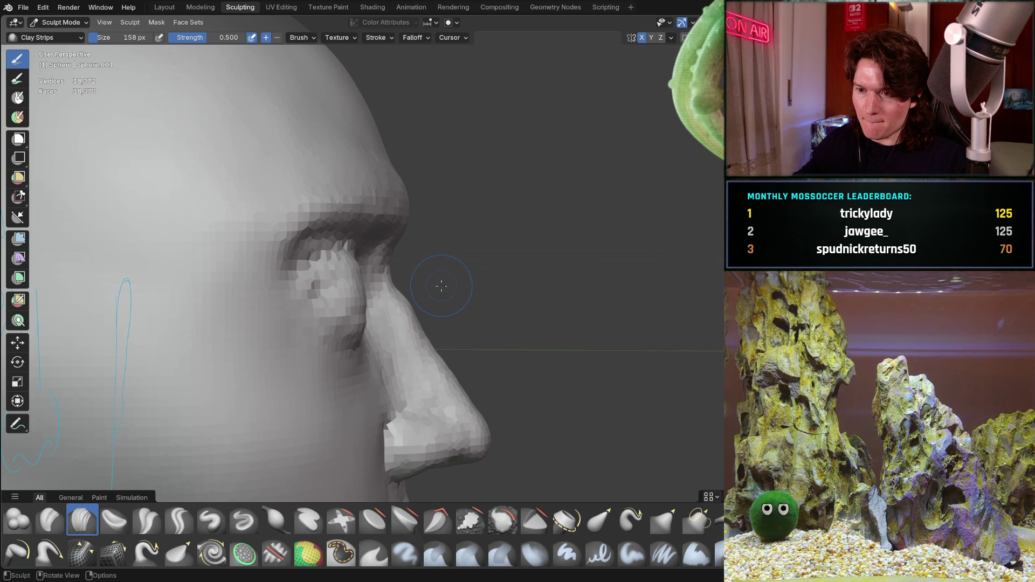
mouse_move(425, 297)
middle_down()
mouse_move(437, 245)
mouse_move(414, 328)
middle_up()
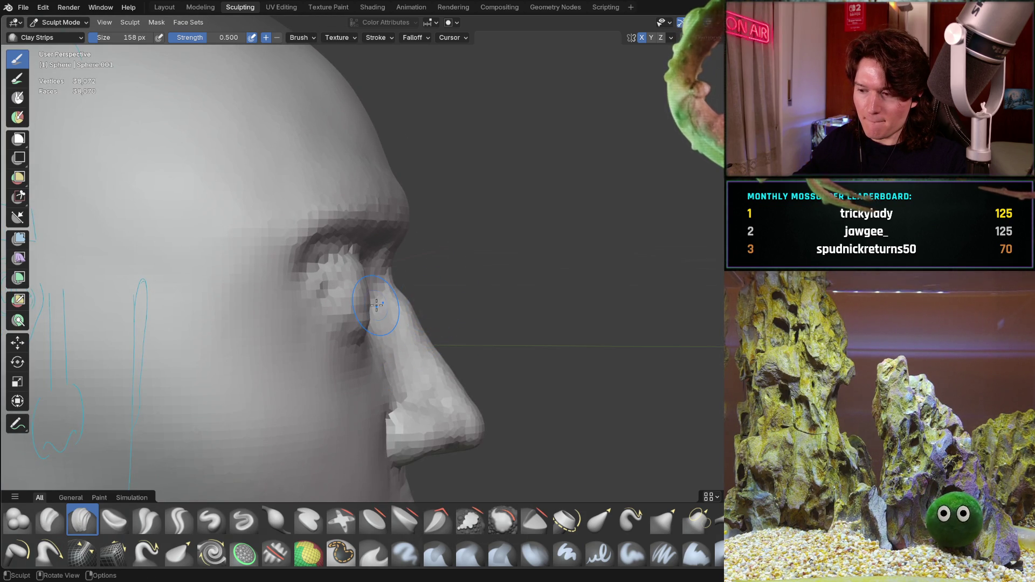
key(ctrl+KP_1)
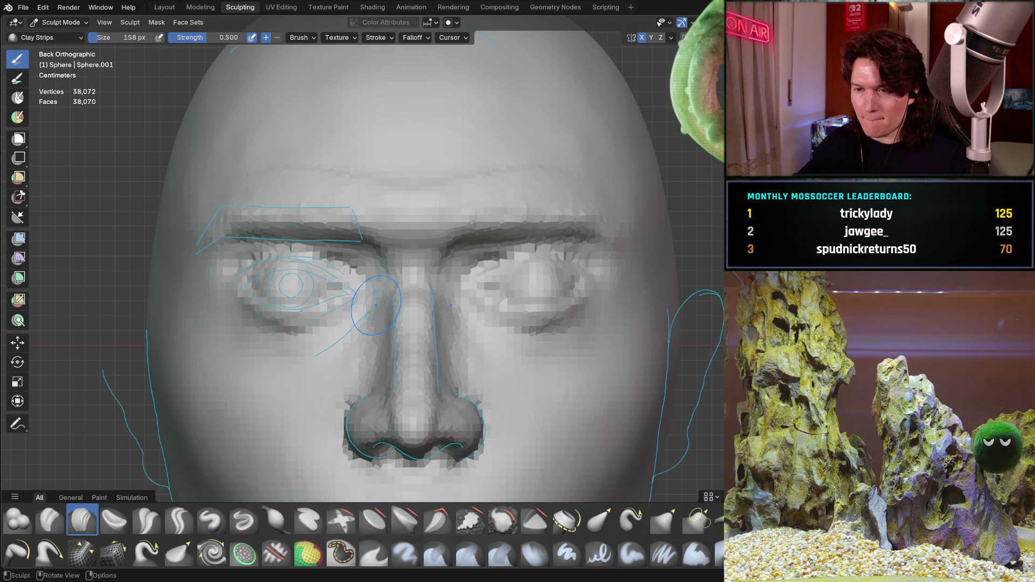
mouse_move(343, 274)
middle_down()
mouse_move(377, 269)
mouse_move(334, 253)
mouse_move(343, 245)
mouse_move(435, 275)
mouse_move(466, 260)
middle_up()
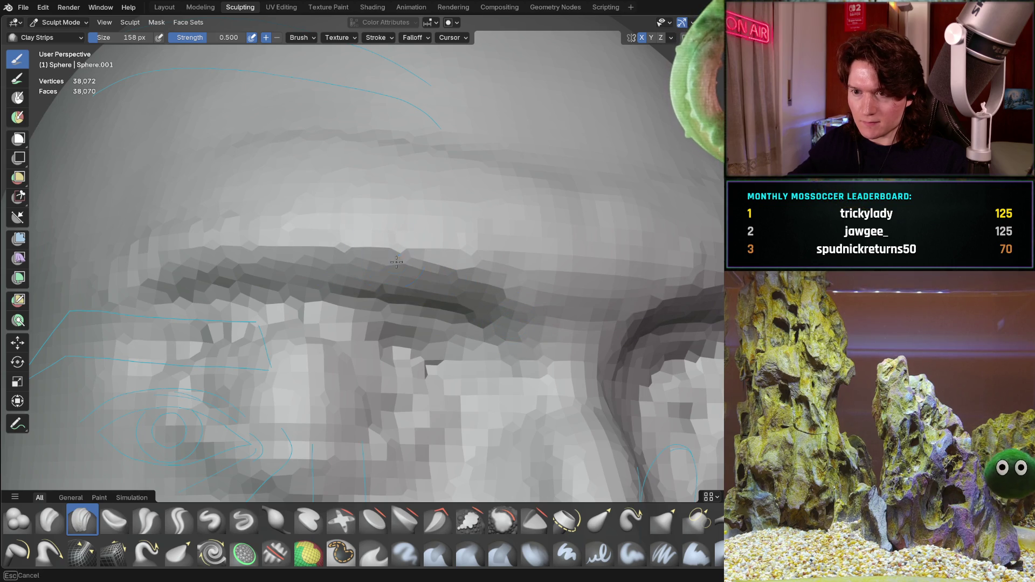
scroll(480, 269, down, 6)
mouse_move(480, 269)
middle_down()
mouse_move(545, 288)
mouse_move(446, 331)
mouse_move(431, 300)
mouse_move(413, 345)
mouse_move(424, 382)
mouse_move(410, 312)
mouse_move(437, 312)
mouse_move(445, 341)
mouse_move(434, 289)
mouse_move(384, 273)
middle_up()
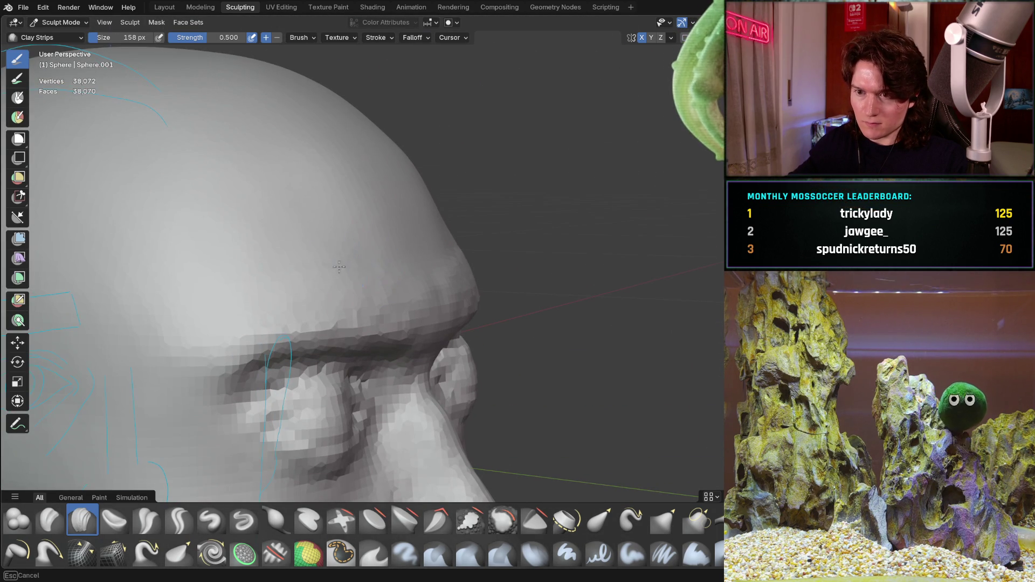
middle_drag(452, 266, 451, 312)
mouse_move(448, 258)
middle_down()
mouse_move(453, 289)
mouse_move(462, 277)
mouse_move(452, 270)
mouse_move(438, 280)
mouse_move(451, 293)
middle_up()
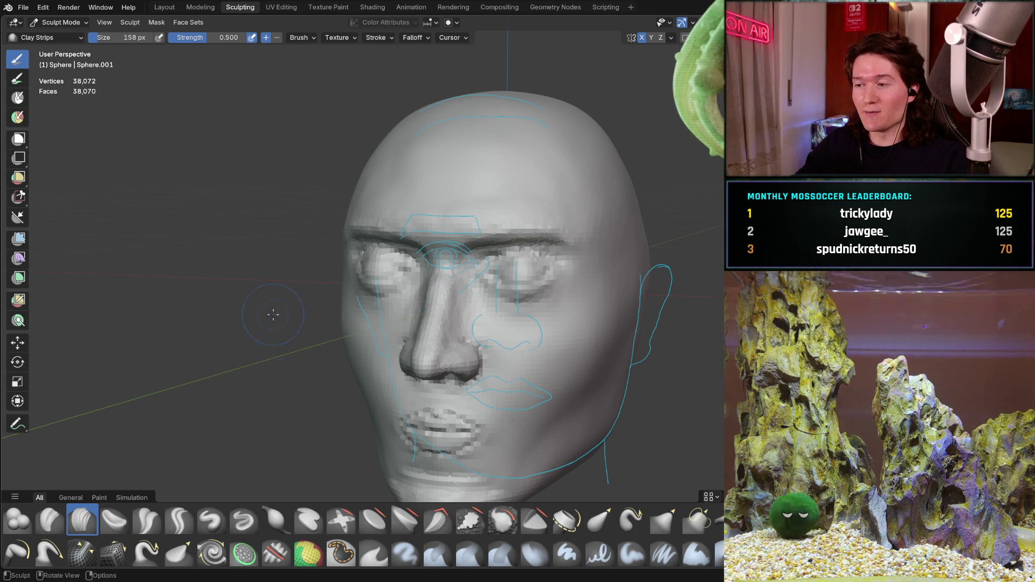
Paint an X-symmetric mask around both eye sockets and over the upper eyelids
mouse_move(323, 321)
middle_down()
mouse_move(435, 312)
mouse_move(397, 294)
mouse_move(490, 328)
mouse_move(397, 300)
mouse_move(408, 285)
middle_up()
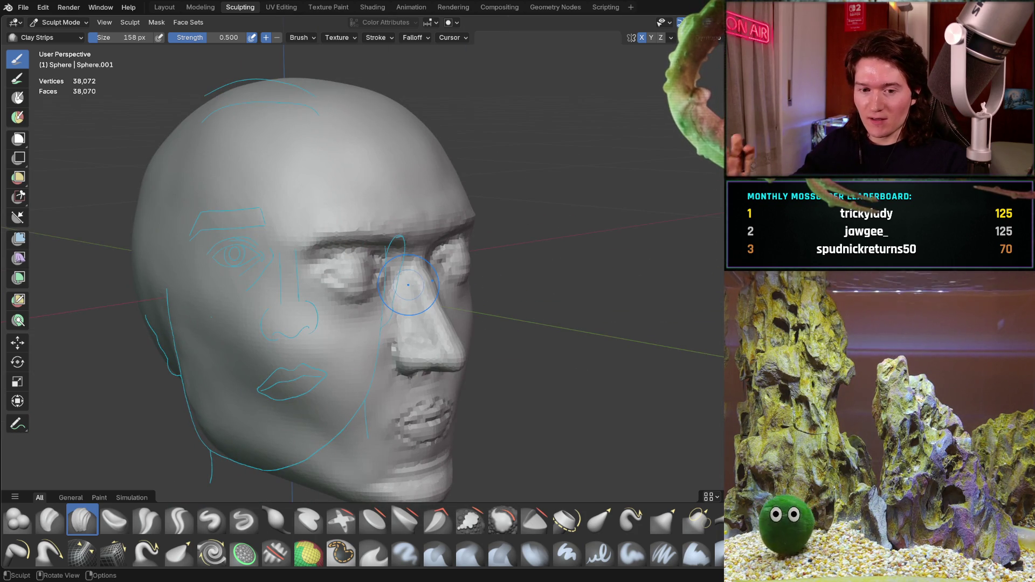
key(ctrl+KP_1)
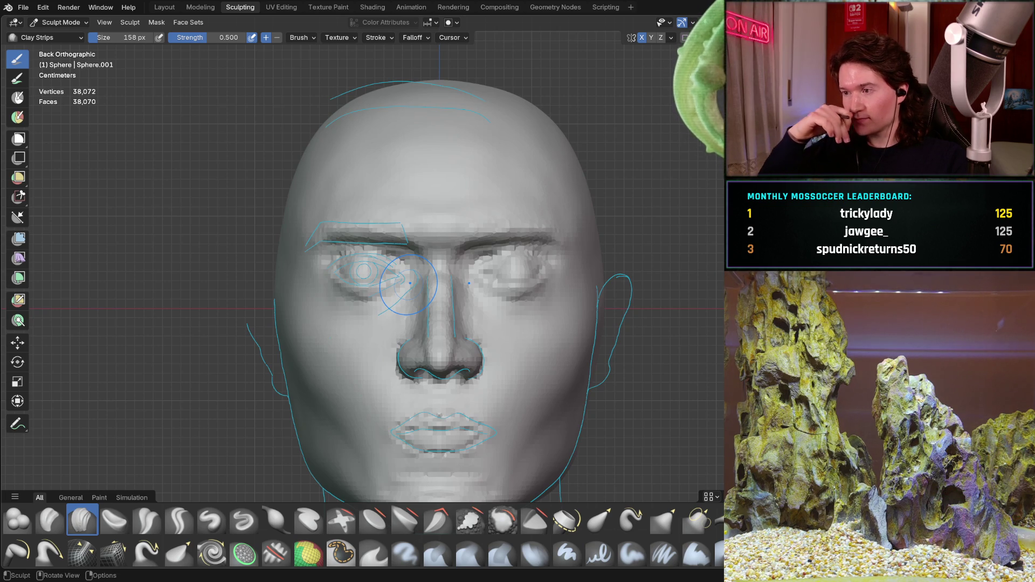
mouse_move(410, 283)
middle_down()
mouse_move(444, 267)
mouse_move(442, 288)
mouse_move(483, 298)
mouse_move(464, 296)
middle_up()
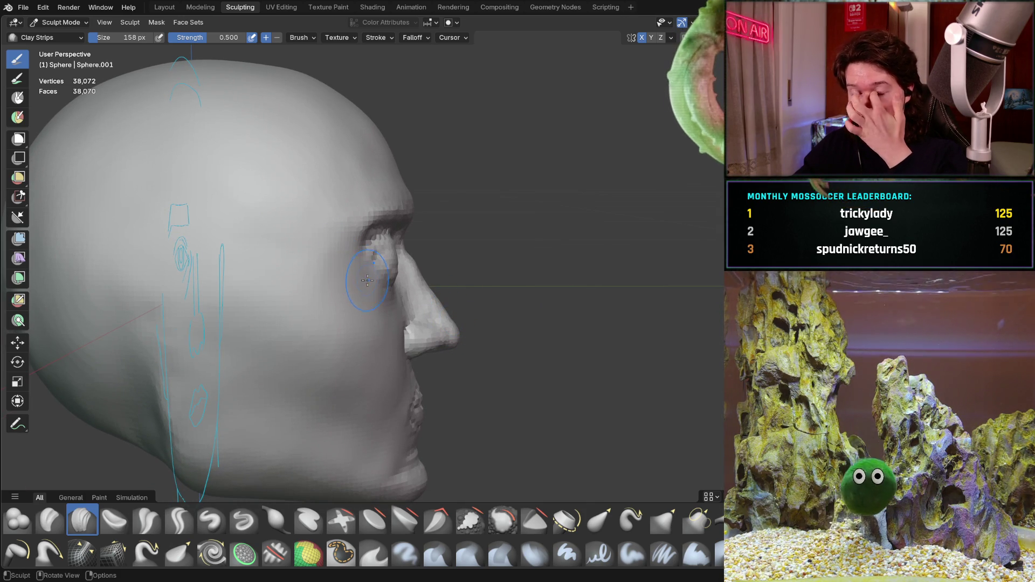
mouse_move(173, 215)
middle_down()
mouse_move(378, 307)
mouse_move(360, 323)
mouse_move(321, 325)
middle_up()
key(ctrl+KP_1)
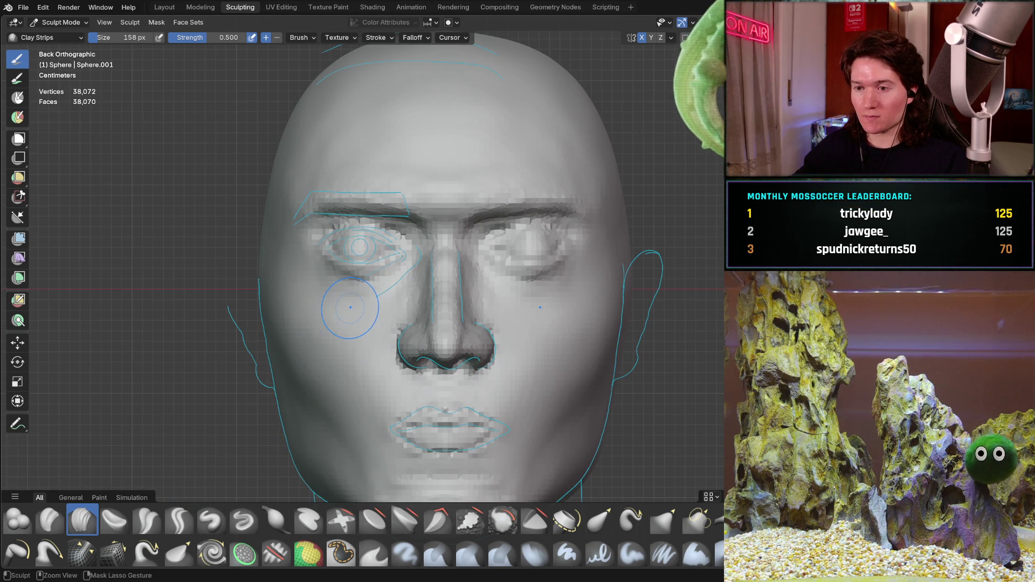
mouse_move(363, 304)
ctrl+middle_down()
mouse_move(402, 322)
mouse_move(443, 289)
mouse_move(384, 341)
mouse_move(392, 356)
mouse_move(409, 349)
ctrl+middle_up()
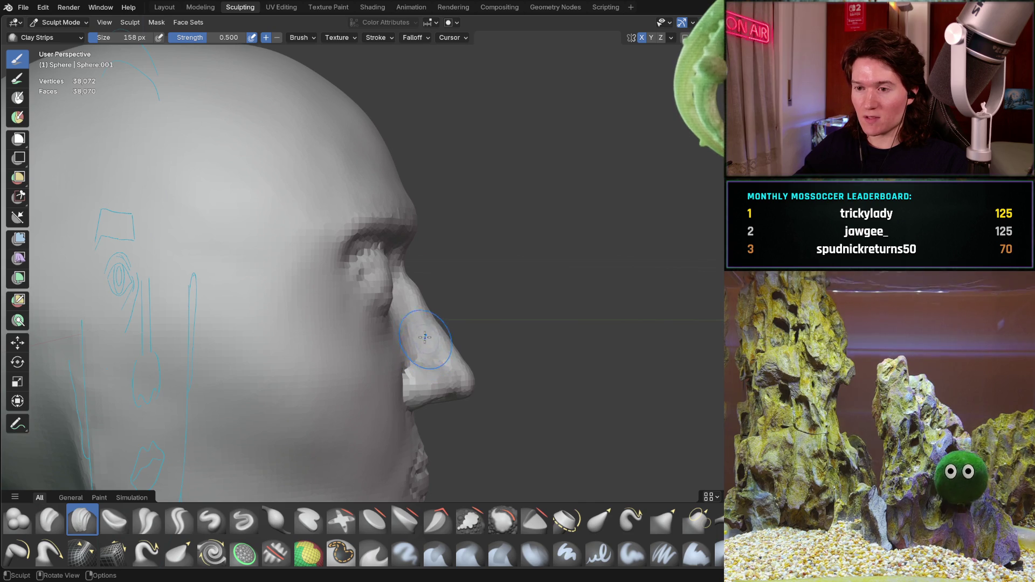
middle_drag(429, 327, 311, 391)
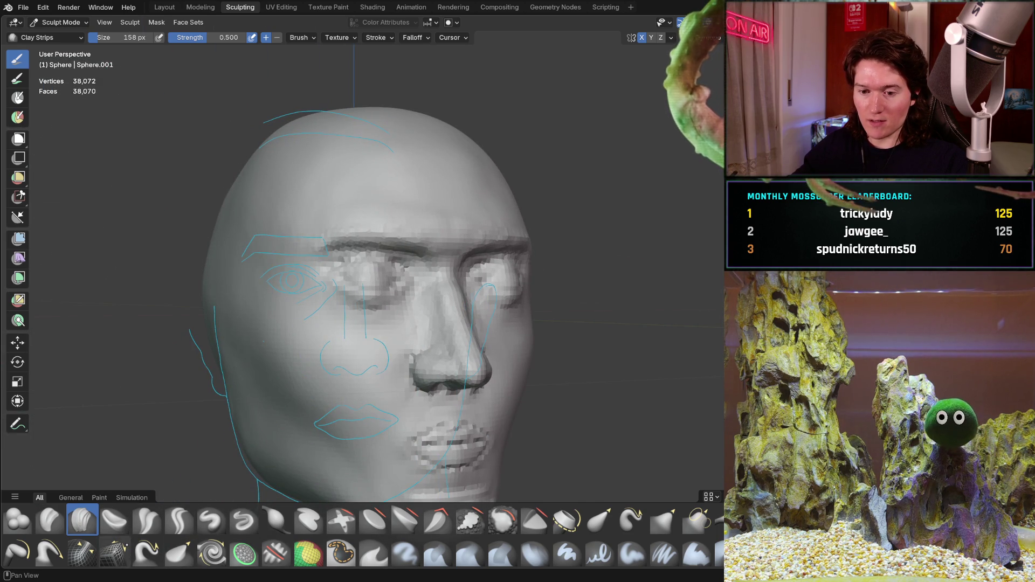
ctrl+middle_drag(382, 332, 373, 275)
mouse_move(373, 275)
mouse_down()
mouse_move(318, 280)
mouse_move(412, 264)
mouse_up()
mouse_move(313, 299)
mouse_down()
mouse_move(318, 310)
mouse_move(269, 305)
mouse_move(232, 264)
mouse_move(357, 233)
mouse_move(428, 259)
mouse_move(350, 216)
mouse_move(275, 221)
mouse_move(269, 232)
mouse_move(378, 210)
mouse_move(422, 281)
mouse_up()
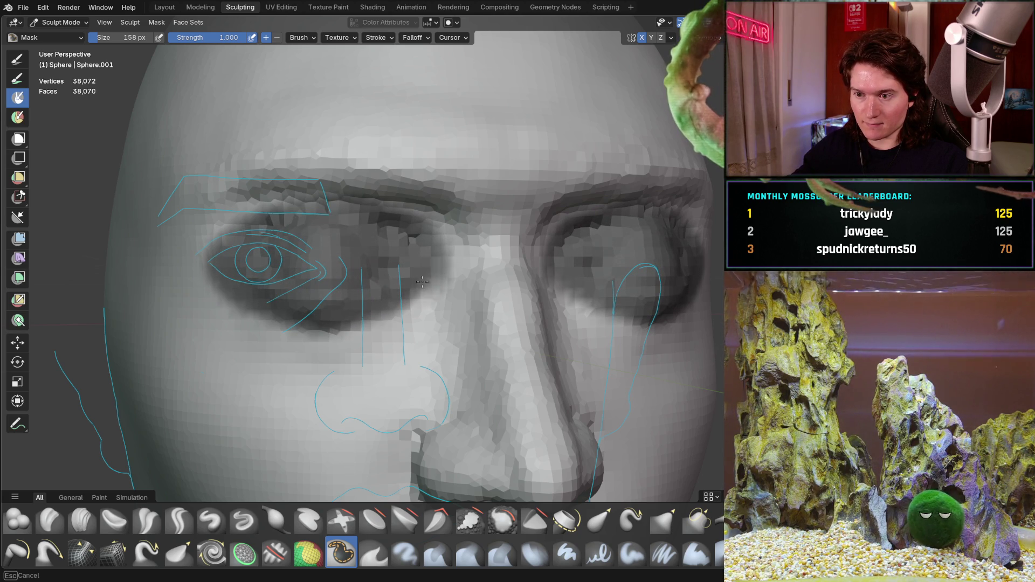
Extend the mask toward the nose and box-mask the rest of the head, leaving the face front free
drag(293, 319, 392, 308)
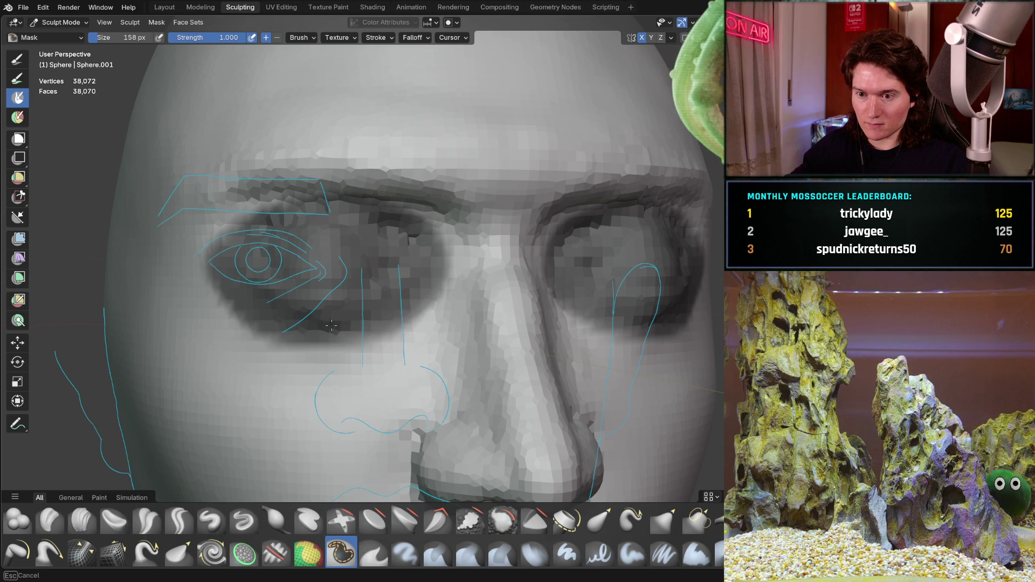
key(b)
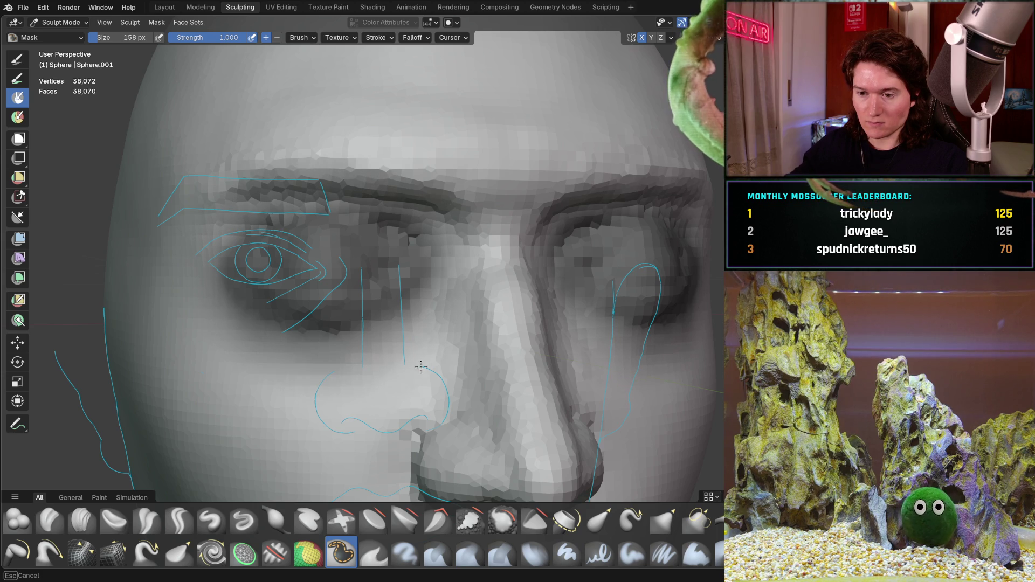
mouse_move(371, 232)
middle_down()
mouse_move(361, 240)
mouse_move(426, 318)
mouse_move(482, 307)
middle_up()
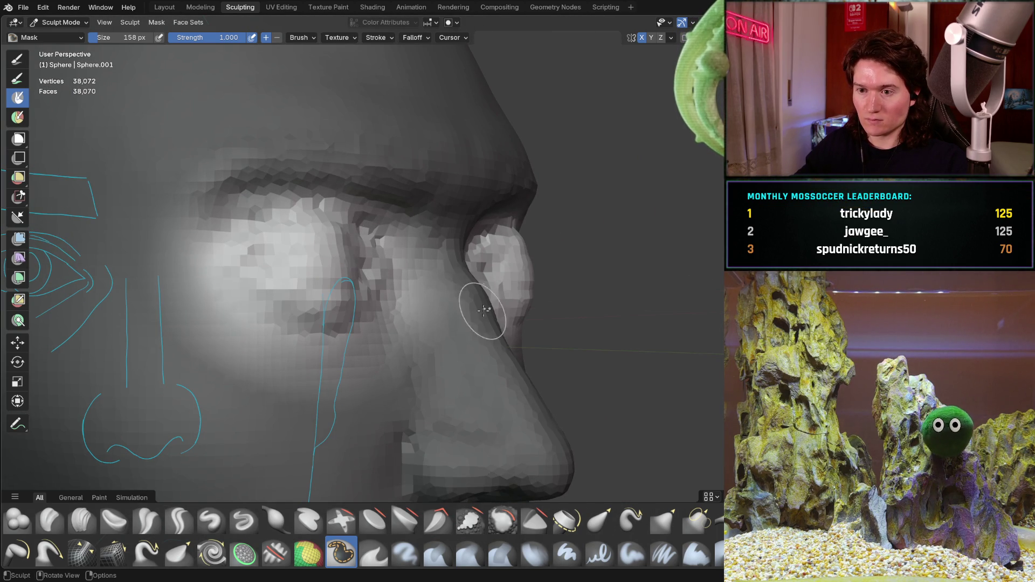
mouse_move(429, 356)
middle_down()
mouse_move(513, 346)
mouse_move(443, 397)
mouse_move(427, 367)
middle_up()
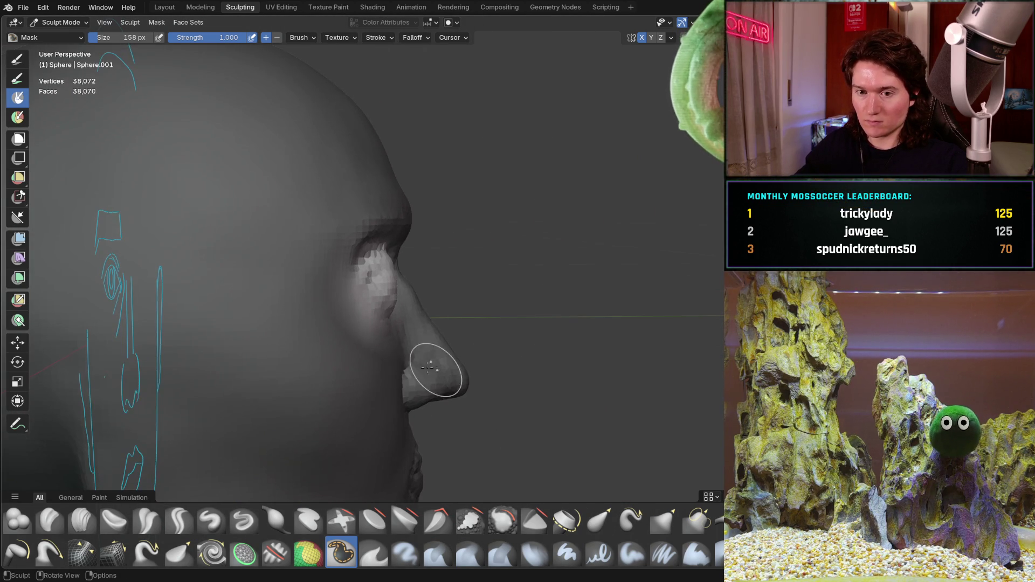
Move the unmasked front of the face along the Y axis, checking it in Right Ortho view
key(g)
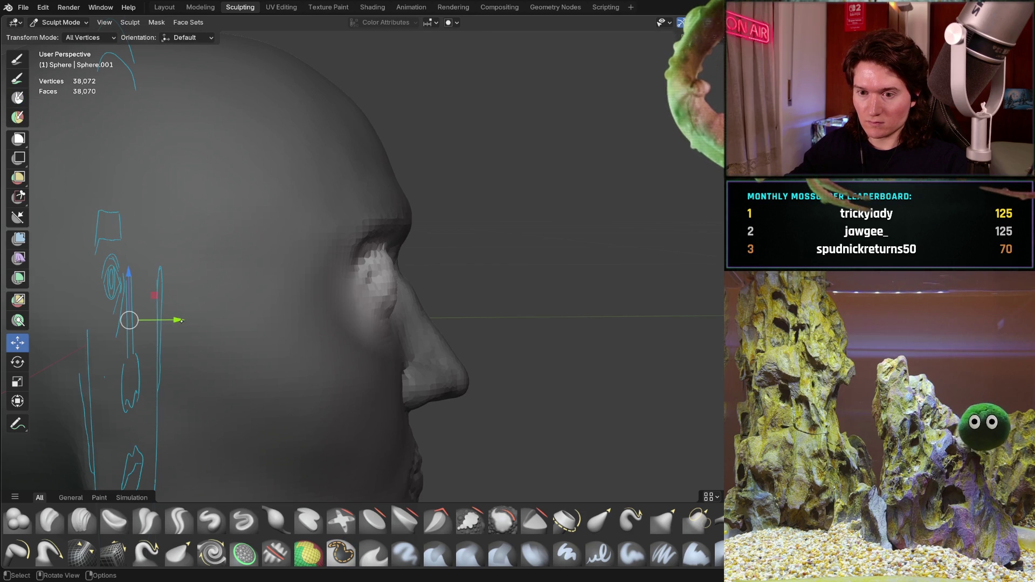
drag(178, 319, 125, 335)
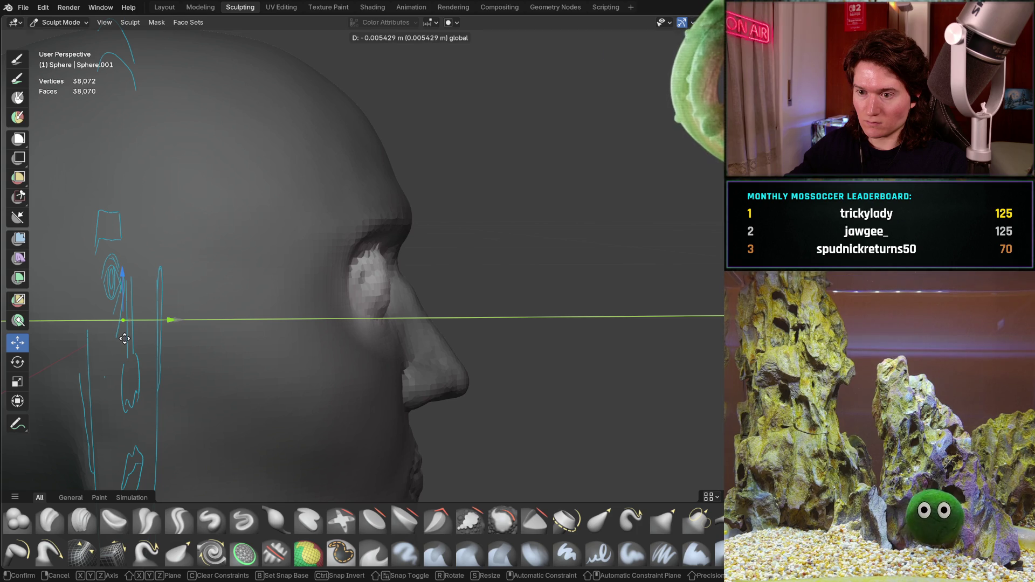
drag(125, 339, 124, 339)
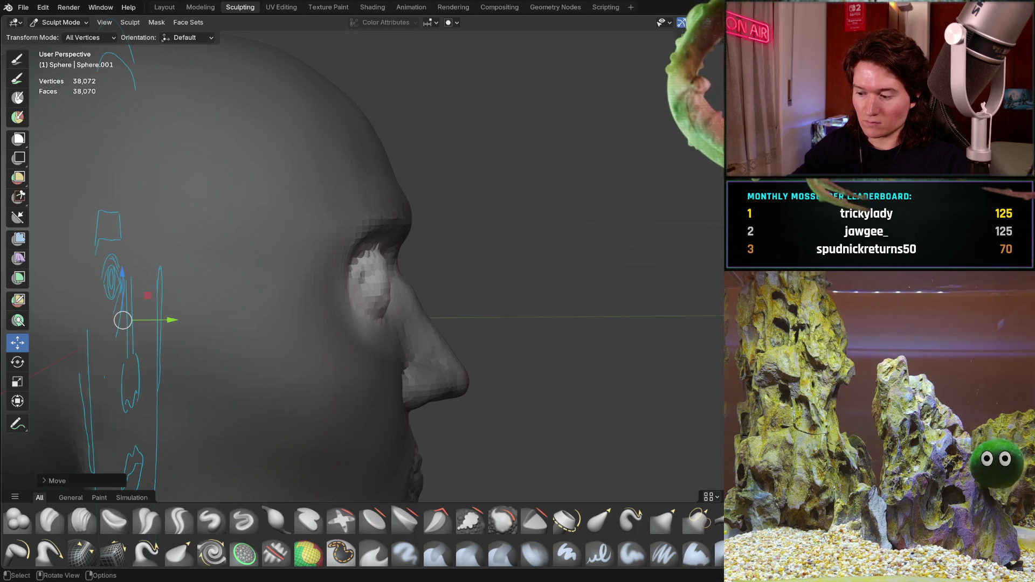
key(KP_3)
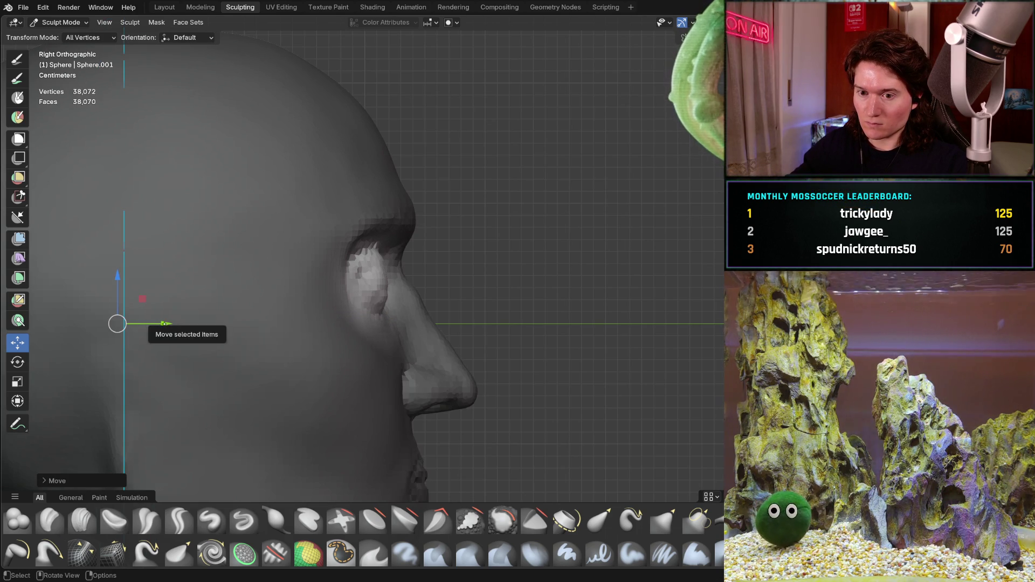
drag(168, 324, 174, 324)
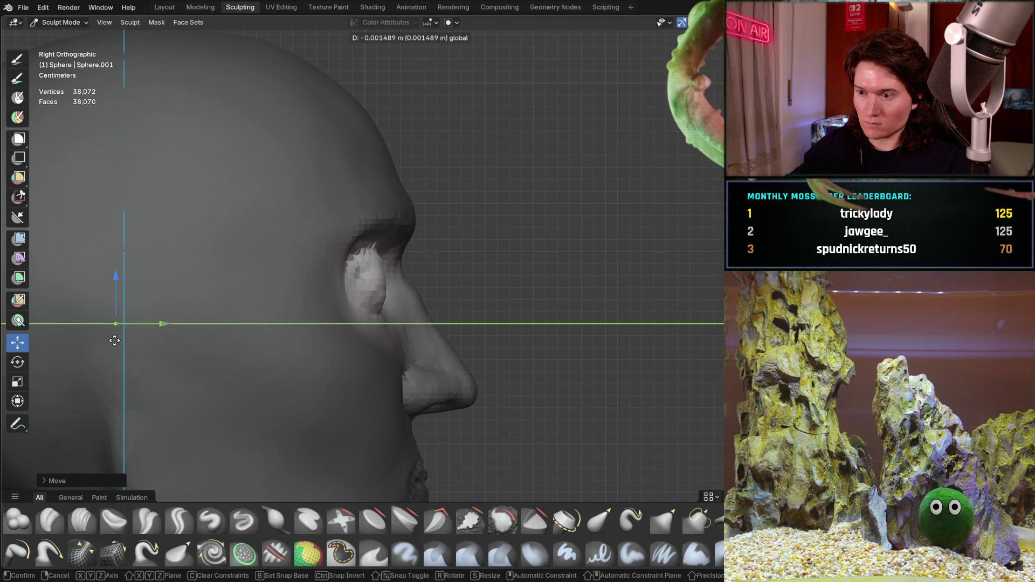
drag(100, 342, 101, 342)
scroll(264, 324, down, 4)
mouse_move(264, 356)
shift+middle_down()
mouse_move(264, 283)
mouse_move(296, 288)
mouse_move(286, 309)
shift+middle_up()
Make a further small Y-axis adjustment to the face and confirm the move
scroll(264, 283, up, 1)
scroll(296, 309, down, 1)
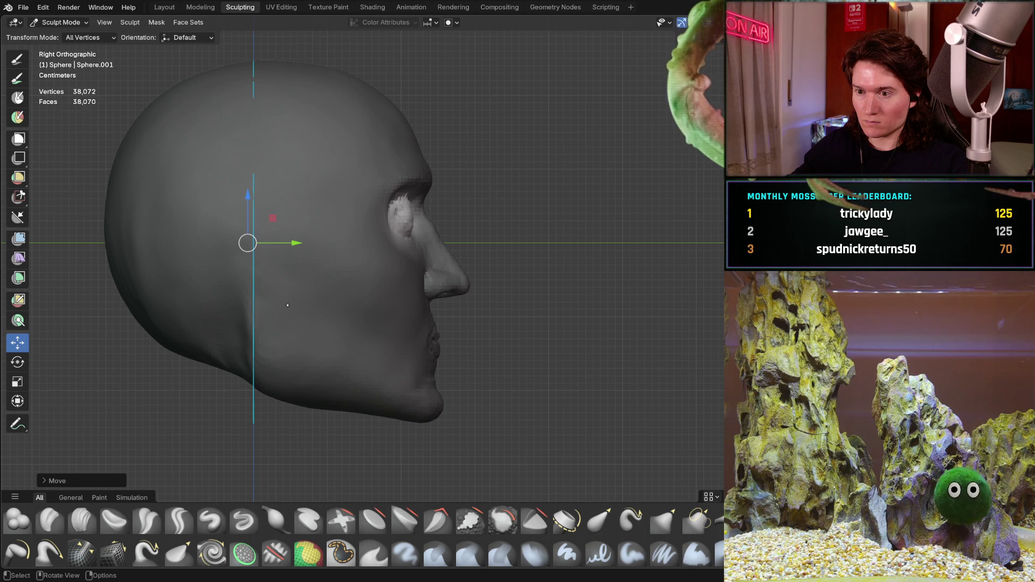
mouse_move(286, 243)
mouse_down()
mouse_move(299, 243)
mouse_move(289, 250)
mouse_up()
mouse_move(291, 248)
middle_down()
mouse_move(351, 194)
mouse_move(373, 242)
mouse_move(459, 283)
mouse_move(472, 229)
middle_up()
scroll(351, 194, up, 5)
scroll(351, 194, down, 4)
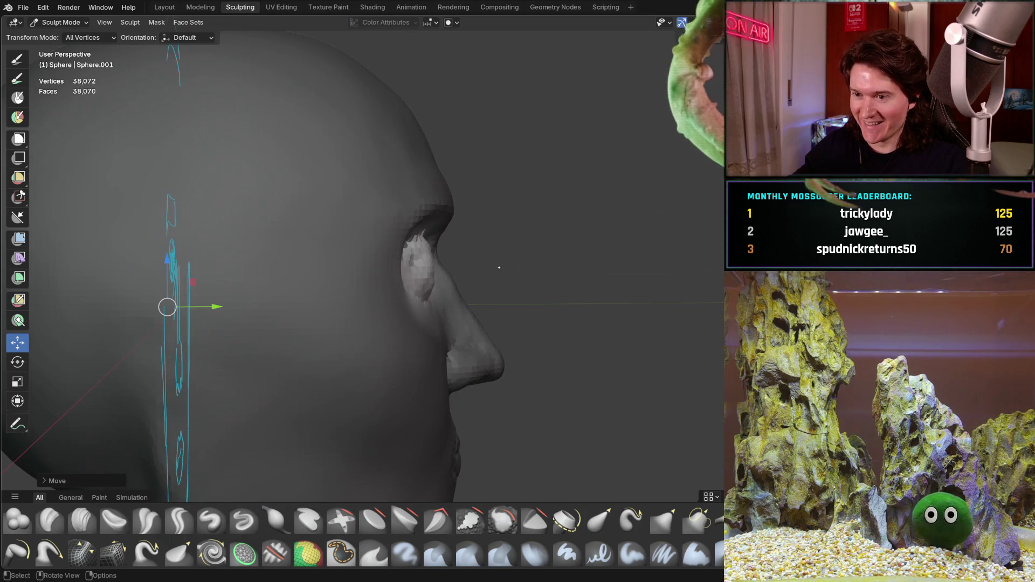
Clear the mask from the whole head and switch back to the Clay Strips brush
key(ctrl+i)
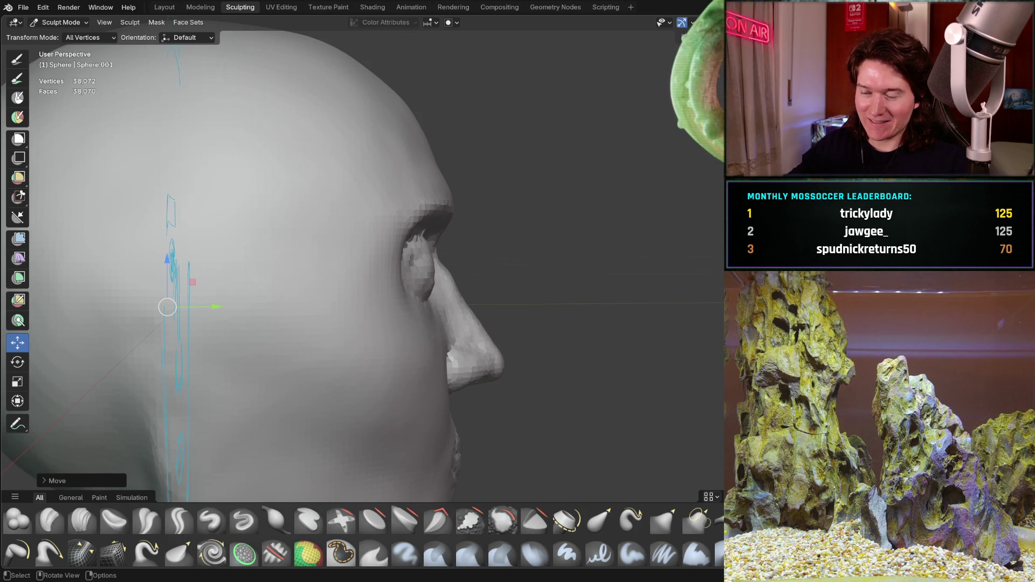
middle_drag(469, 270, 345, 274)
middle_drag(462, 294, 351, 293)
scroll(364, 334, up, 5)
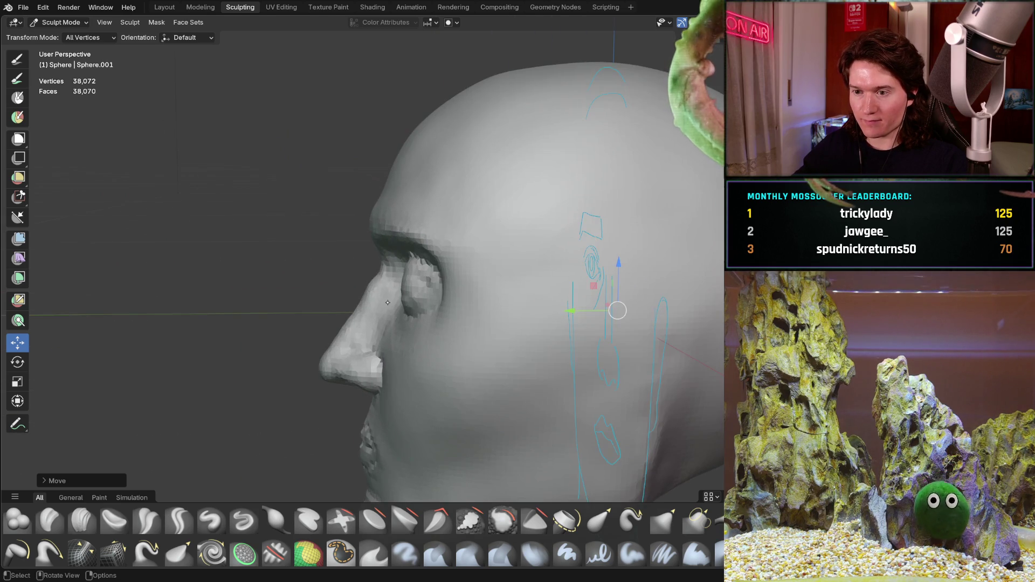
mouse_move(383, 292)
middle_down()
mouse_move(527, 314)
mouse_move(462, 344)
mouse_move(460, 316)
mouse_move(401, 357)
middle_up()
scroll(461, 332, up, 4)
scroll(457, 326, down, 5)
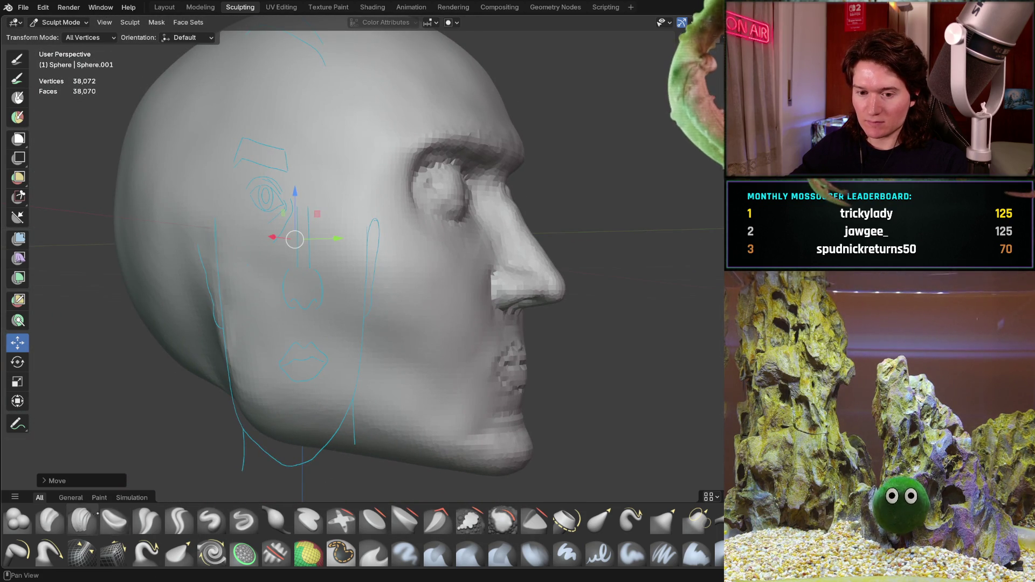
click(81, 520)
scroll(422, 296, up, 3)
Add a clay strip on the cheek beside the nose and check it from front and side views
drag(510, 264, 502, 276)
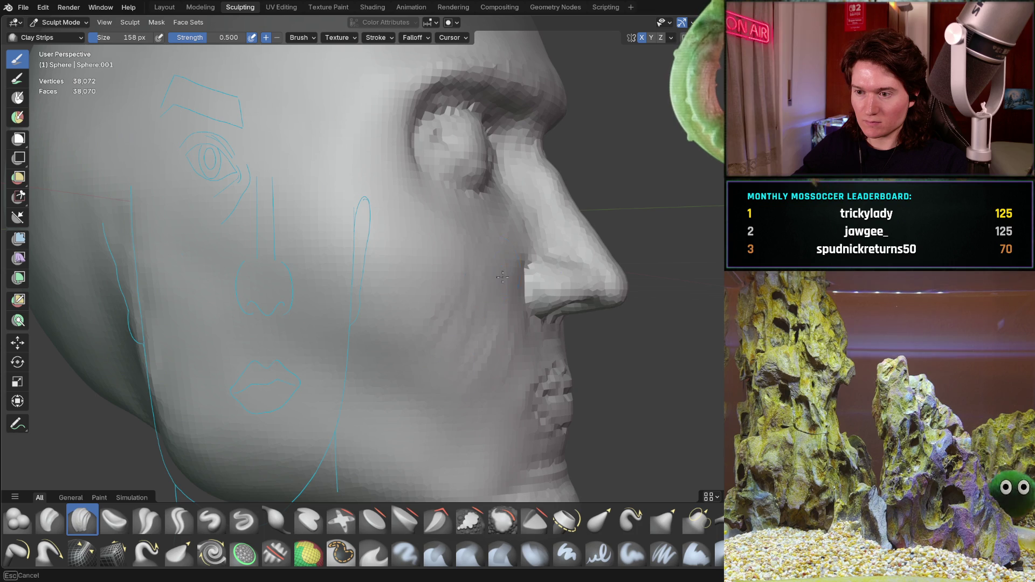
middle_drag(486, 283, 495, 259)
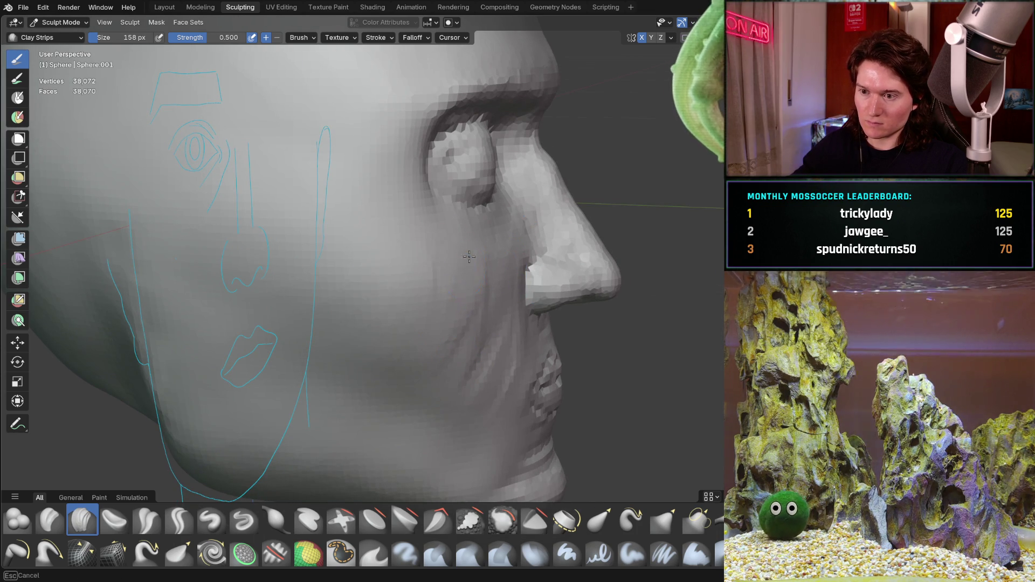
mouse_move(457, 294)
middle_down()
mouse_move(432, 232)
mouse_move(393, 273)
mouse_move(381, 200)
middle_up()
mouse_move(358, 239)
middle_down()
mouse_move(323, 224)
mouse_move(315, 188)
mouse_move(371, 272)
middle_up()
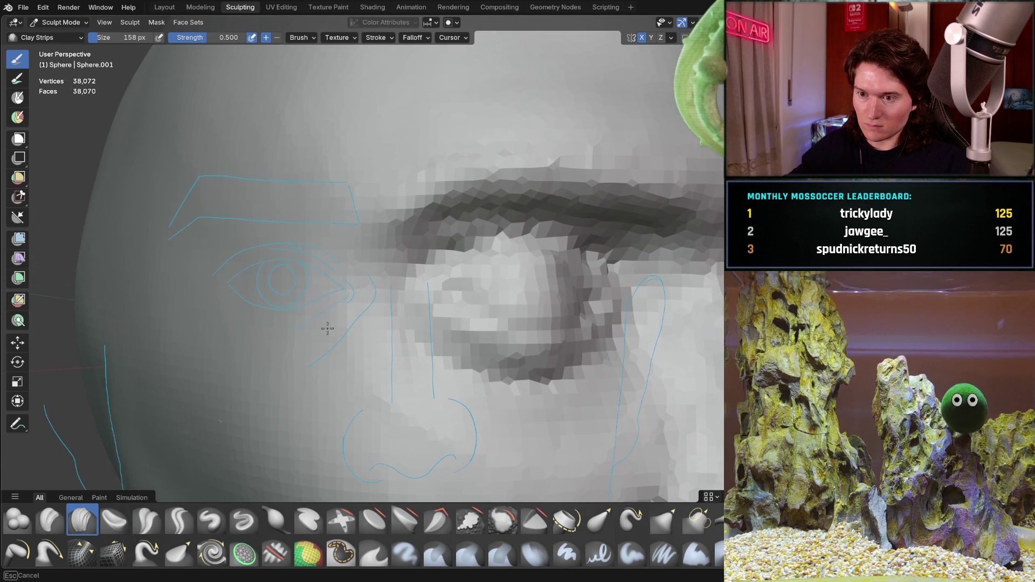
scroll(368, 381, down, 5)
mouse_move(372, 367)
middle_down()
mouse_move(381, 335)
mouse_move(428, 306)
mouse_move(369, 270)
mouse_move(358, 231)
mouse_move(364, 288)
middle_up()
scroll(429, 306, up, 5)
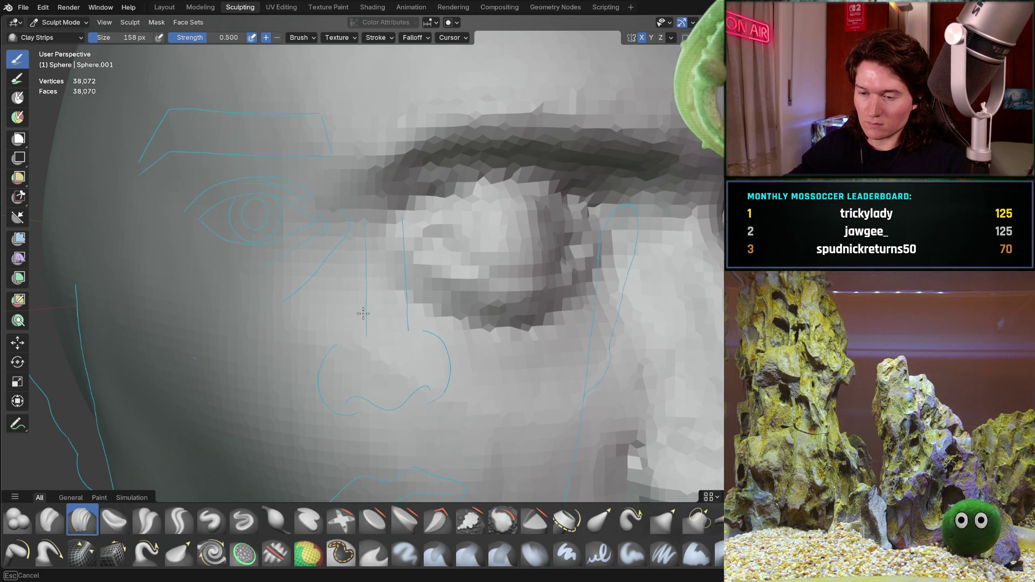
mouse_move(381, 368)
middle_down()
mouse_move(381, 272)
mouse_move(415, 323)
mouse_move(434, 318)
mouse_move(422, 318)
mouse_move(371, 238)
mouse_move(372, 280)
middle_up()
scroll(415, 323, down, 5)
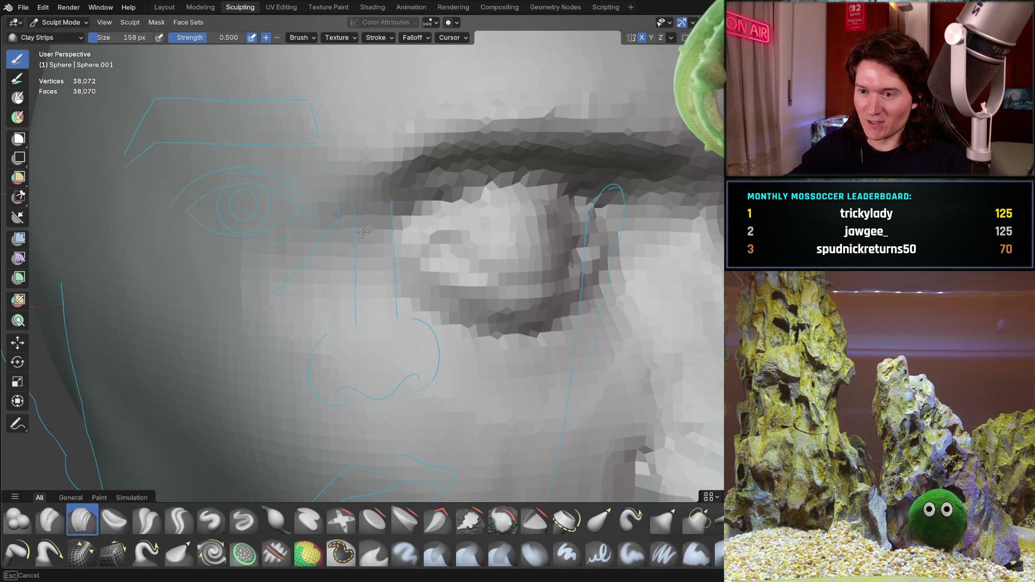
mouse_move(214, 266)
ctrl+middle_down()
mouse_move(319, 258)
mouse_move(456, 310)
mouse_move(404, 362)
mouse_move(447, 265)
mouse_move(456, 291)
ctrl+middle_up()
scroll(420, 252, up, 8)
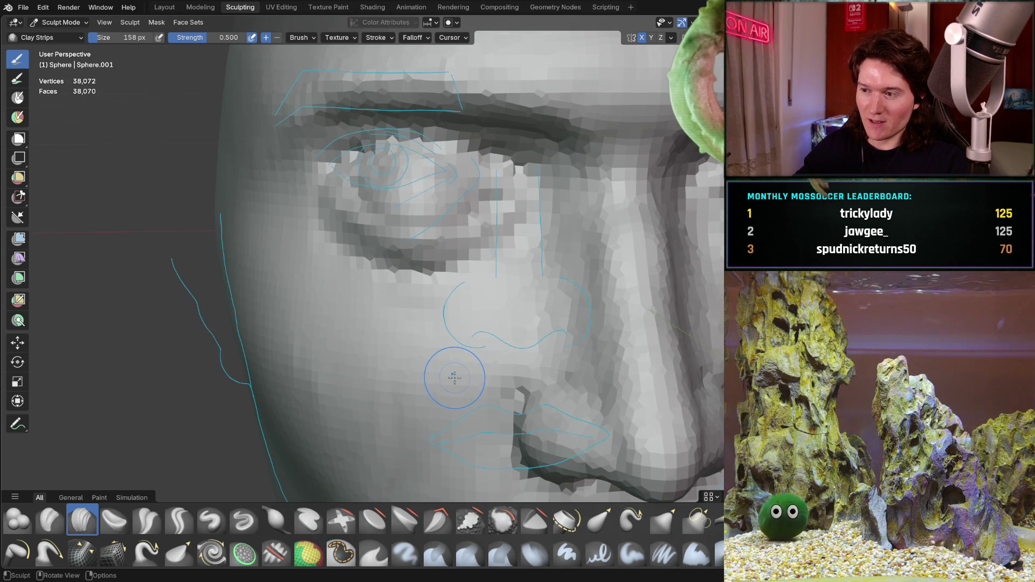
Orbit between front and side views to inspect the cheek between the nose and jaw
scroll(454, 378, down, 5)
middle_drag(454, 377, 409, 372)
scroll(364, 369, up, 3)
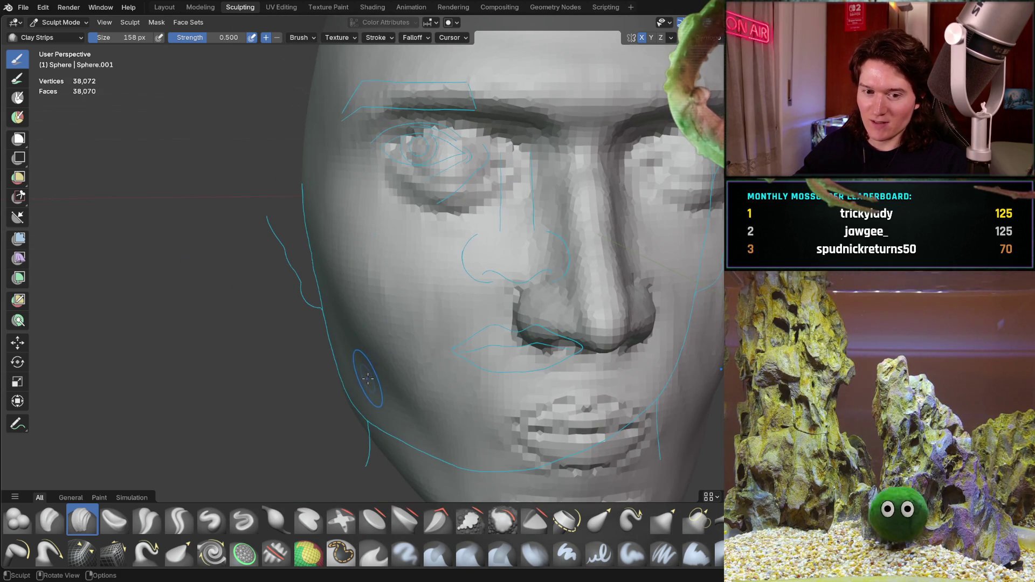
mouse_move(440, 336)
middle_down()
mouse_move(431, 295)
mouse_move(475, 302)
mouse_move(467, 293)
mouse_move(518, 311)
mouse_move(495, 255)
middle_up()
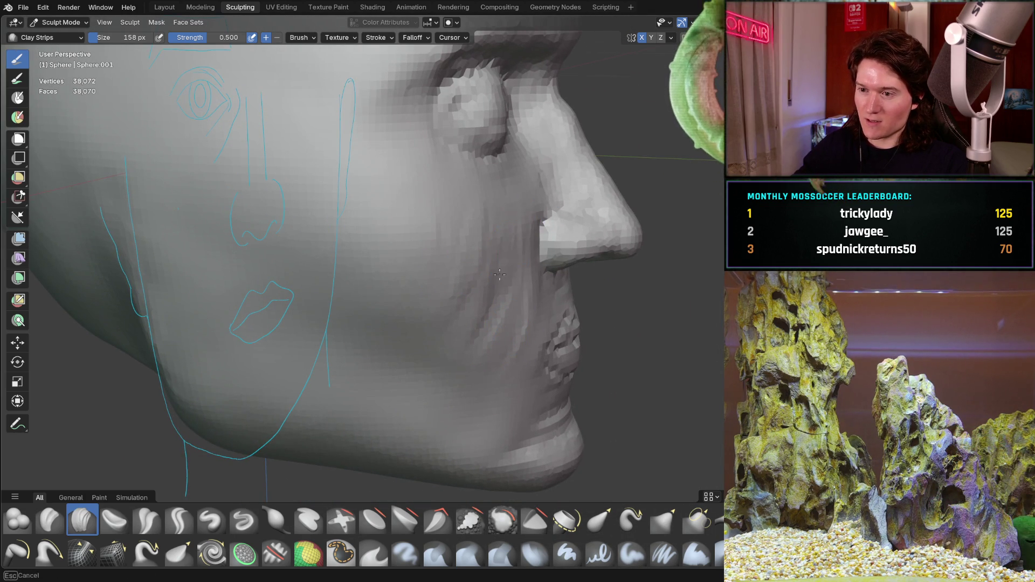
mouse_move(487, 337)
middle_down()
mouse_move(450, 240)
mouse_move(473, 193)
middle_up()
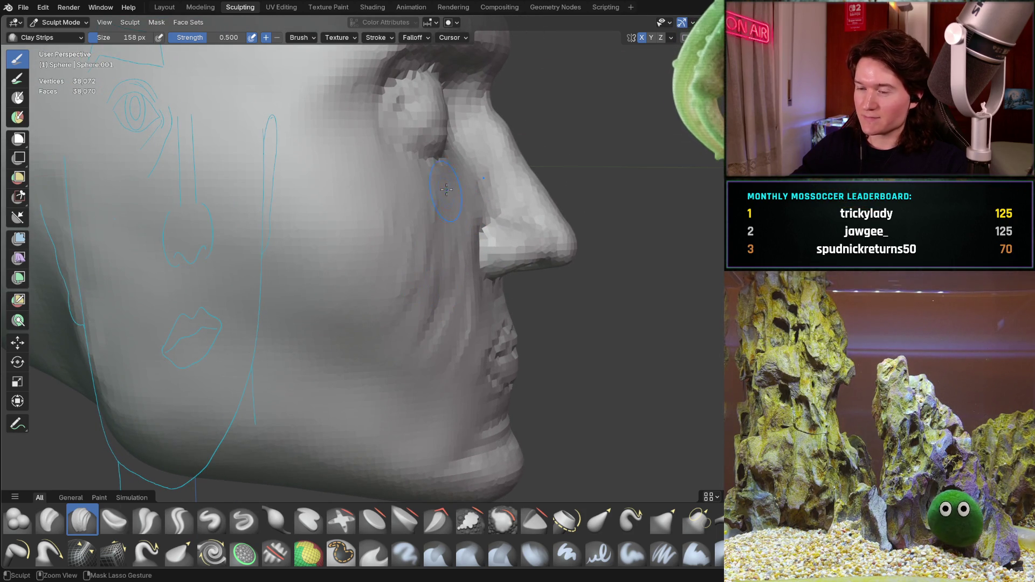
mouse_move(466, 188)
middle_down()
mouse_move(443, 179)
mouse_move(436, 189)
mouse_move(453, 229)
mouse_move(299, 181)
middle_up()
scroll(412, 214, up, 2)
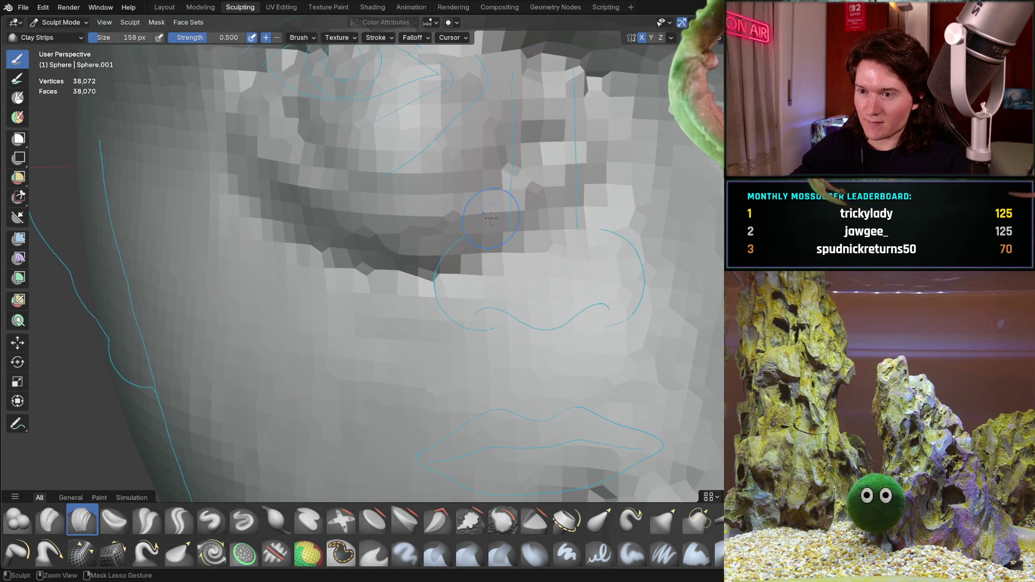
mouse_move(473, 233)
middle_down()
mouse_move(410, 318)
mouse_move(436, 248)
mouse_move(408, 349)
mouse_move(400, 339)
mouse_move(396, 352)
mouse_move(438, 252)
middle_up()
scroll(394, 339, down, 2)
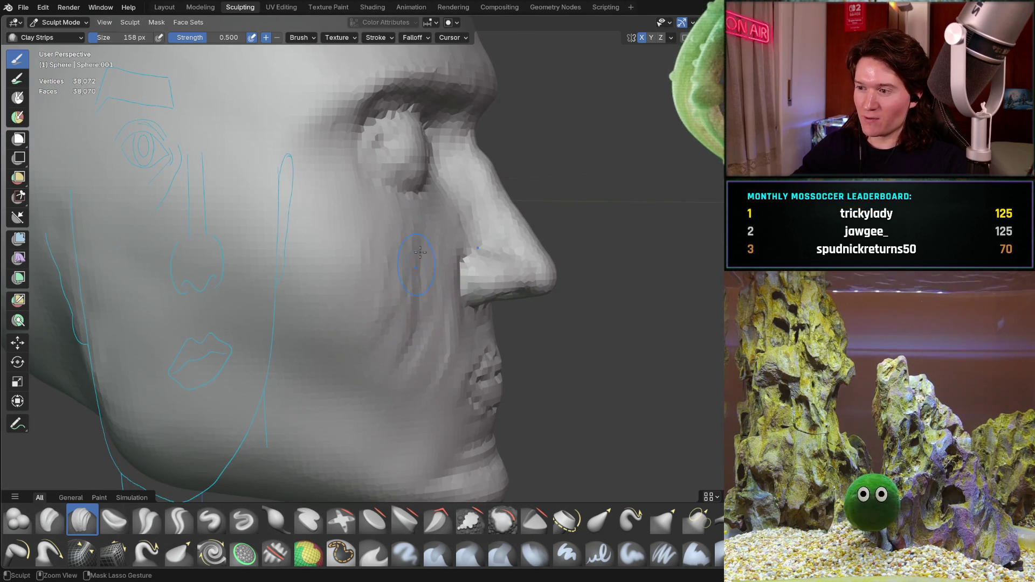
Add clay ridges down the lower cheek between the nose and the mouth corner
middle_drag(433, 222, 436, 220)
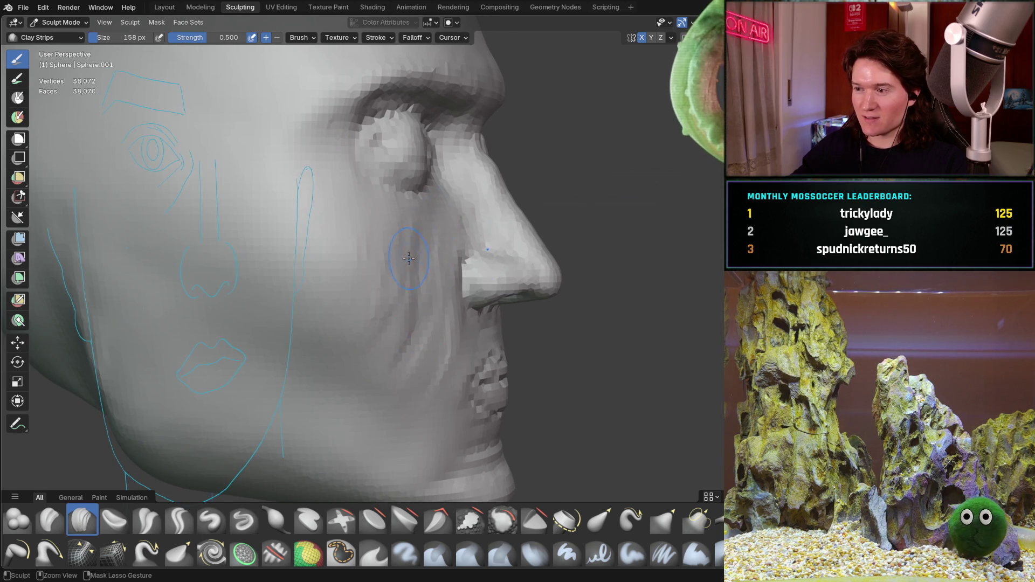
ctrl+middle_drag(408, 259, 467, 183)
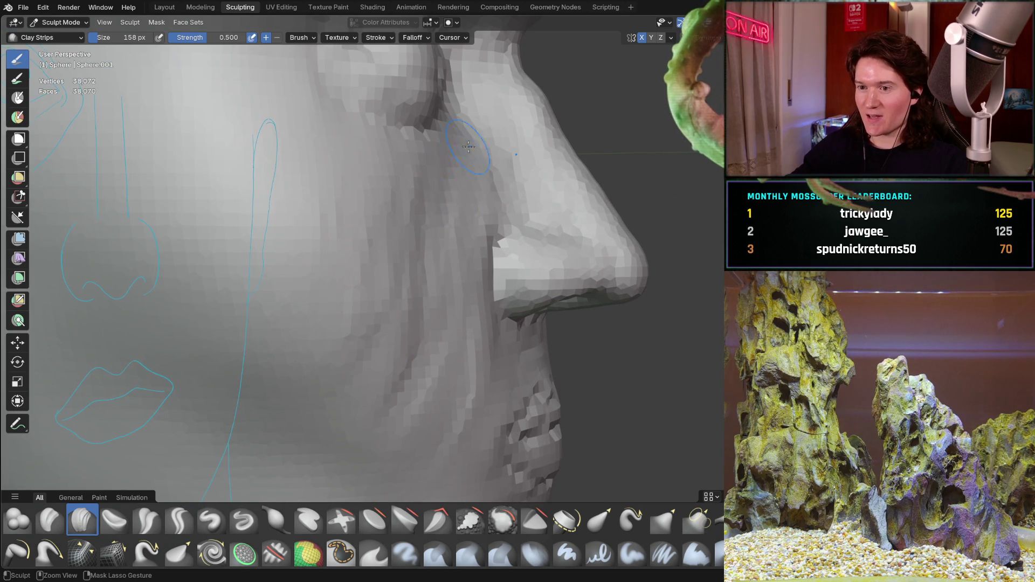
middle_drag(444, 378, 430, 191)
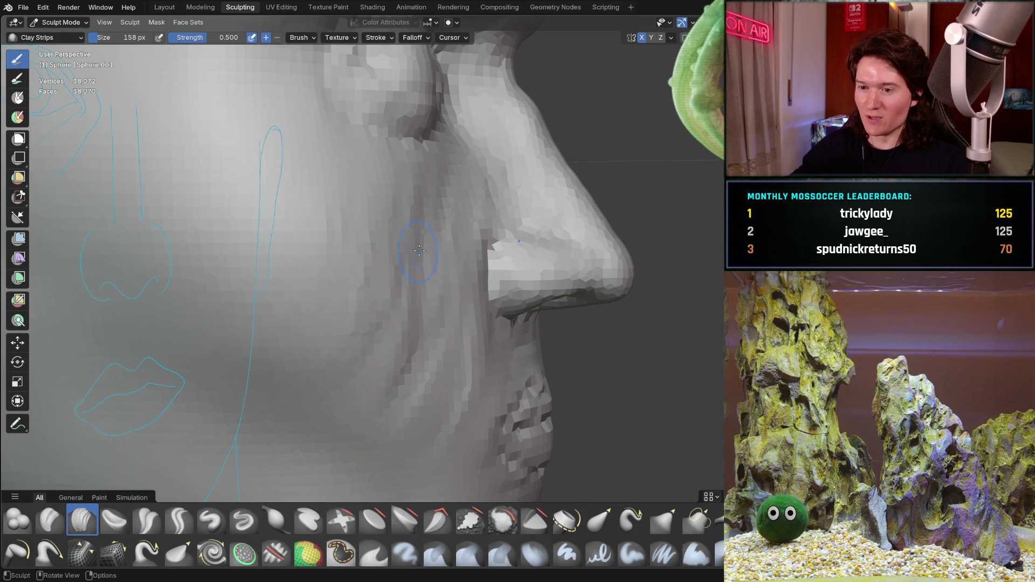
ctrl+middle_drag(419, 250, 389, 296)
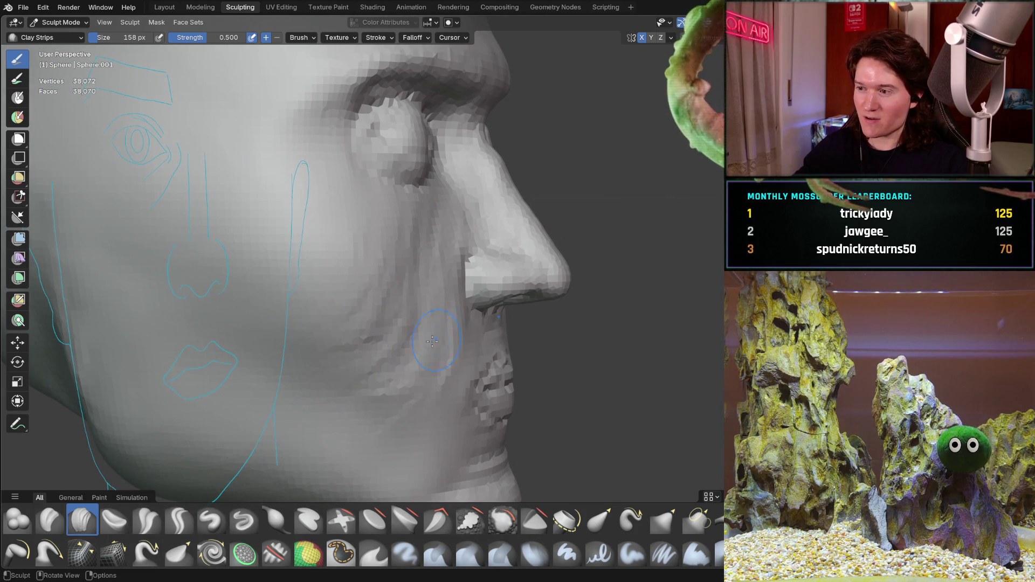
scroll(418, 282, down, 4)
mouse_move(426, 308)
middle_down()
mouse_move(435, 334)
mouse_move(431, 296)
middle_up()
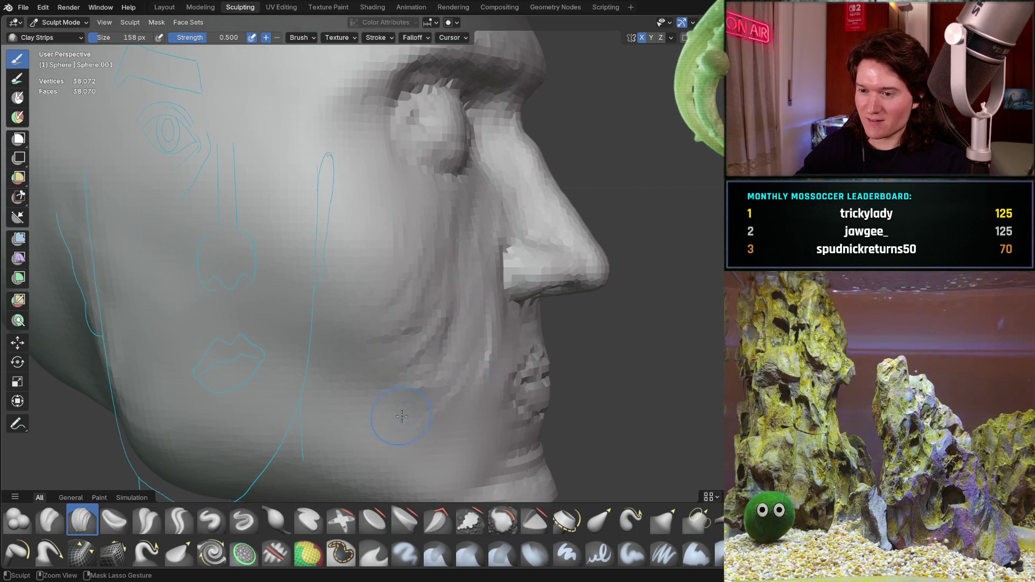
drag(395, 311, 354, 387)
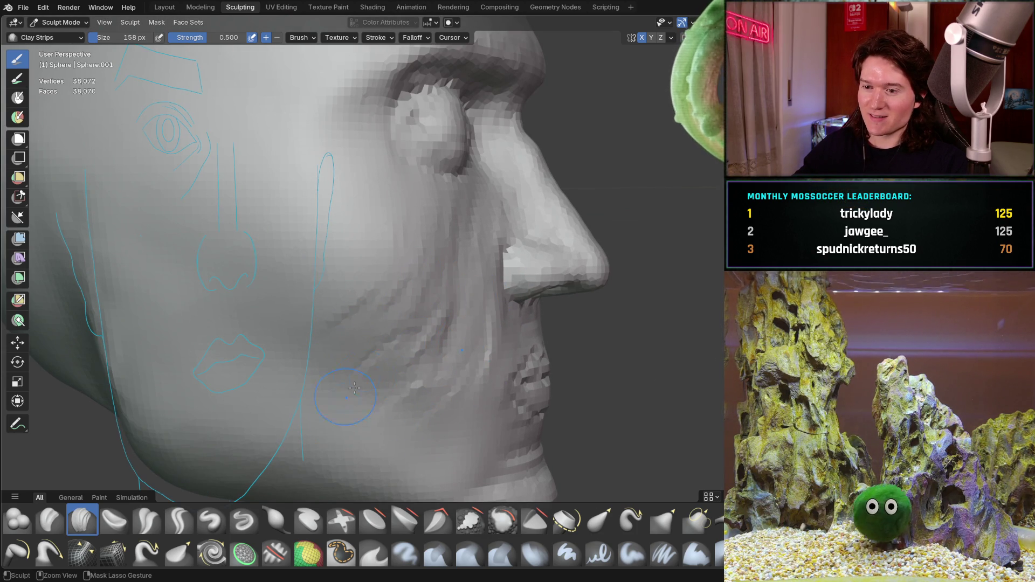
mouse_move(434, 326)
middle_down()
mouse_move(408, 360)
mouse_move(420, 250)
middle_up()
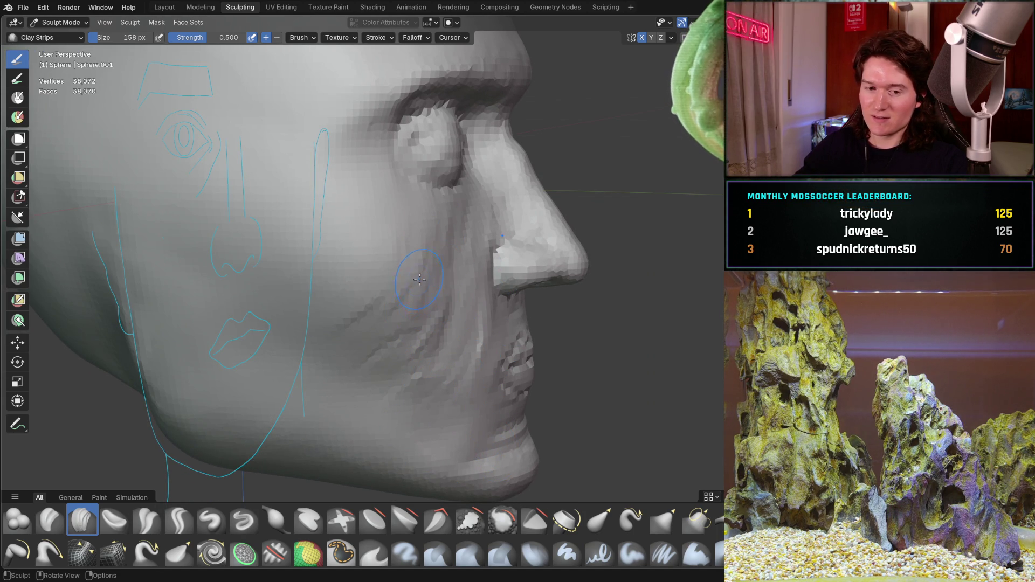
scroll(419, 279, up, 2)
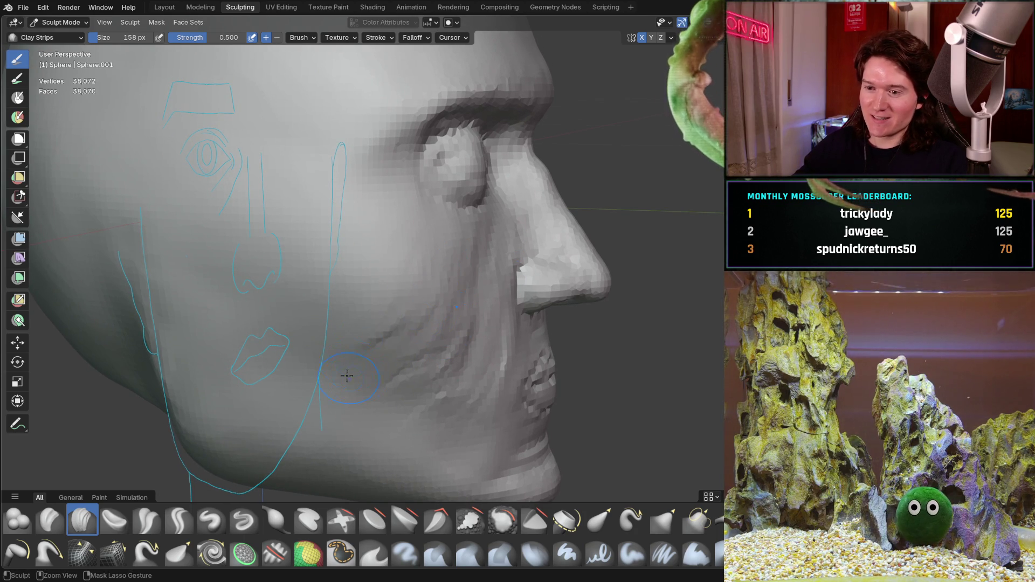
mouse_move(389, 337)
shift+middle_down()
mouse_move(445, 271)
mouse_move(405, 323)
mouse_move(545, 275)
shift+middle_up()
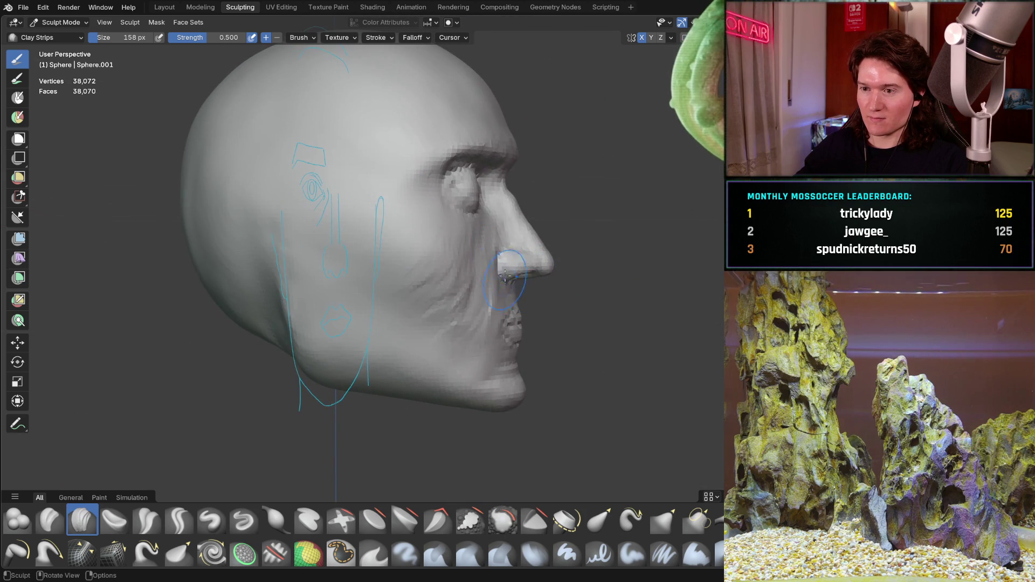
Work the nasolabial fold between nose and mouth, checking it from close angles
scroll(427, 233, up, 4)
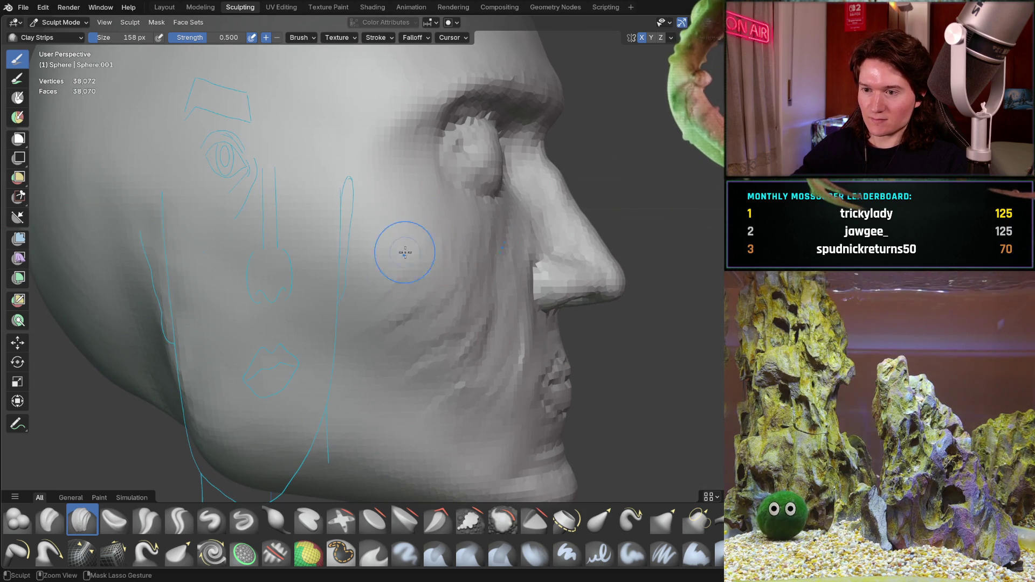
middle_drag(427, 262, 459, 230)
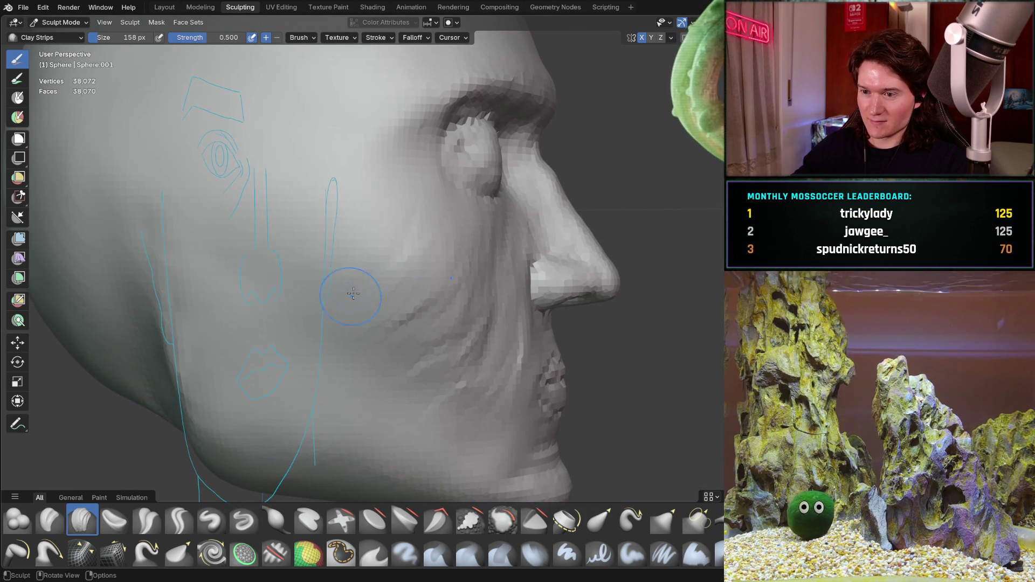
mouse_move(337, 247)
ctrl+middle_down()
mouse_move(377, 229)
mouse_move(353, 211)
ctrl+middle_up()
middle_drag(480, 208, 375, 206)
mouse_move(440, 218)
middle_down()
mouse_move(466, 259)
mouse_move(505, 225)
mouse_move(414, 234)
middle_up()
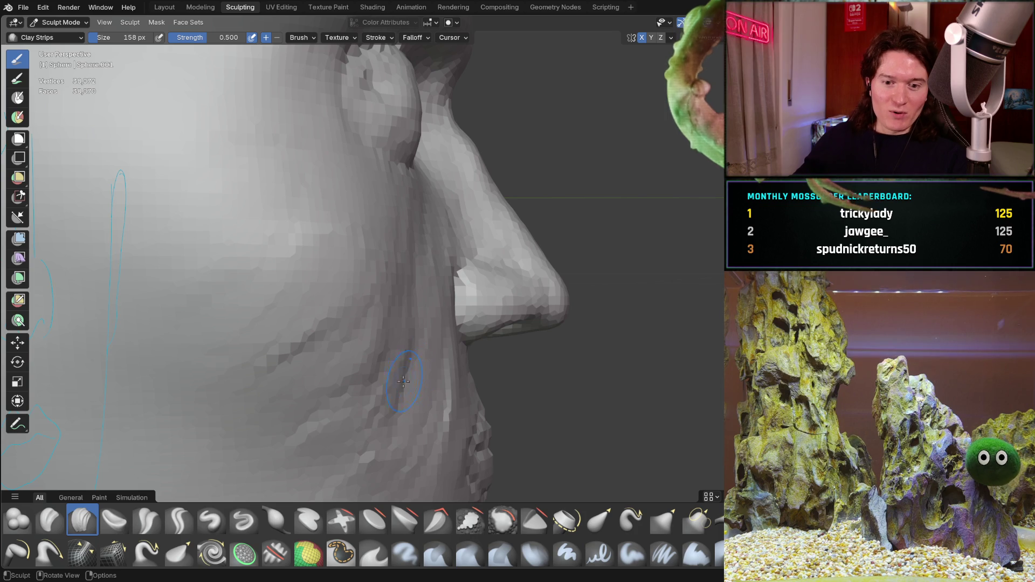
middle_drag(394, 249, 397, 290)
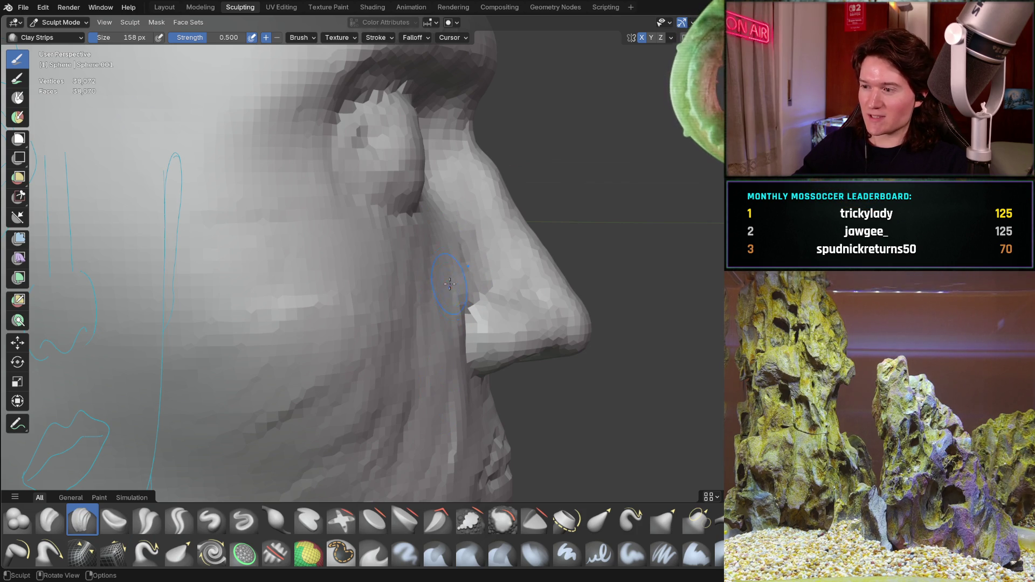
ctrl+middle_drag(450, 283, 448, 446)
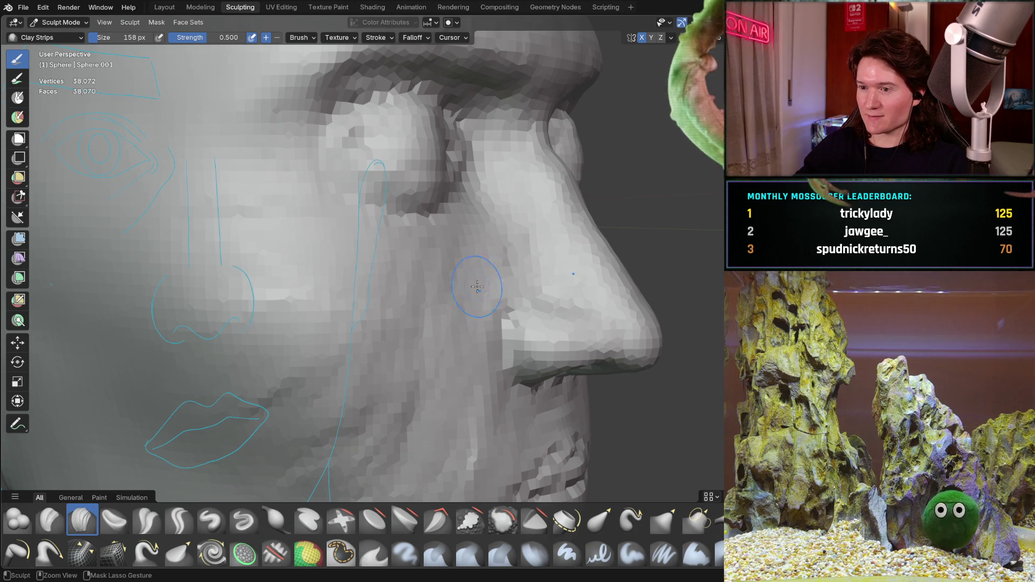
Round the lower cheek beside the lips toward the jaw, checking the side profile
mouse_move(425, 308)
ctrl+middle_down()
mouse_move(429, 226)
mouse_move(444, 423)
ctrl+middle_up()
mouse_move(488, 367)
middle_down()
mouse_move(527, 308)
mouse_move(403, 317)
mouse_move(377, 302)
middle_up()
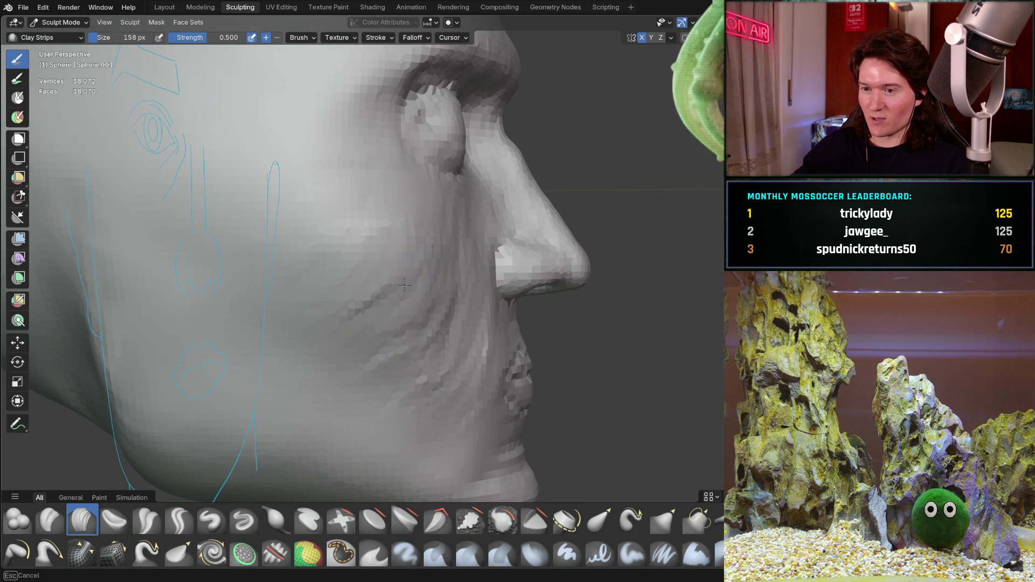
shift+middle_drag(278, 321, 279, 321)
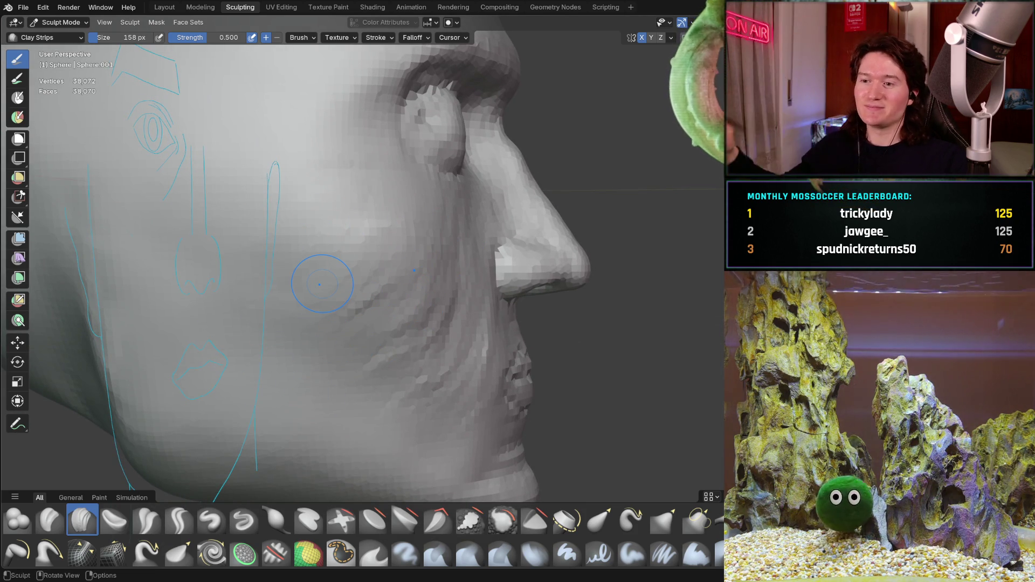
mouse_move(396, 374)
middle_down()
mouse_move(403, 382)
mouse_move(474, 309)
middle_up()
scroll(478, 308, up, 2)
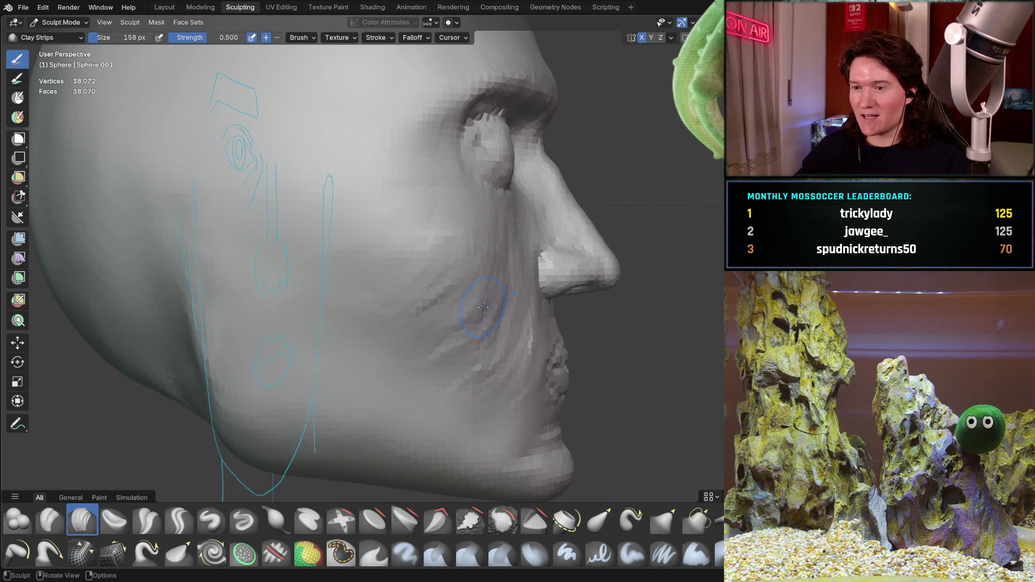
scroll(490, 339, up, 3)
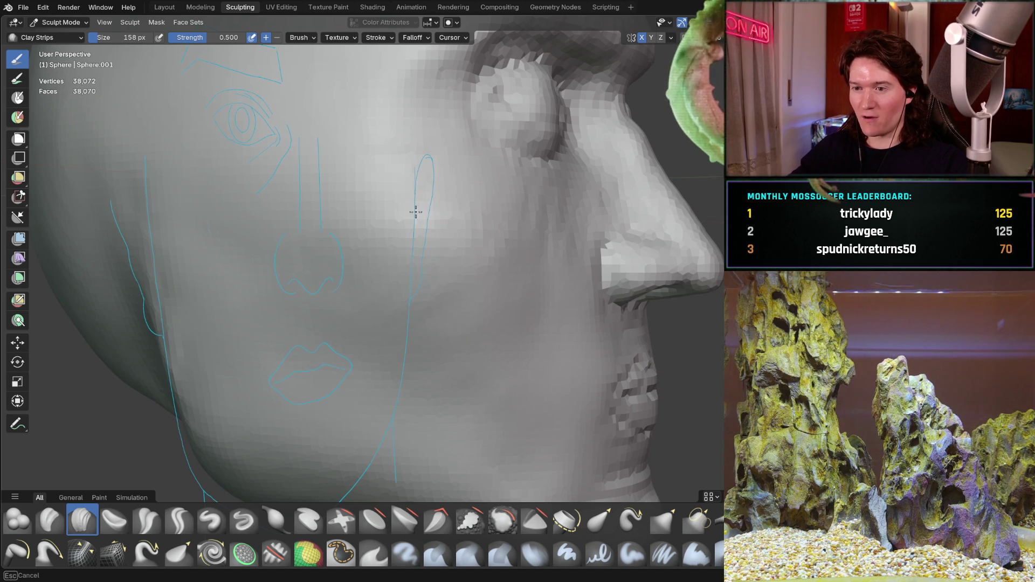
Sculpt a Clay Strips stroke along the cheek below the cheekbone, checking it from front and side
mouse_move(523, 214)
middle_down()
mouse_move(490, 198)
mouse_move(506, 277)
mouse_move(589, 241)
mouse_move(451, 259)
mouse_move(472, 280)
middle_up()
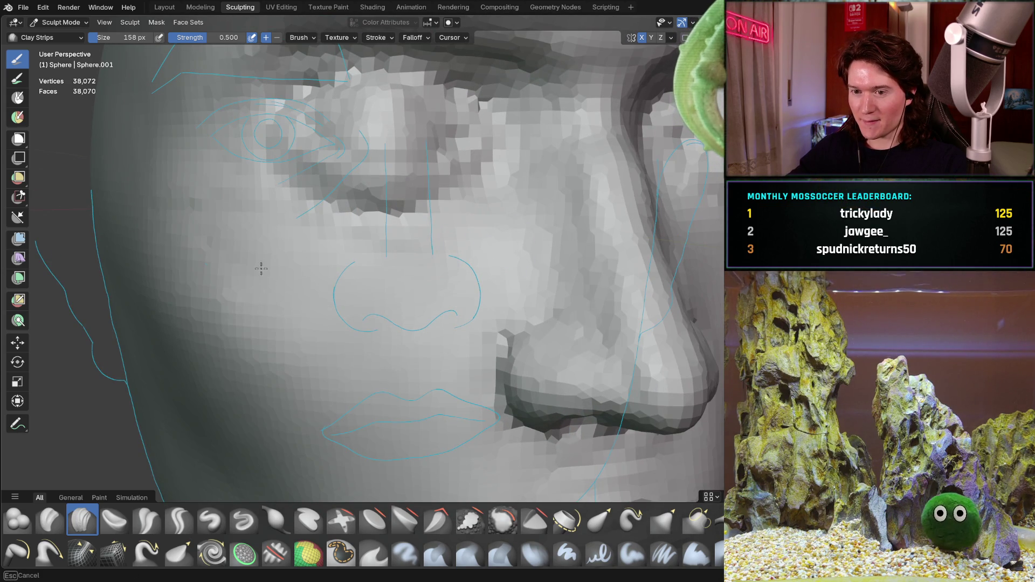
mouse_move(176, 208)
middle_down()
mouse_move(227, 157)
mouse_move(386, 300)
mouse_move(346, 319)
middle_up()
scroll(227, 157, down, 5)
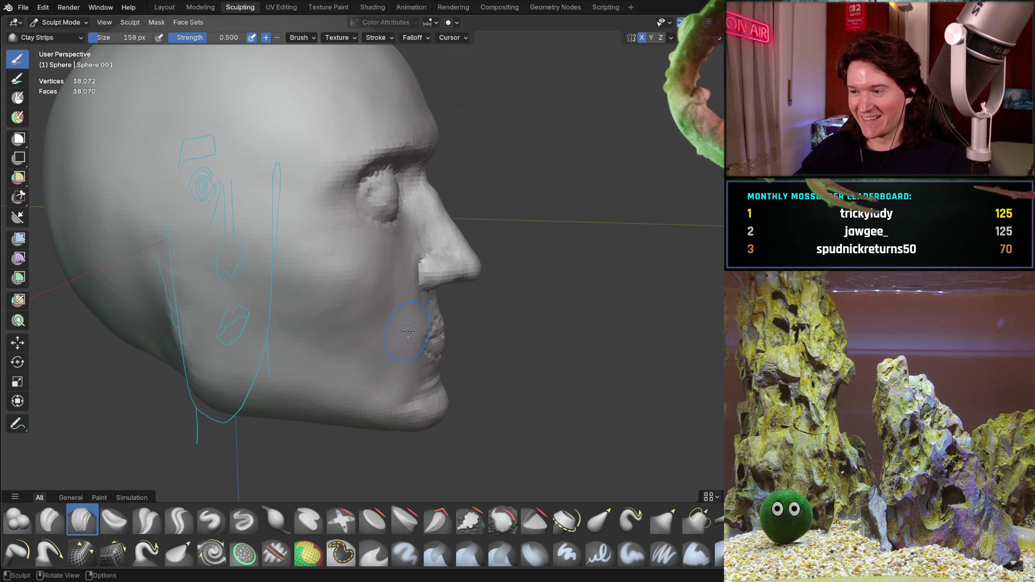
scroll(408, 330, up, 2)
scroll(382, 296, up, 2)
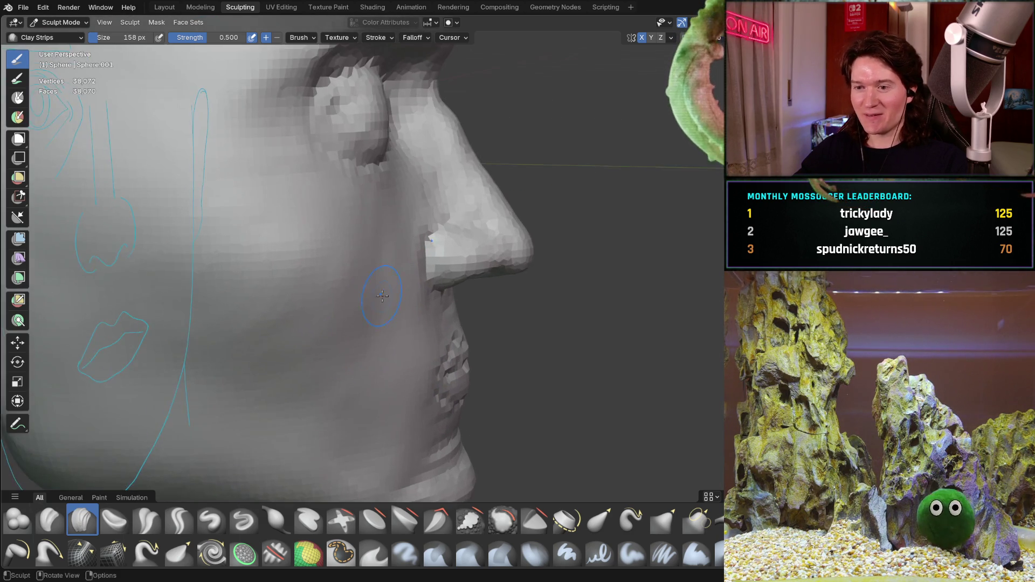
shift+middle_drag(382, 296, 432, 279)
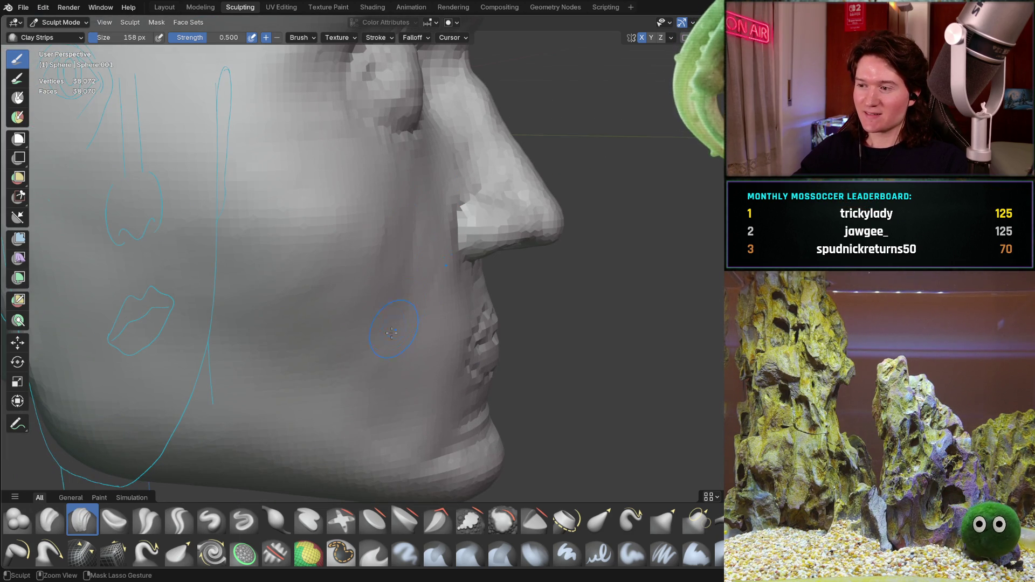
drag(366, 303, 283, 344)
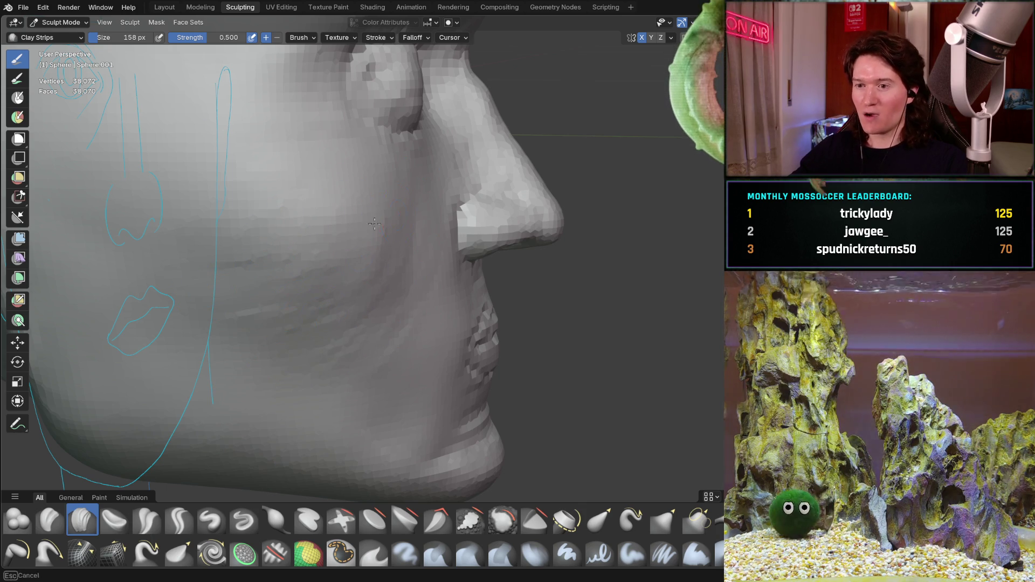
middle_drag(411, 253, 458, 236)
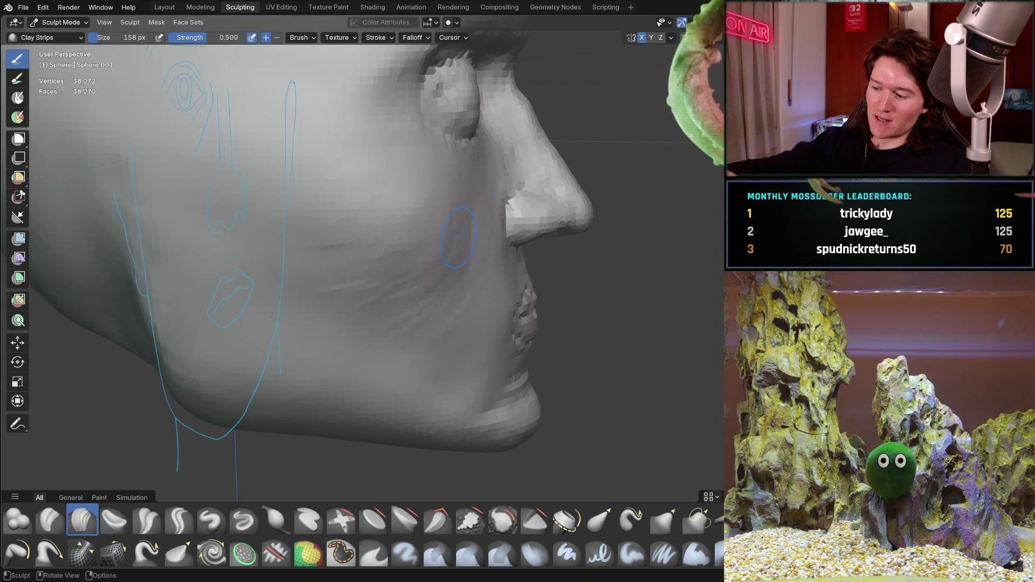
Check the head in the straight Right Ortho side view and the Back Ortho view
key(KP_3)
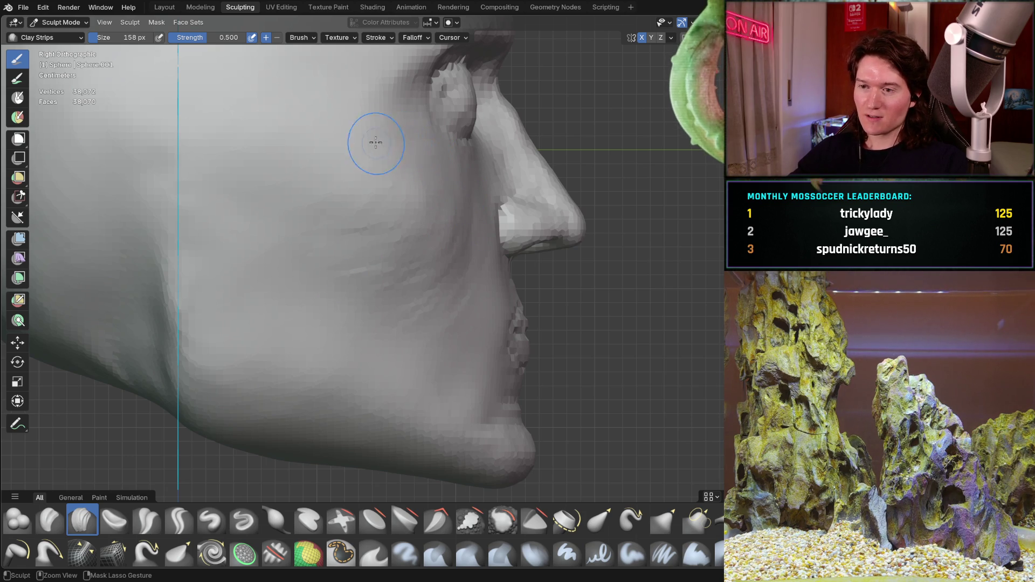
middle_drag(476, 232, 475, 232)
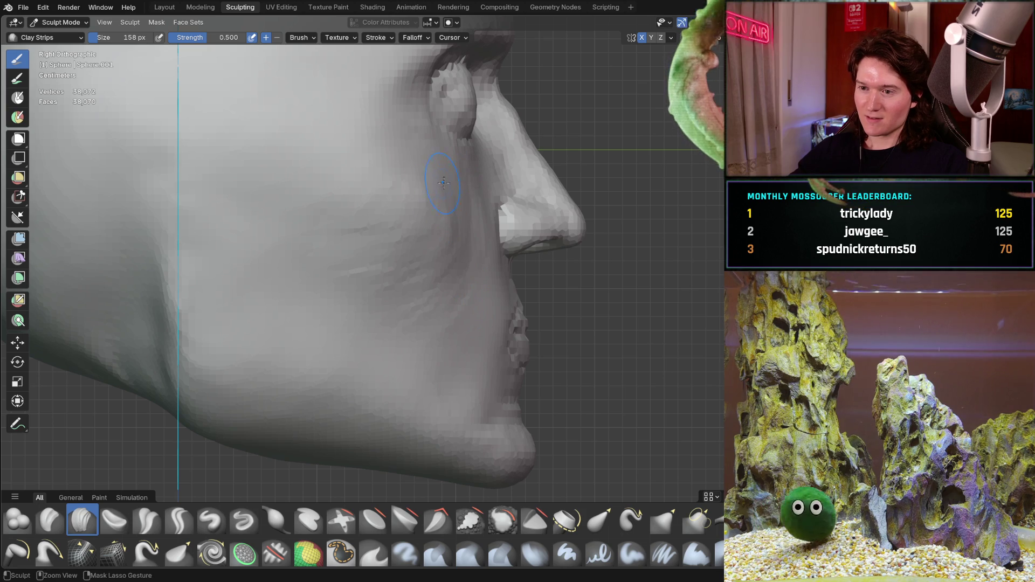
scroll(430, 298, down, 3)
mouse_move(430, 297)
middle_down()
mouse_move(364, 261)
mouse_move(372, 253)
mouse_move(407, 294)
mouse_move(416, 264)
middle_up()
key(ctrl+KP_1)
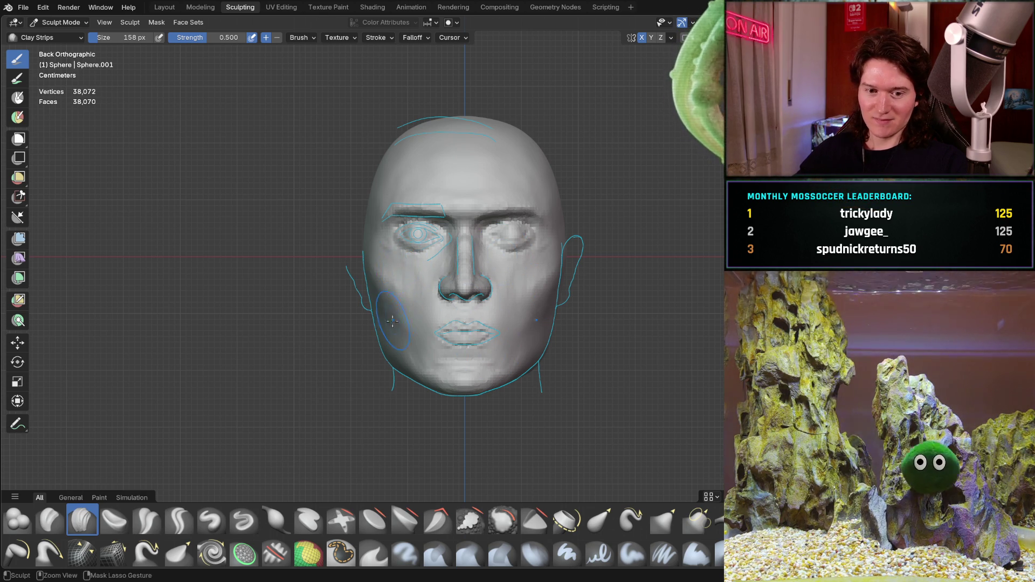
Orbit in close to inspect the nose, eye and under-eye area
scroll(430, 235, up, 4)
middle_drag(430, 235, 457, 242)
middle_drag(441, 283, 496, 269)
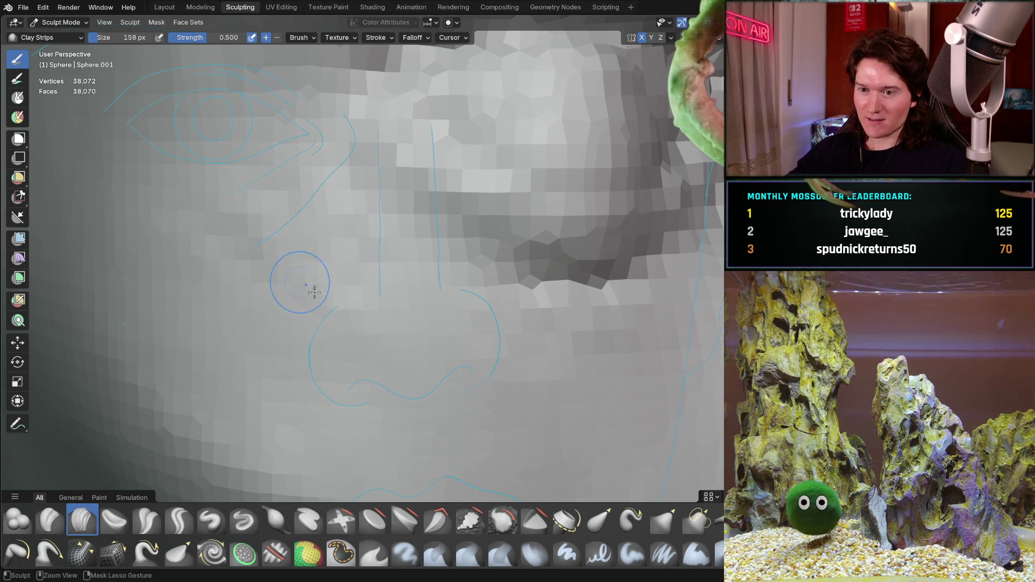
middle_drag(410, 242, 355, 271)
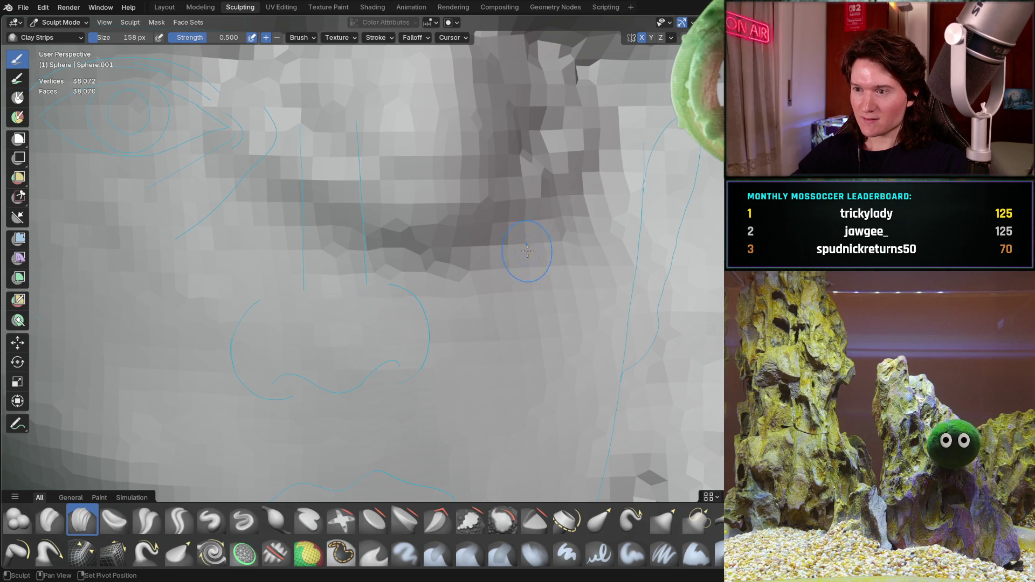
Zoom out and orbit through side and three-quarter views of the head against the guide sketch
mouse_move(575, 164)
ctrl+middle_down()
mouse_move(444, 283)
mouse_move(437, 270)
ctrl+middle_up()
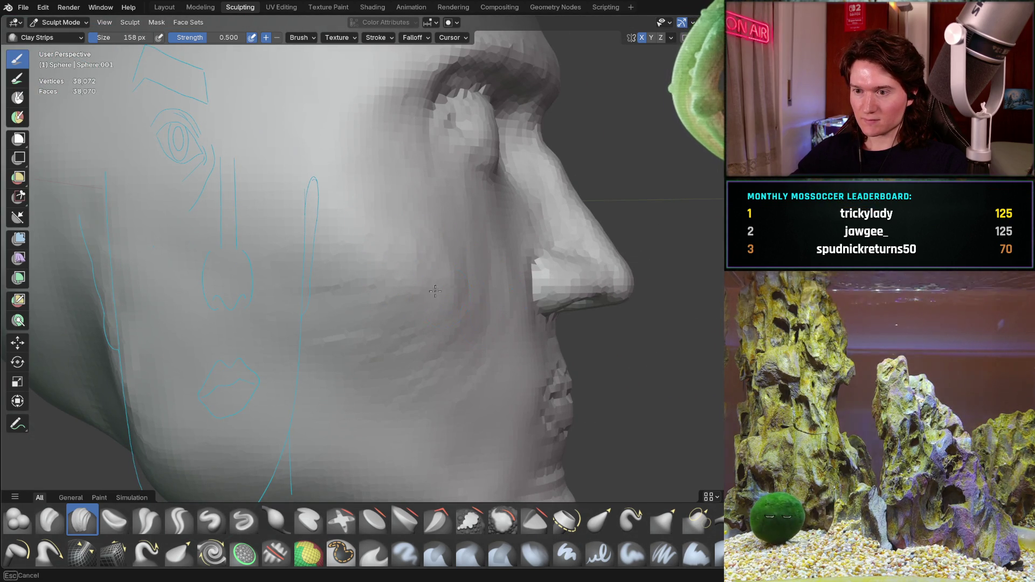
middle_drag(436, 271, 428, 270)
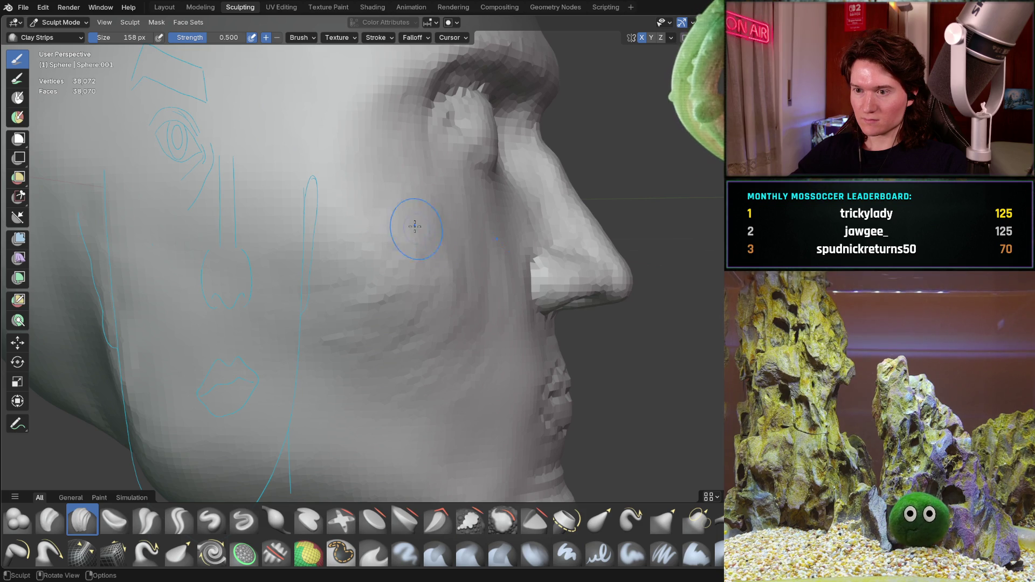
mouse_move(429, 242)
middle_down()
mouse_move(309, 222)
mouse_move(290, 244)
middle_up()
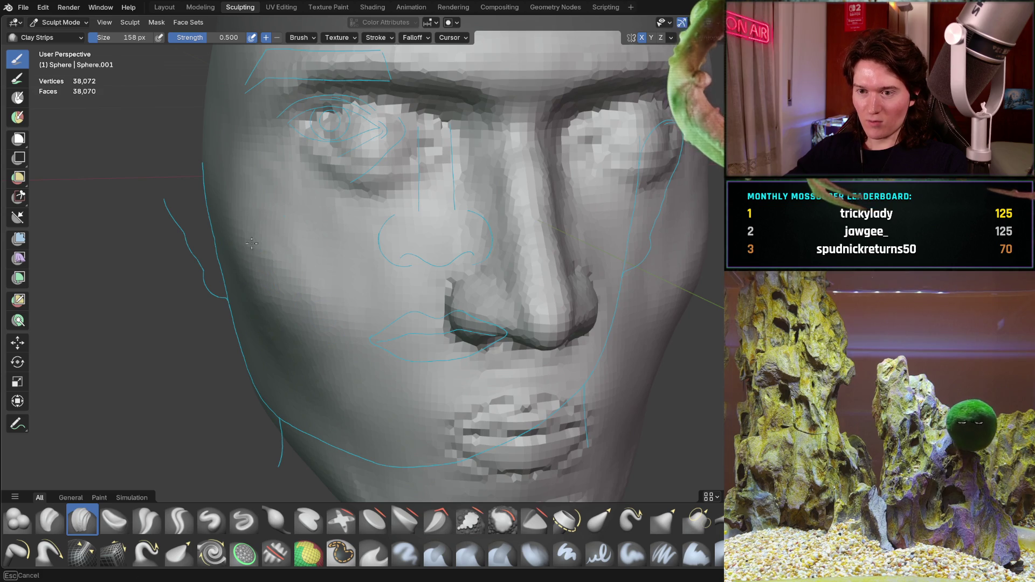
middle_drag(353, 283, 334, 233)
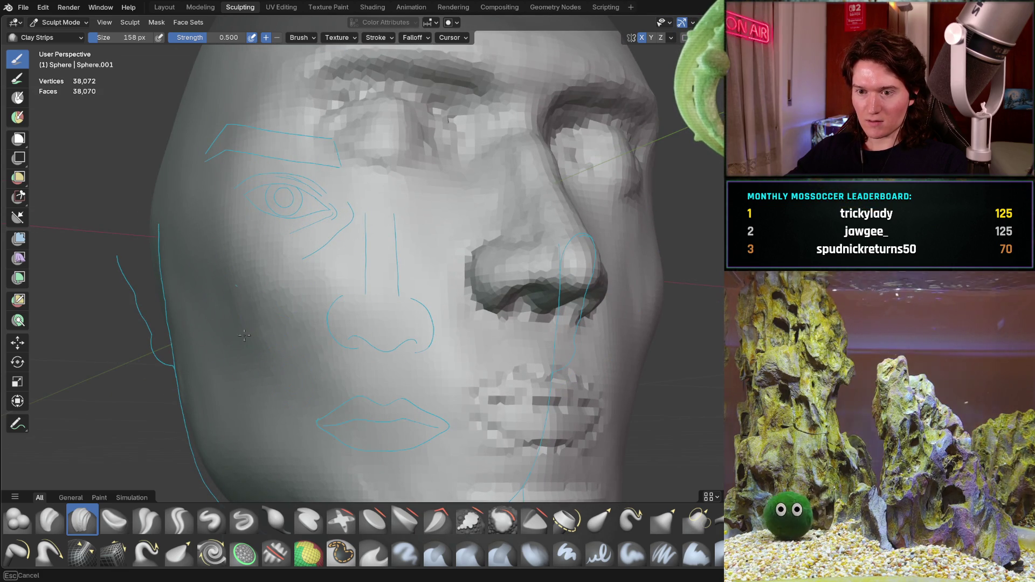
mouse_move(393, 218)
ctrl+middle_down()
mouse_move(397, 288)
mouse_move(442, 235)
ctrl+middle_up()
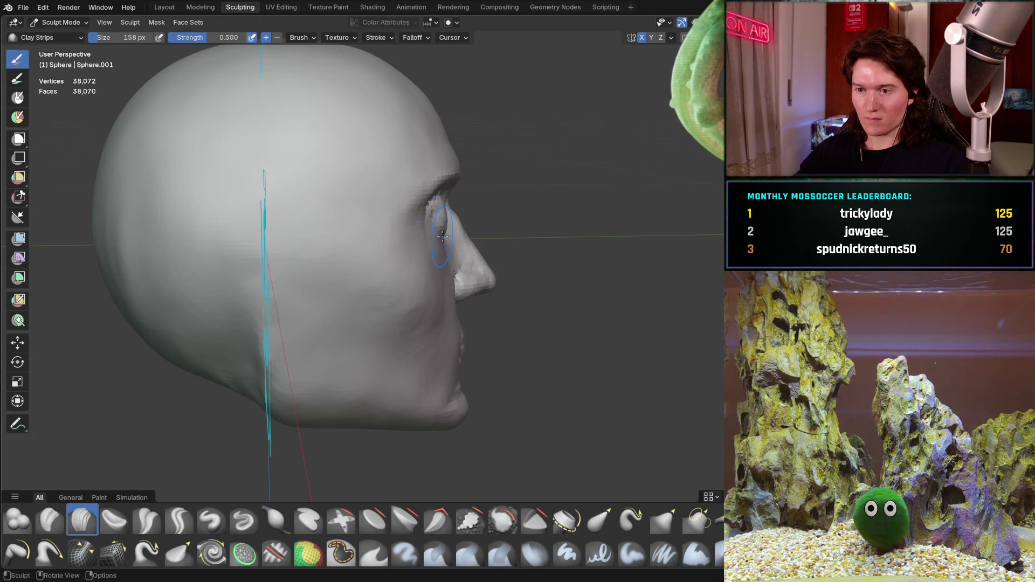
middle_drag(491, 307, 435, 260)
ctrl+middle_drag(485, 340, 468, 285)
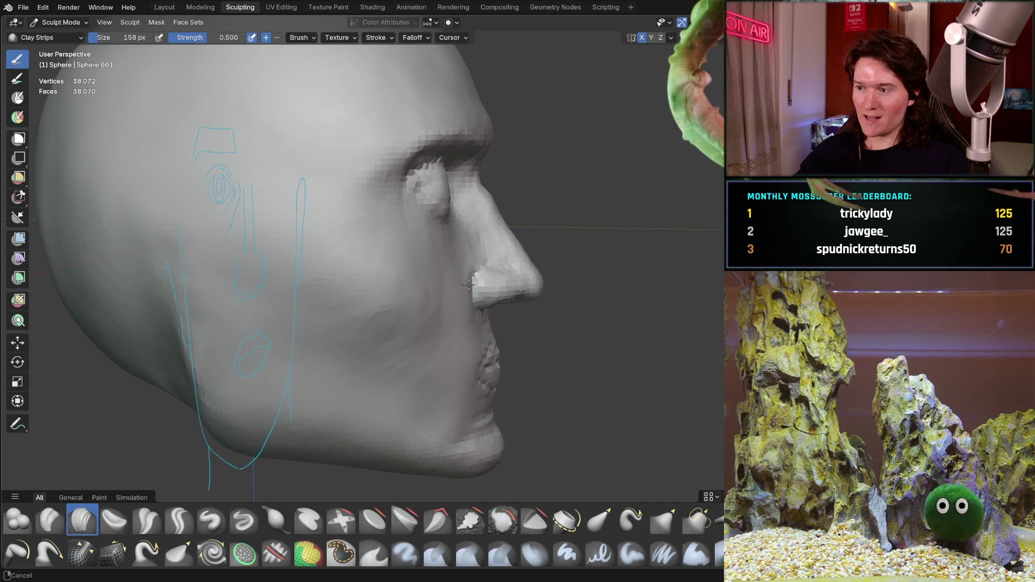
scroll(460, 353, up, 3)
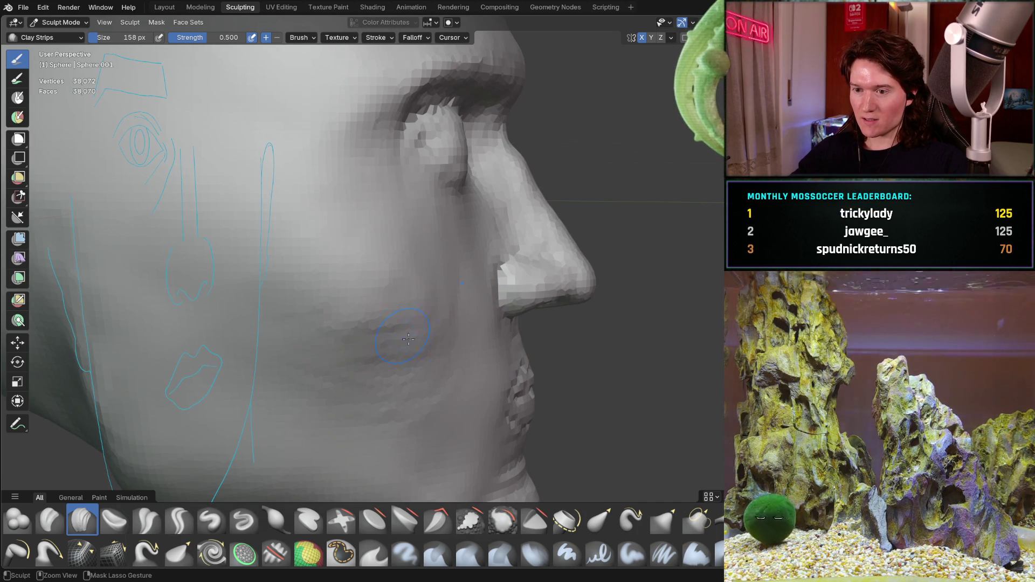
Bring the jaw, chin and eye area into view, then zoom out to a straight front view
shift+middle_drag(414, 438, 425, 286)
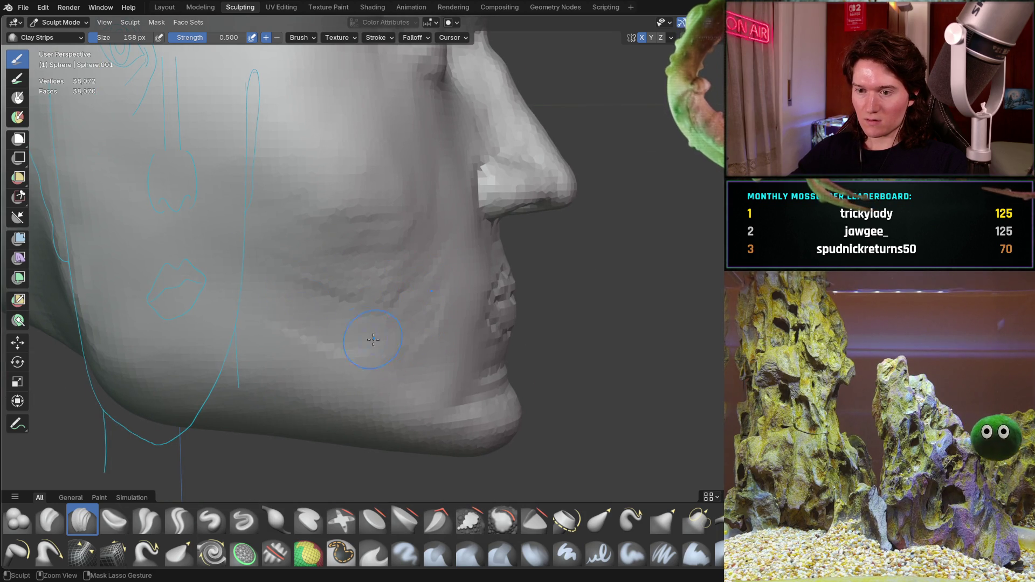
middle_drag(417, 333, 350, 294)
middle_drag(323, 288, 361, 356)
scroll(368, 368, up, 3)
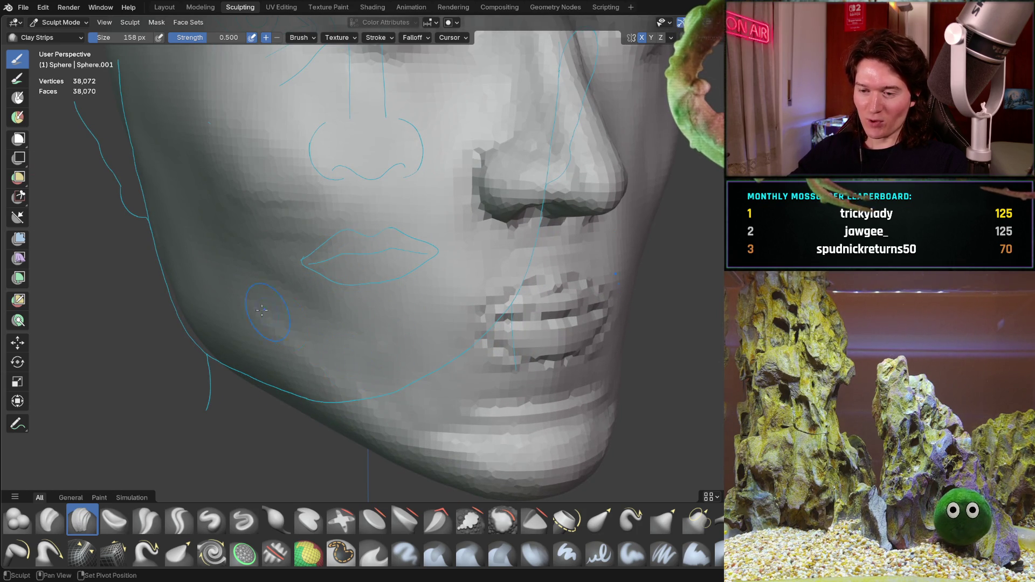
shift+middle_drag(297, 270, 355, 300)
middle_drag(368, 246, 384, 303)
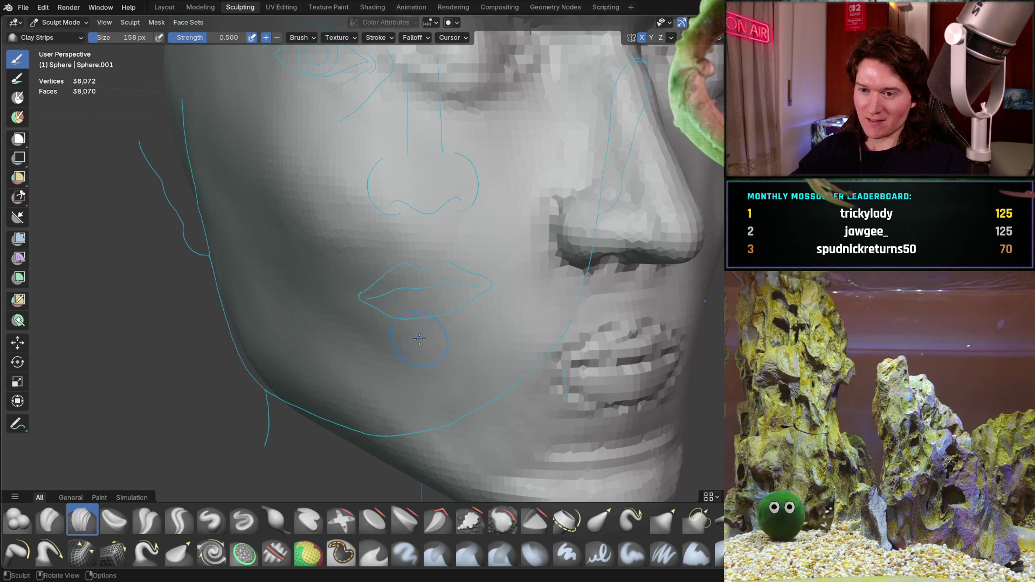
middle_drag(346, 295, 290, 268)
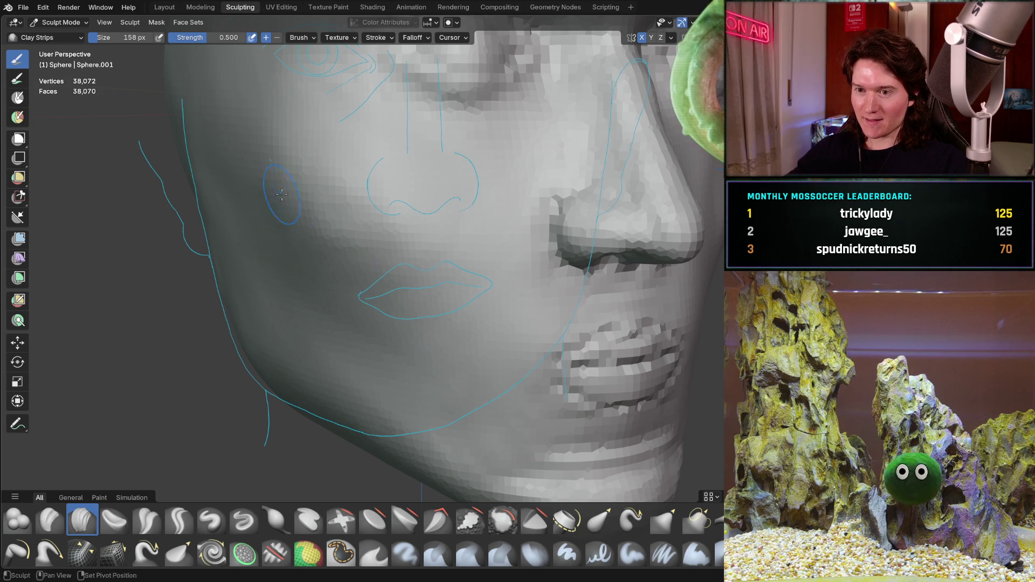
scroll(365, 282, down, 5)
mouse_move(423, 240)
middle_down()
mouse_move(392, 191)
mouse_move(496, 300)
middle_up()
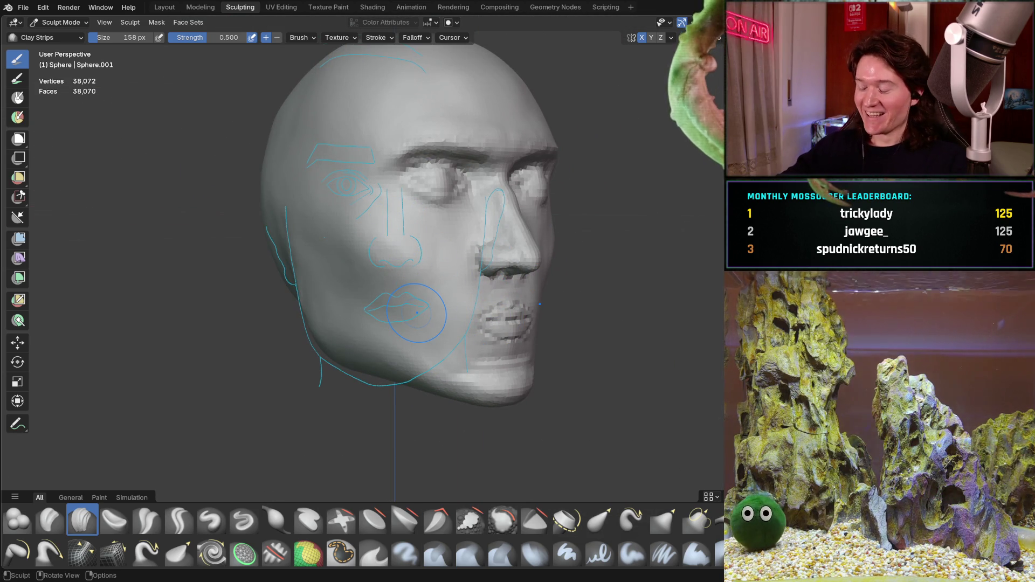
key(ctrl+KP_1)
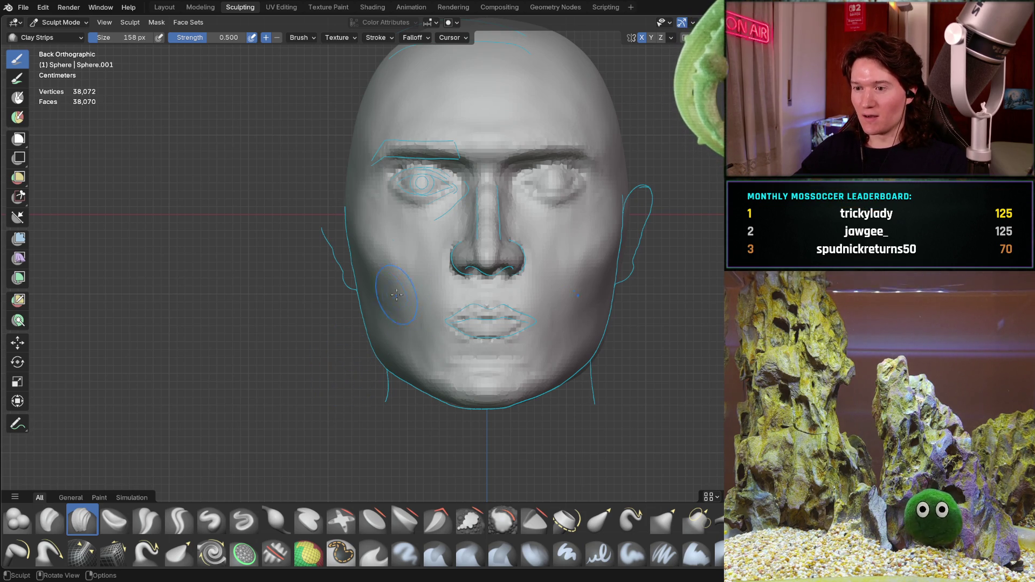
Frame the nose and cheek up close, then snap to the Right Orthographic side profile
scroll(396, 295, up, 4)
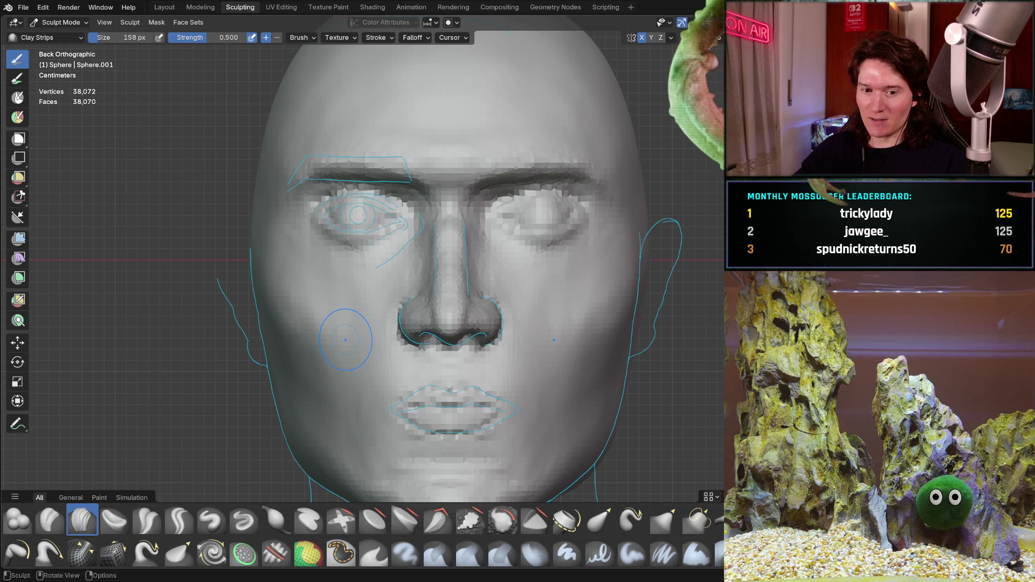
mouse_move(345, 334)
middle_down()
mouse_move(431, 302)
mouse_move(401, 323)
mouse_move(396, 278)
middle_up()
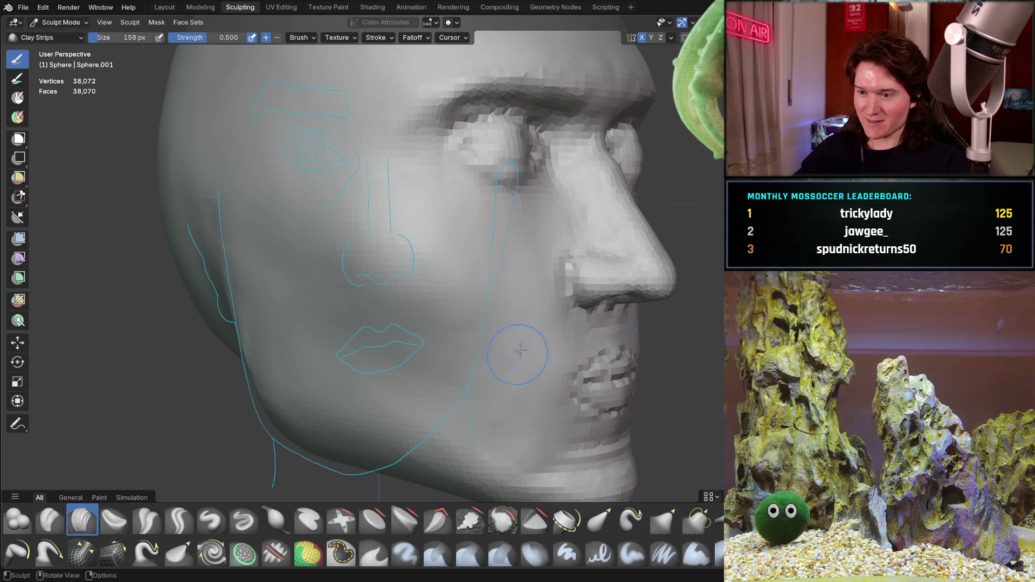
mouse_move(481, 298)
shift+middle_down()
mouse_move(350, 289)
mouse_move(388, 282)
mouse_move(419, 336)
mouse_move(401, 233)
shift+middle_up()
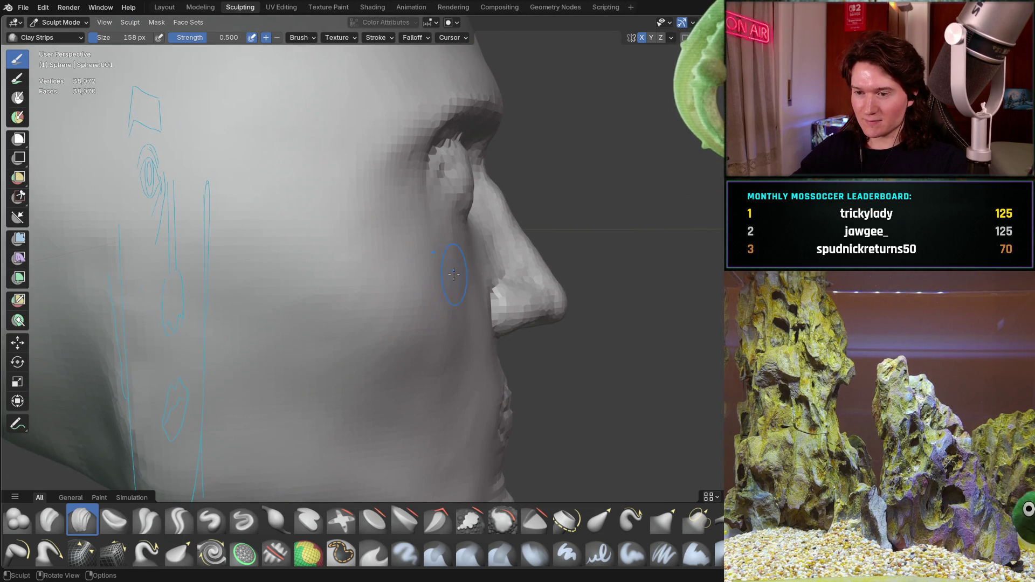
shift+middle_drag(398, 254, 403, 177)
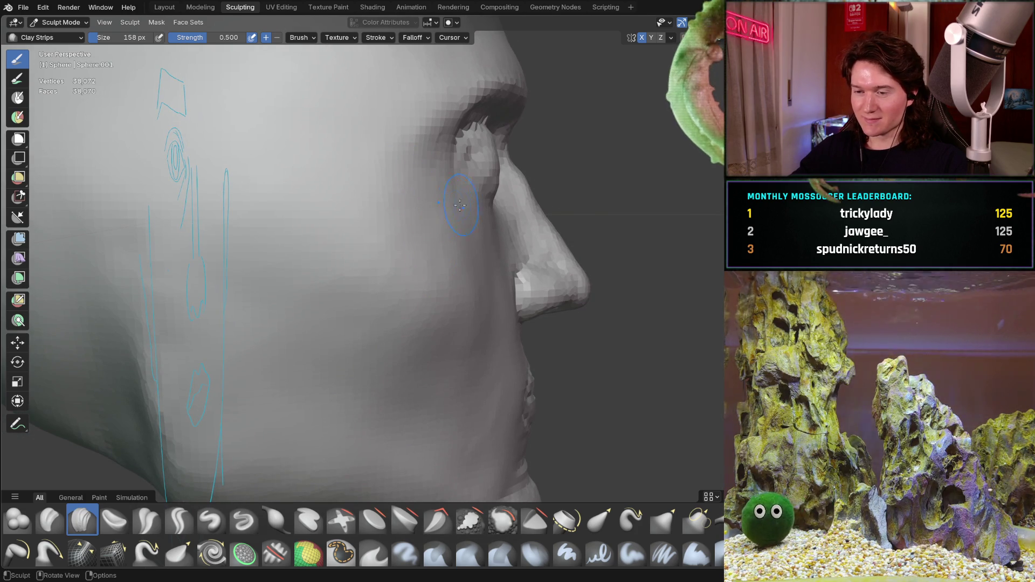
mouse_move(422, 247)
middle_down()
mouse_move(408, 254)
mouse_move(467, 270)
middle_up()
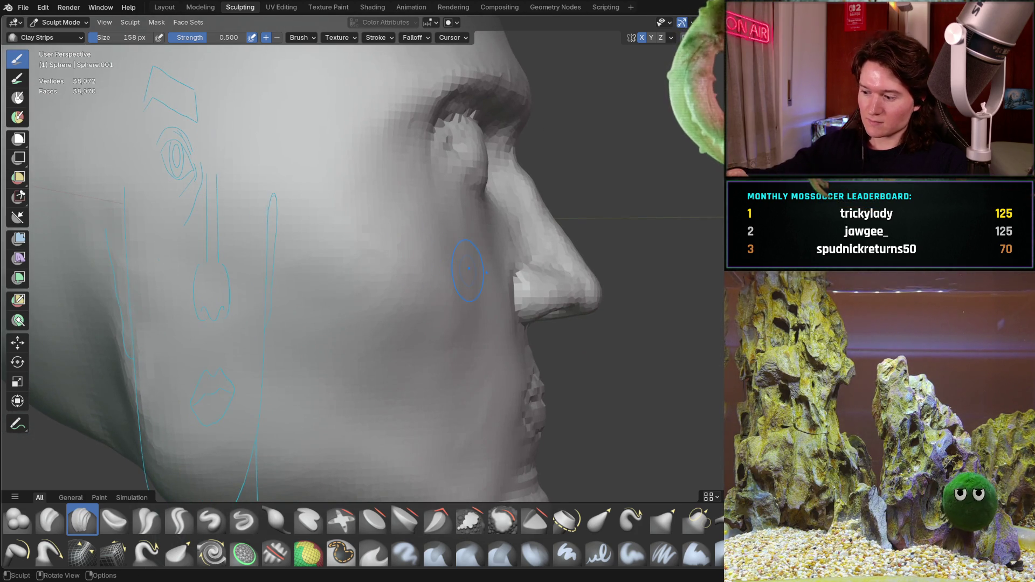
key(KP_3)
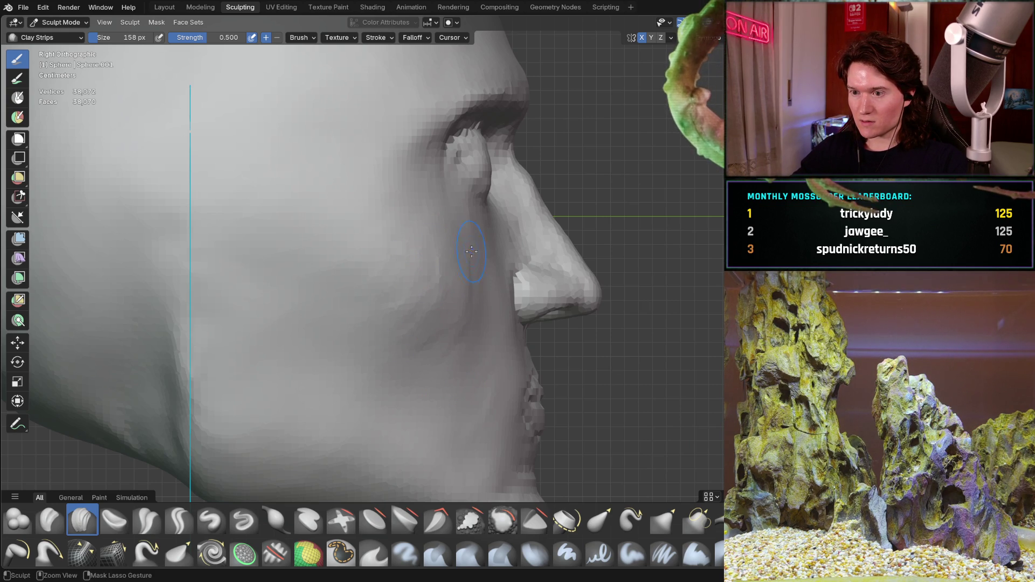
Paint two Clay Strips strokes on the cheek beside the nose and orbit to check them
drag(464, 254, 450, 335)
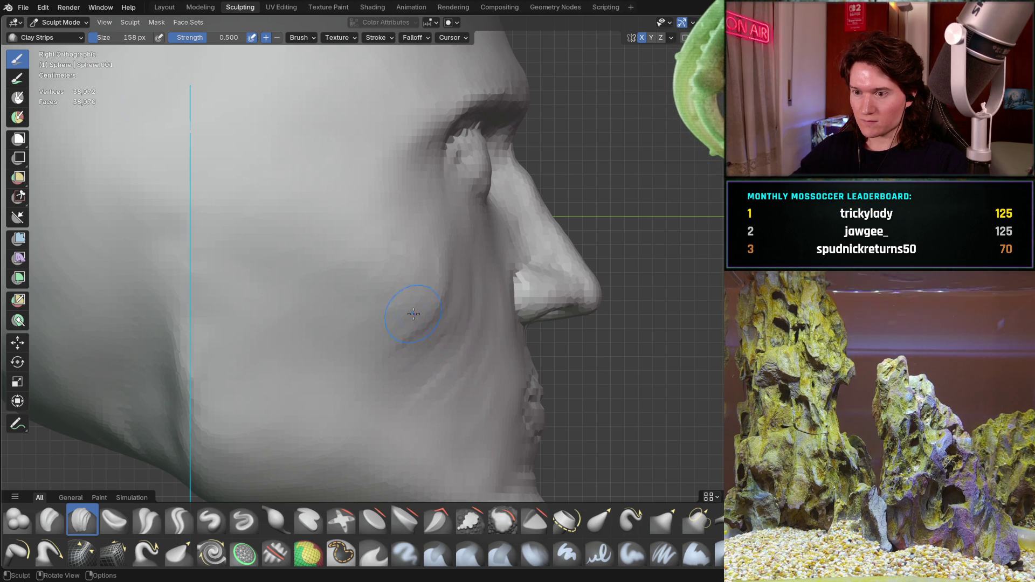
mouse_move(364, 305)
mouse_down()
mouse_move(433, 284)
mouse_move(411, 243)
mouse_up()
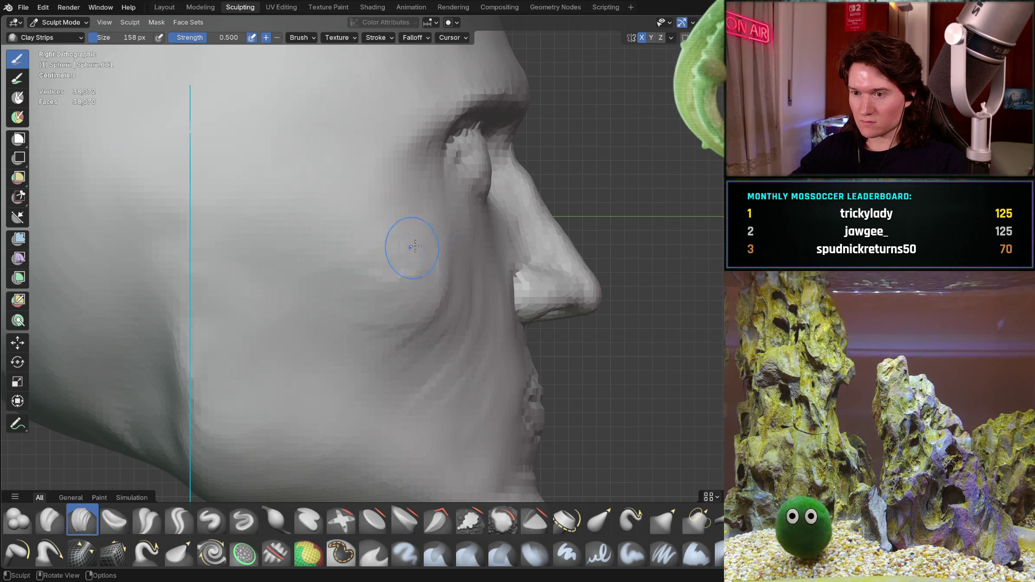
middle_drag(398, 265, 330, 303)
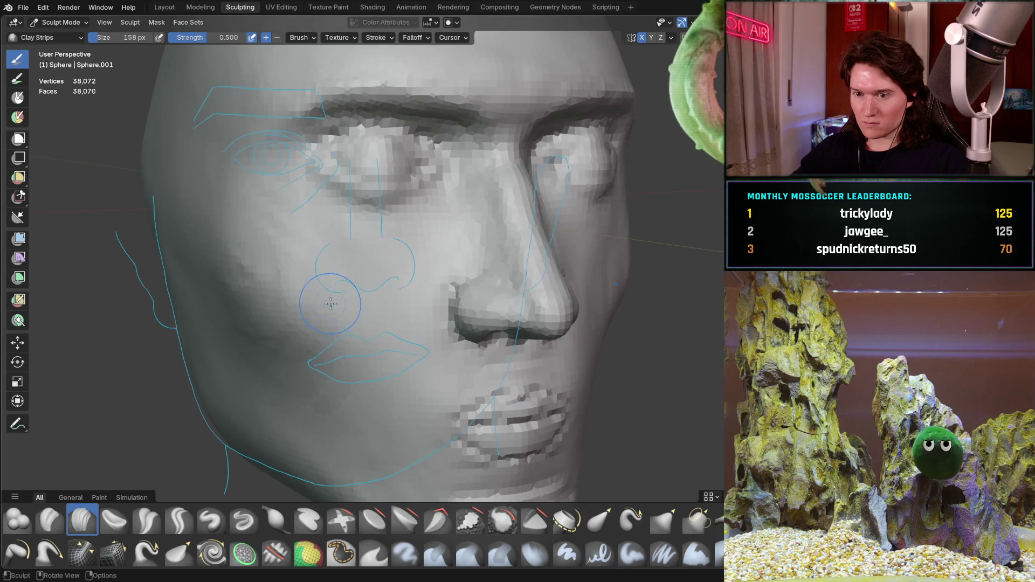
middle_drag(271, 350, 273, 249)
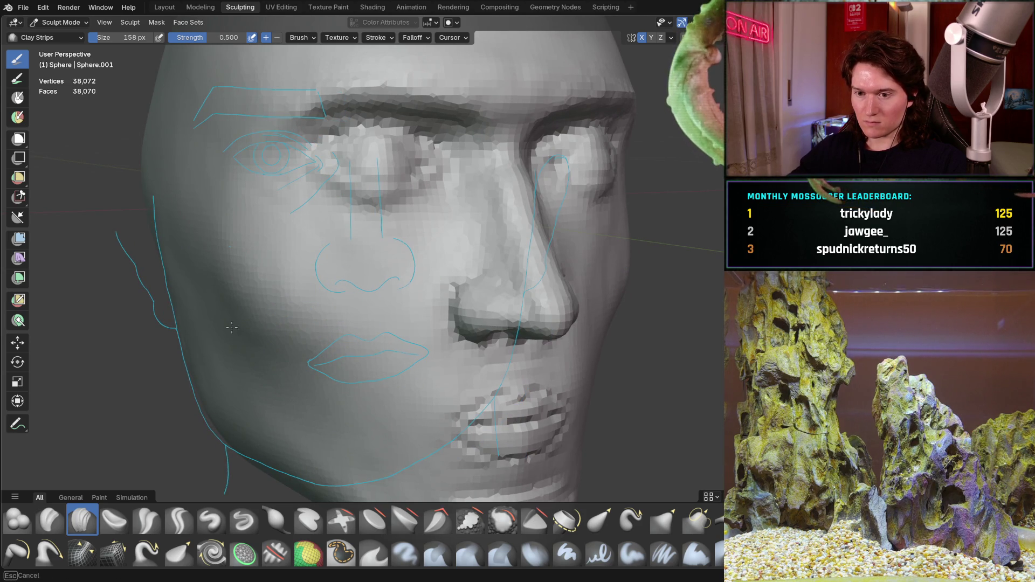
scroll(381, 240, down, 3)
mouse_move(381, 241)
middle_down()
mouse_move(350, 311)
mouse_move(384, 290)
mouse_move(345, 280)
mouse_move(425, 262)
mouse_move(392, 296)
mouse_move(298, 299)
middle_up()
scroll(392, 296, up, 4)
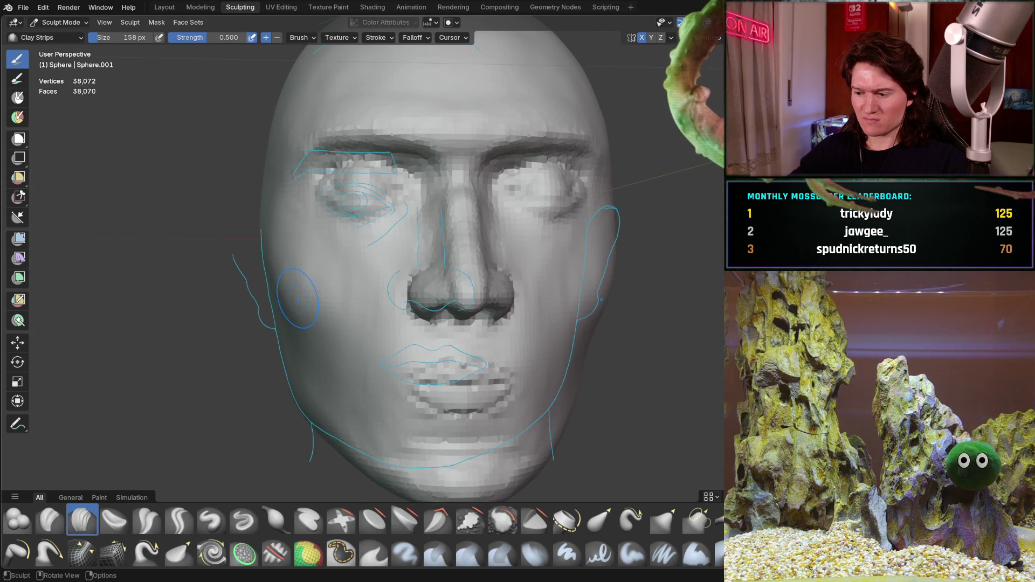
Inspect the cheek from front and three-quarter views, then smooth the area next to the nose
key(ctrl+KP_1)
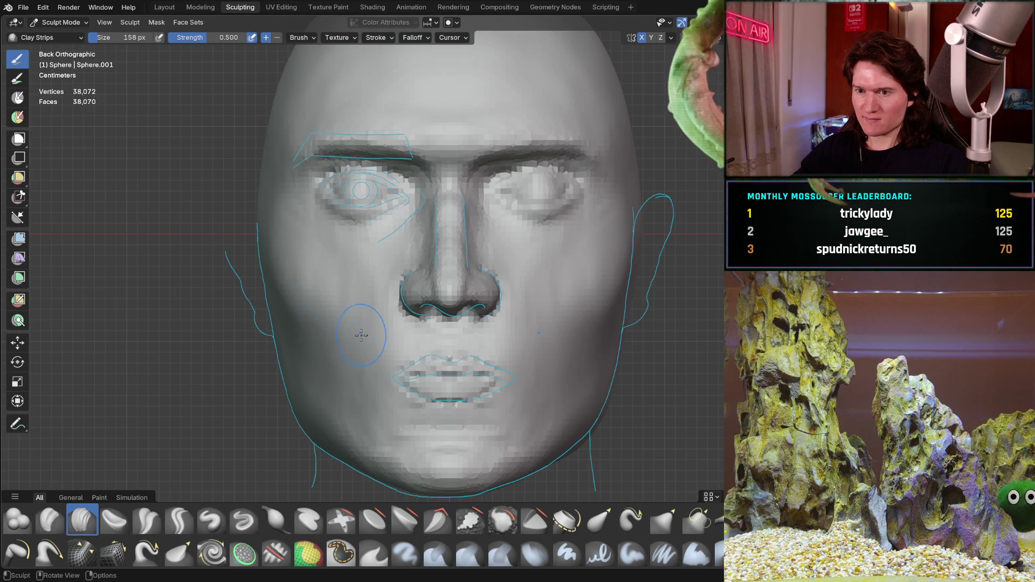
middle_drag(317, 305, 264, 269)
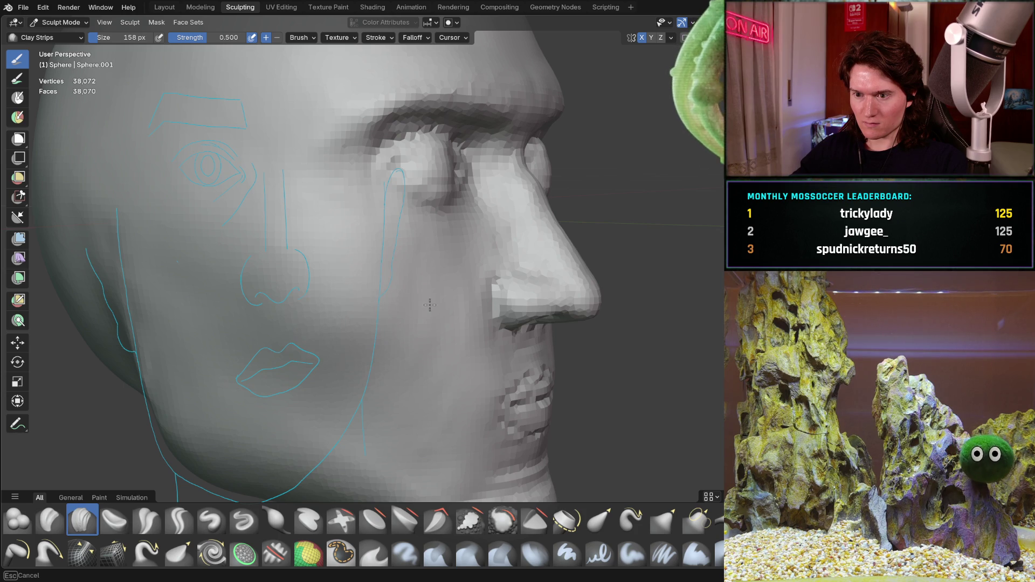
mouse_move(438, 282)
middle_down()
mouse_move(347, 300)
mouse_move(325, 279)
mouse_move(390, 308)
mouse_move(330, 240)
middle_up()
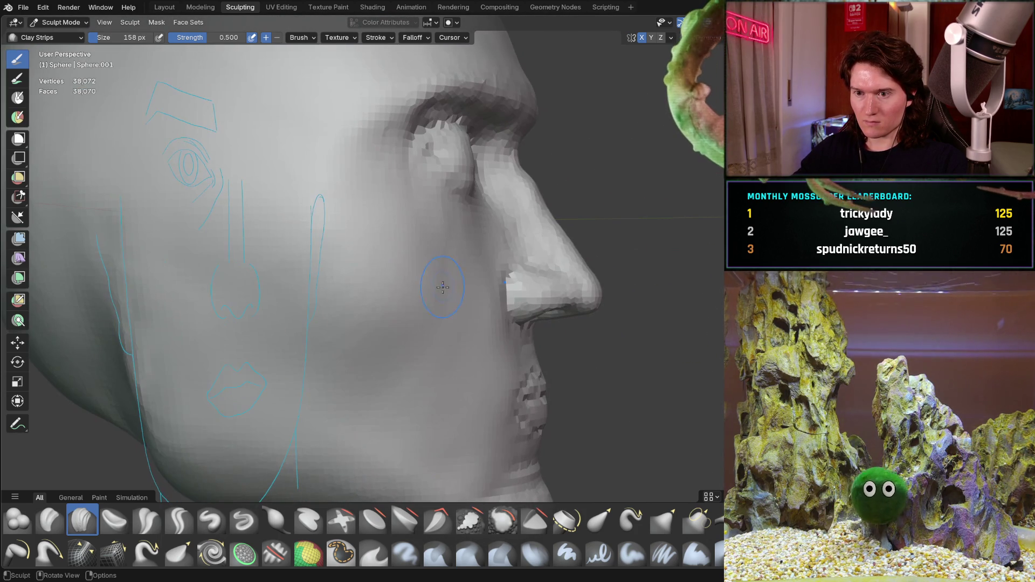
shift+drag(314, 205, 325, 208)
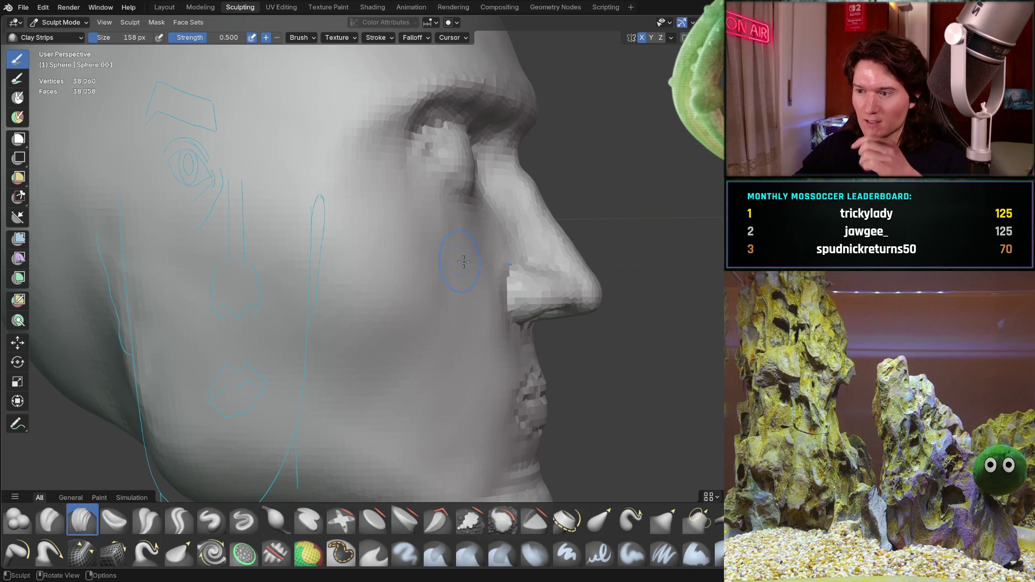
mouse_move(554, 248)
ctrl+middle_down()
mouse_move(533, 285)
mouse_move(468, 237)
mouse_move(442, 276)
mouse_move(430, 254)
ctrl+middle_up()
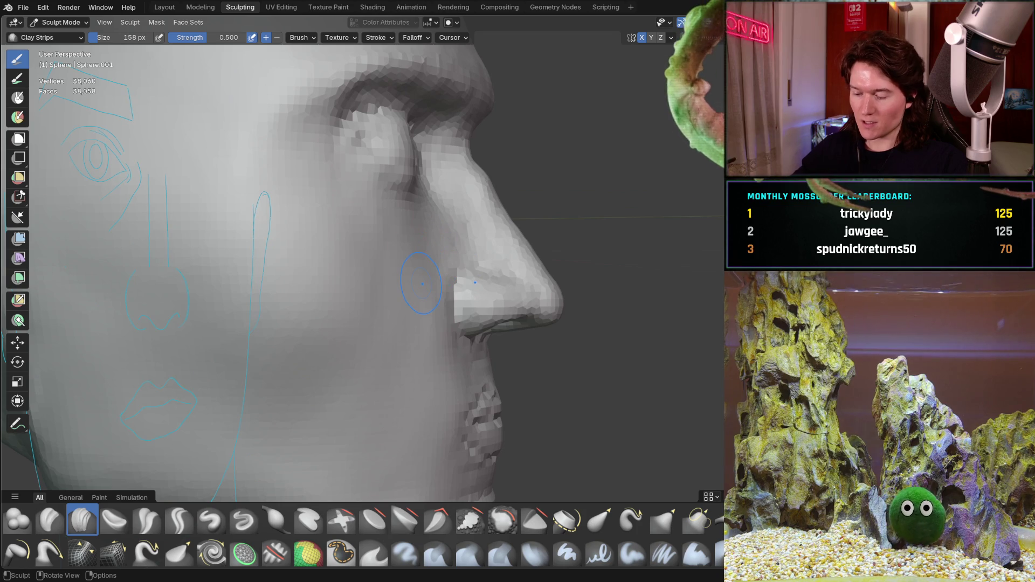
key(KP_3)
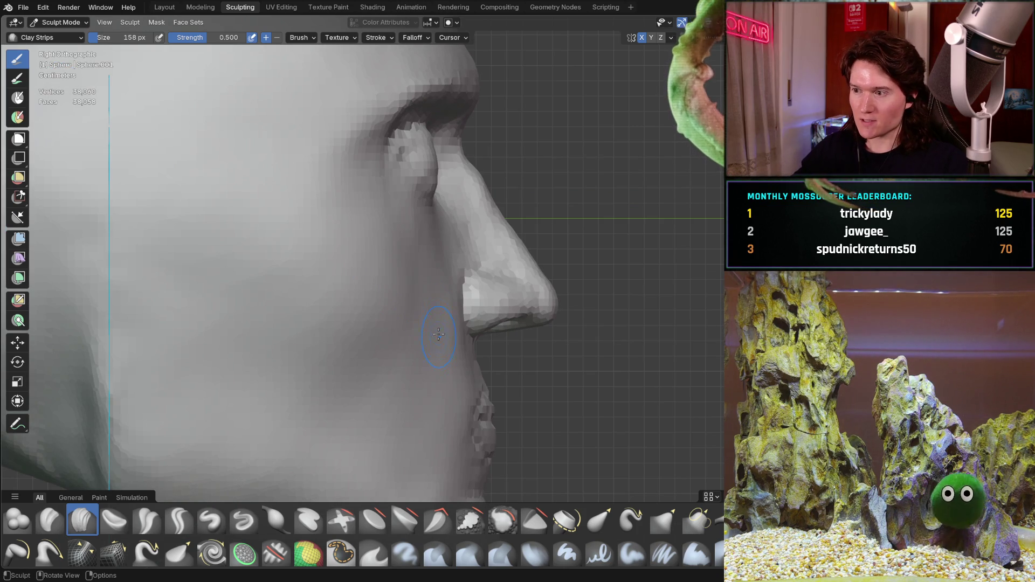
Pan and zoom in on the nose in side profile, then orbit to a near-front angle
shift+middle_drag(438, 334, 409, 309)
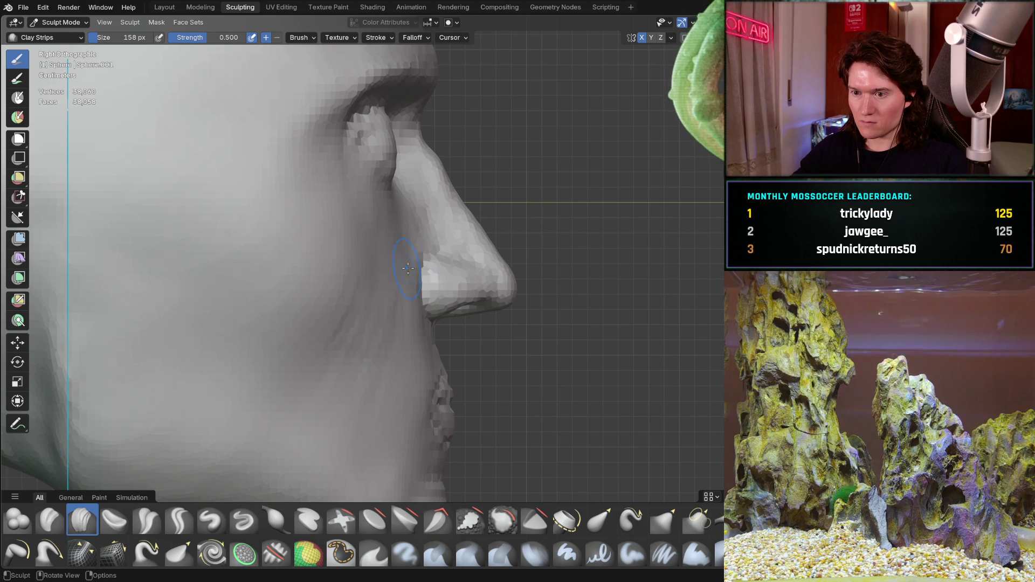
ctrl+middle_drag(418, 259, 413, 218)
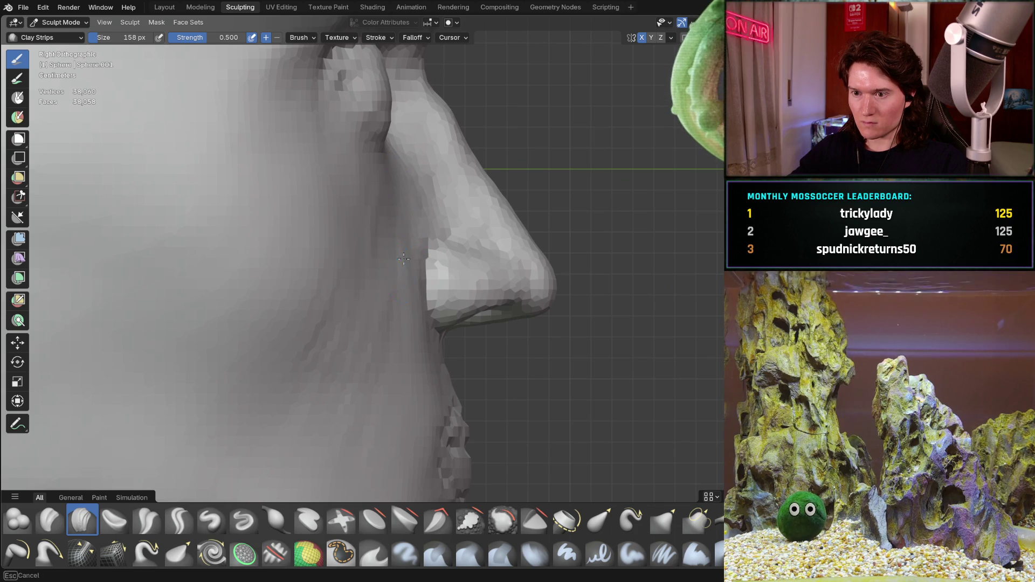
middle_drag(406, 229, 357, 281)
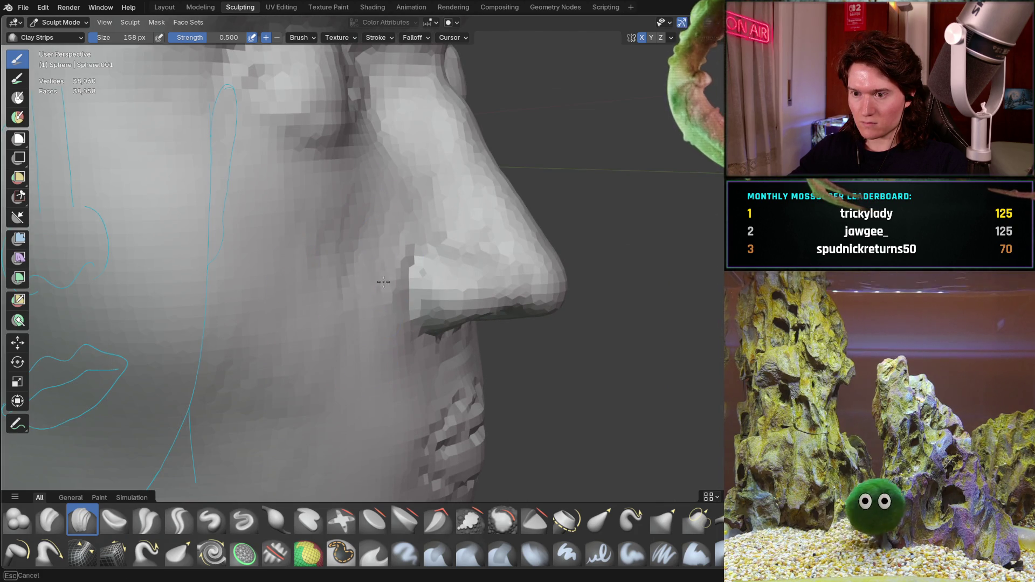
middle_drag(364, 226, 294, 276)
scroll(369, 243, down, 6)
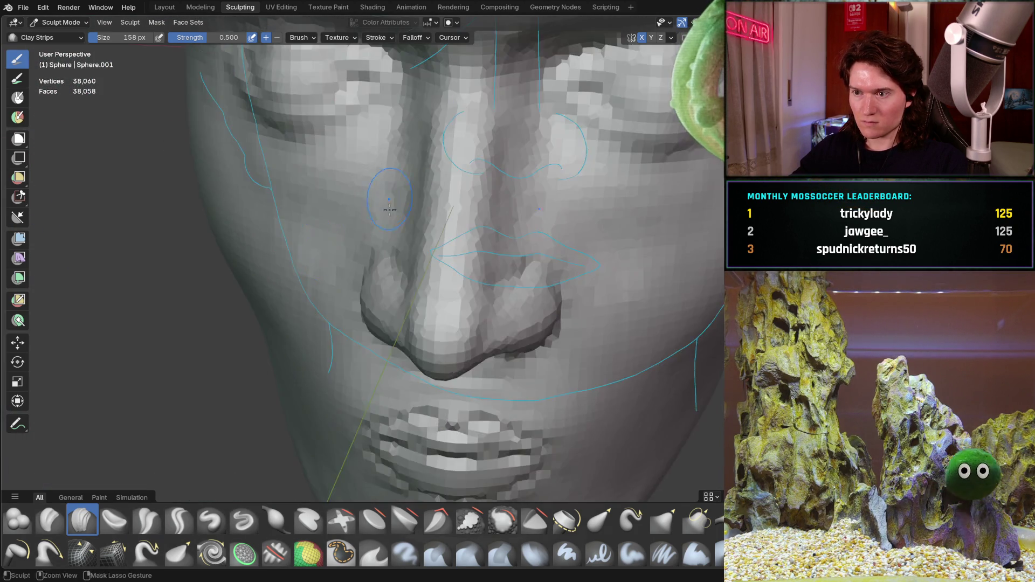
Zoom out, snap to Right Orthographic, and paint light Clay Strips strokes along the jaw
mouse_move(378, 254)
middle_down()
mouse_move(414, 266)
mouse_move(396, 291)
middle_up()
scroll(389, 305, up, 4)
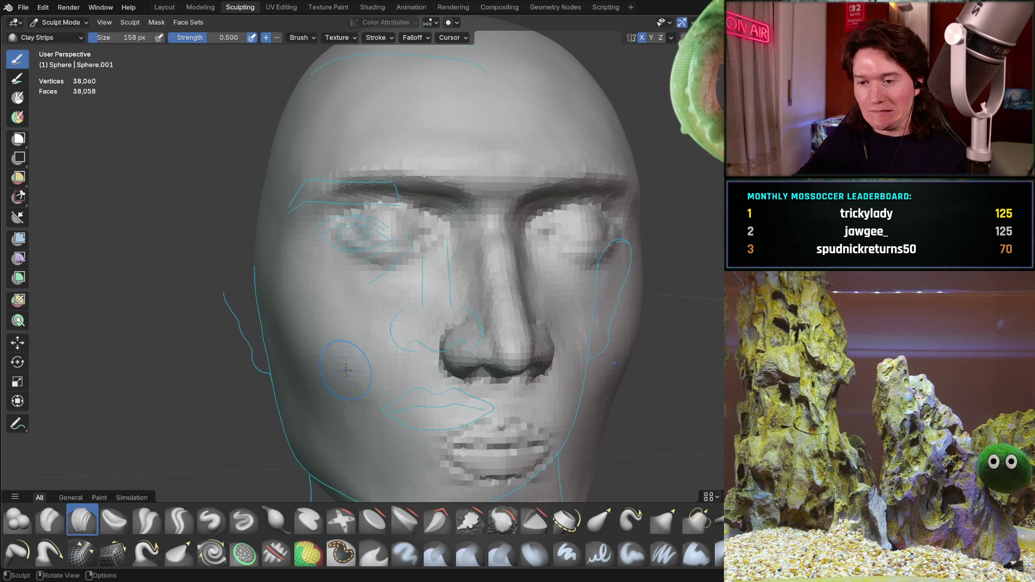
mouse_move(347, 339)
middle_down()
mouse_move(426, 308)
mouse_move(415, 299)
middle_up()
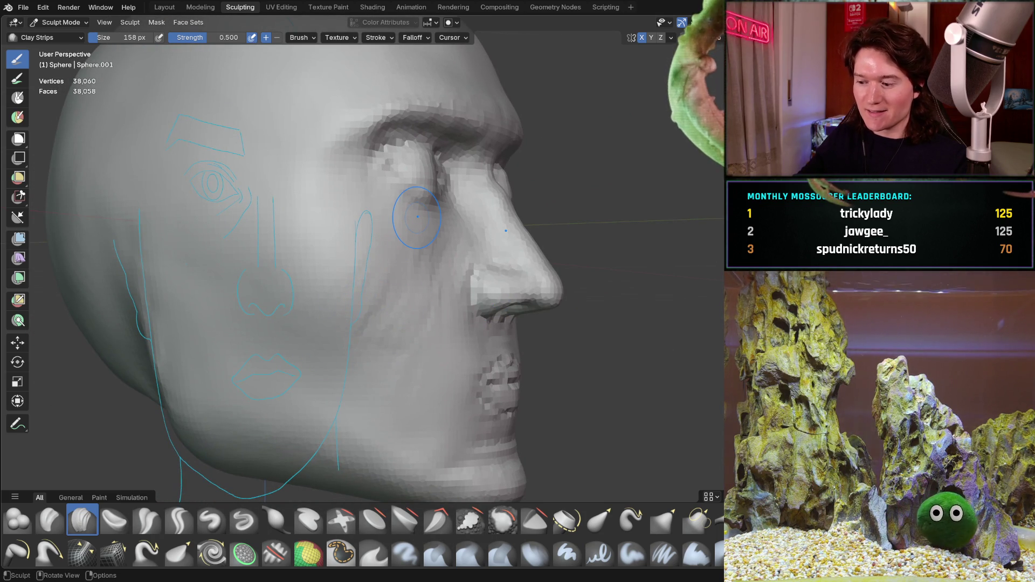
key(KP_3)
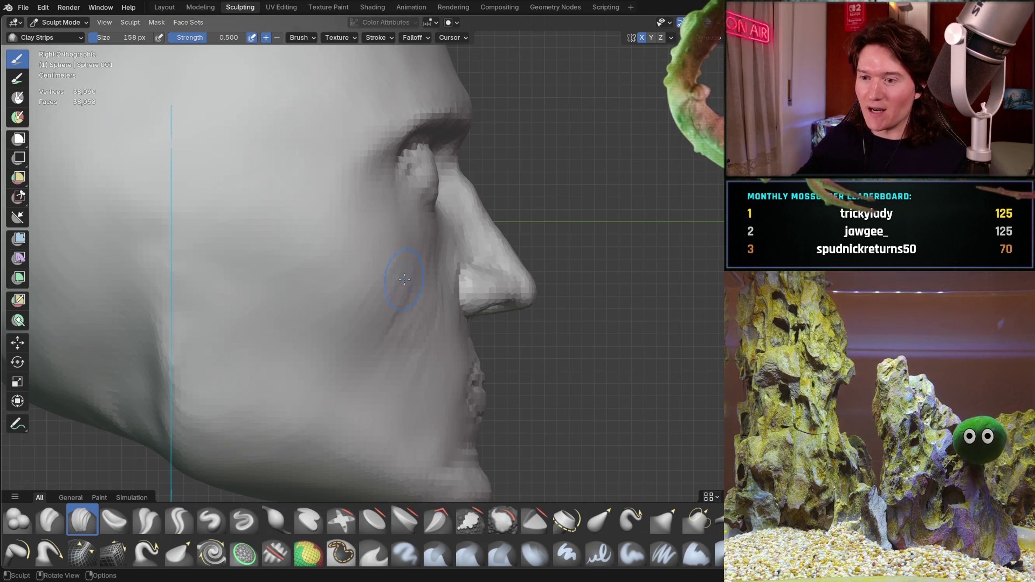
mouse_move(364, 323)
mouse_down()
mouse_move(335, 425)
mouse_move(376, 426)
mouse_move(358, 423)
mouse_up()
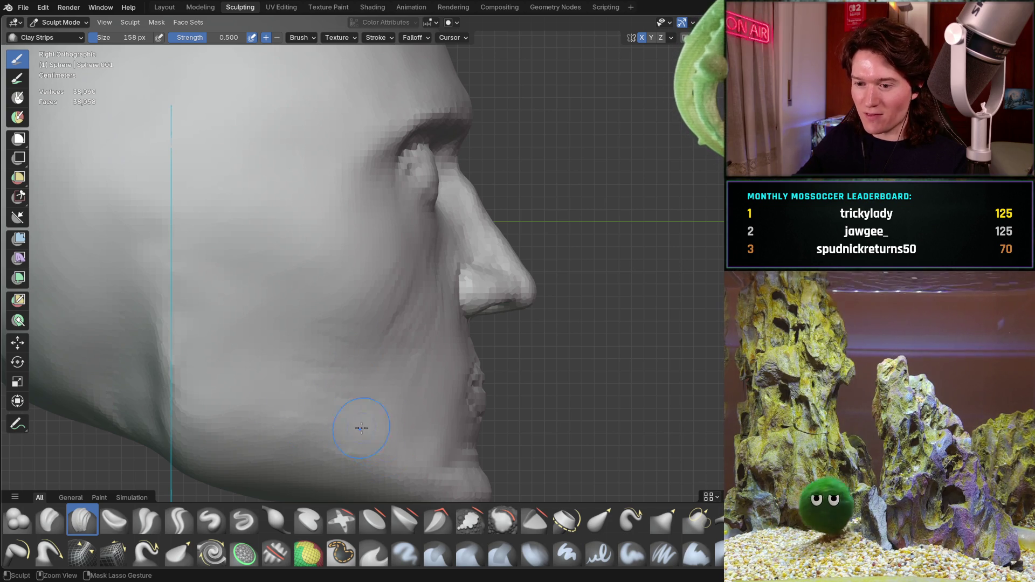